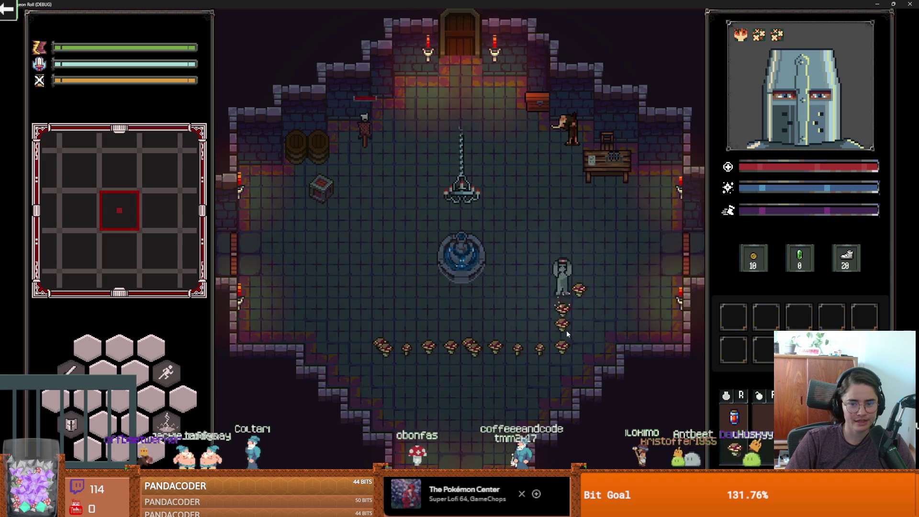
Walk the knight through the mushrooms in Dungeon Roll to collect them
{"action": "key", "text": "a"}
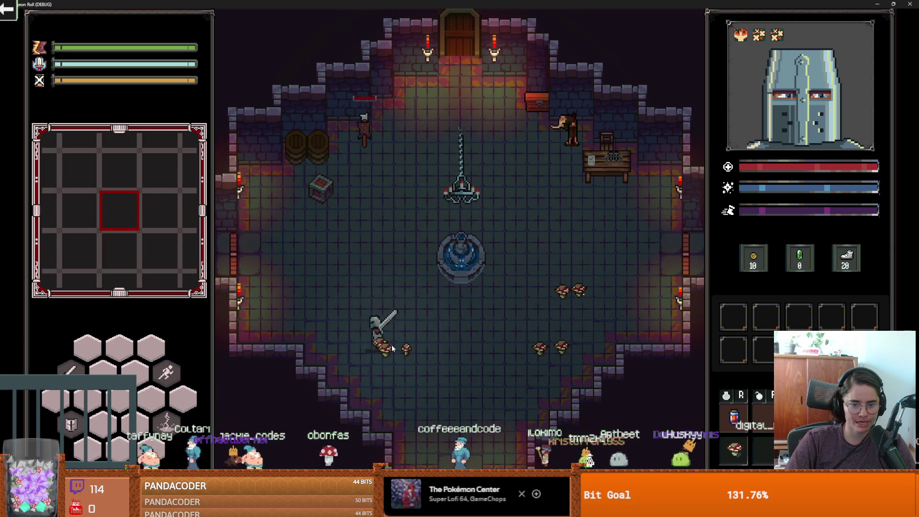
{"action": "key", "text": "d"}
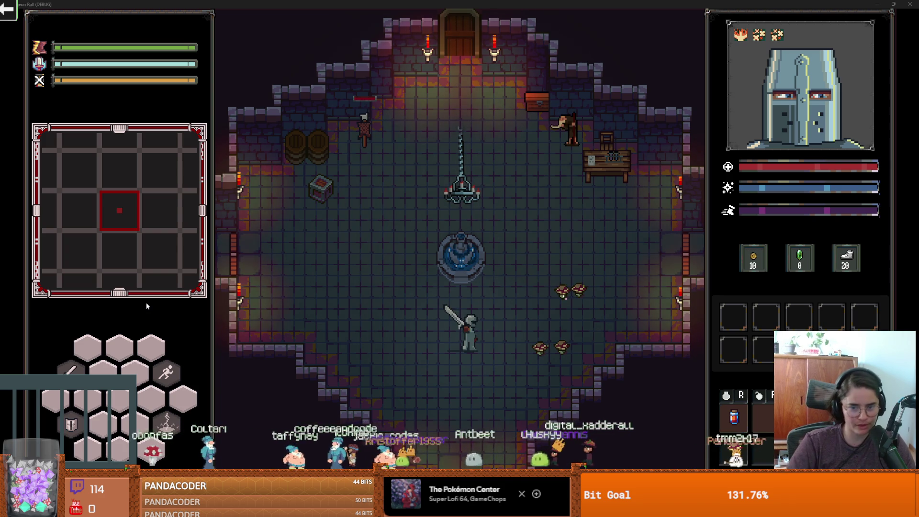
{"action": "key", "text": "d"}
{"action": "key", "text": "d"}
{"action": "key", "text": "w"}
{"action": "key", "text": "a"}
{"action": "key", "text": "s"}
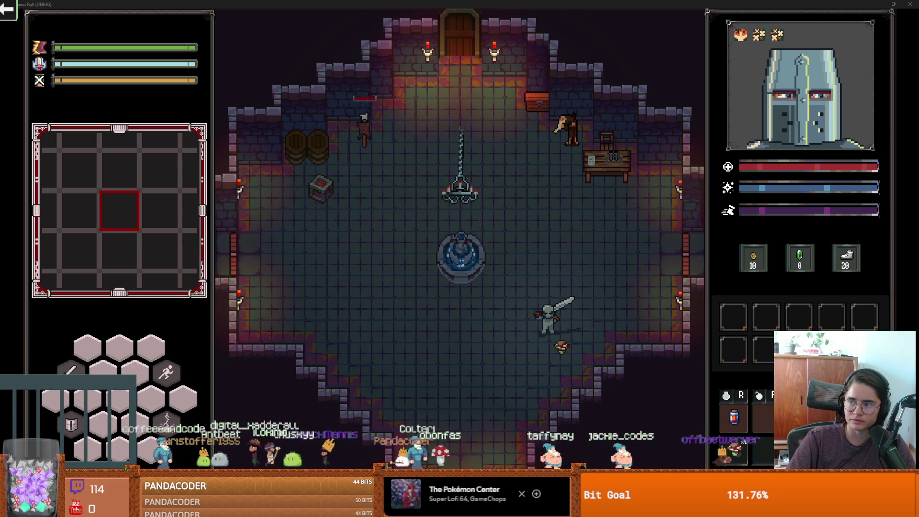
Exit east, load the Cauldron Room from the debug choices, and walk up beside the cauldron
{"action": "key", "text": "d"}
{"action": "key", "text": "w"}
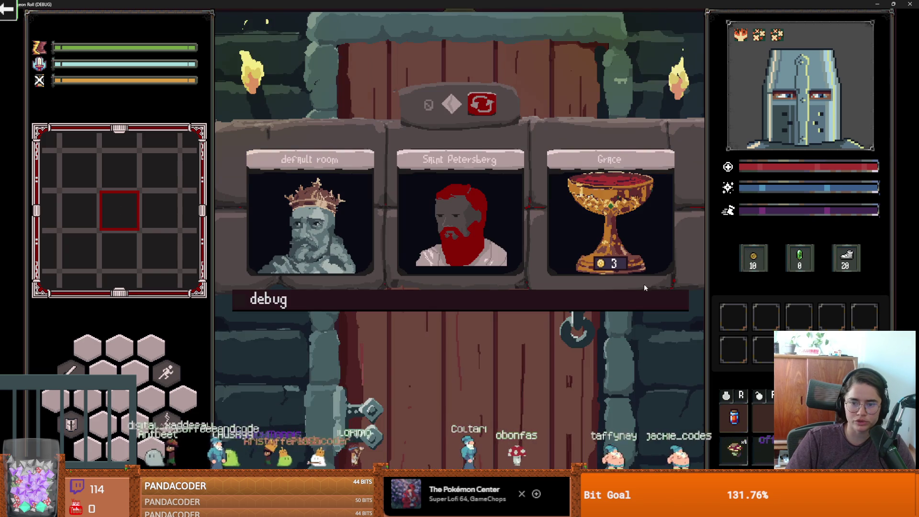
{"action": "left_click", "coordinate": [644, 299]}
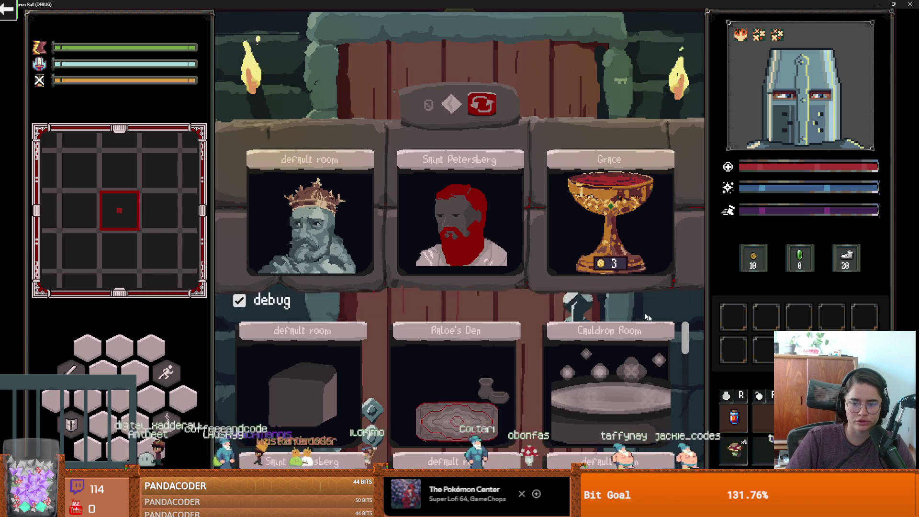
{"action": "left_click", "coordinate": [645, 349]}
{"action": "key", "text": "d"}
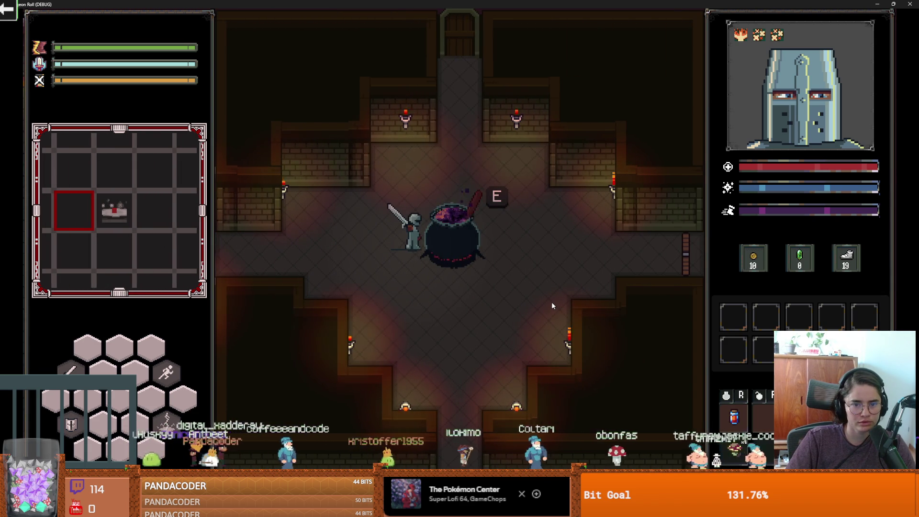
{"action": "key", "text": "a"}
{"action": "key", "text": "s"}
{"action": "key", "text": "w"}
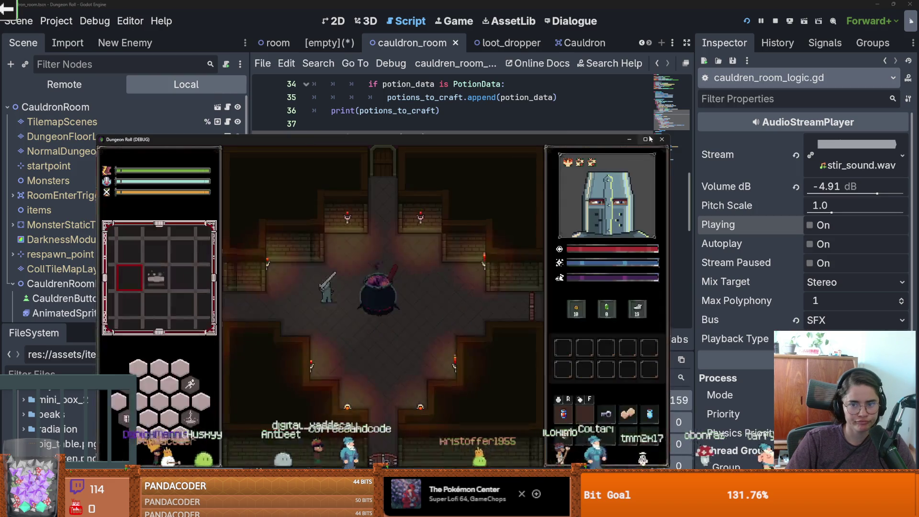
Stop the game with F8 and select the Cauldron node to view it in 2D
{"action": "key", "text": "F8"}
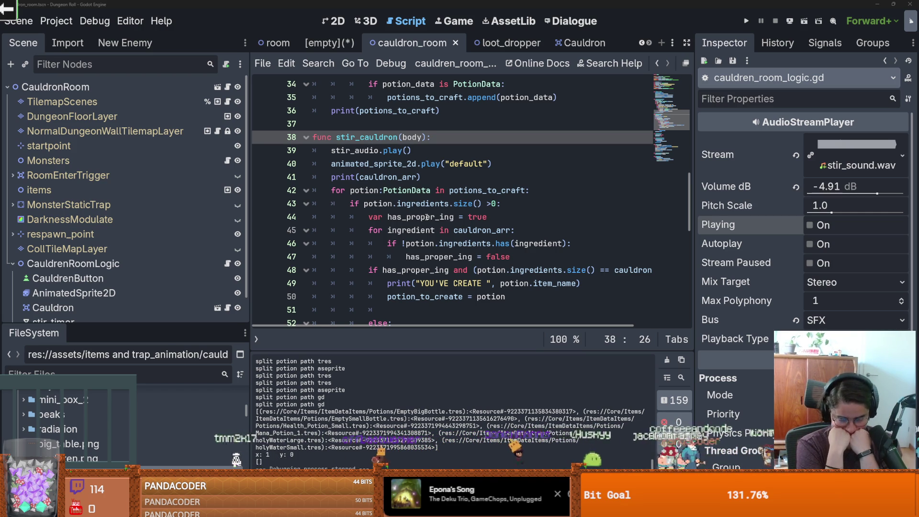
{"action": "scroll", "coordinate": [96, 252], "scroll_direction": "down", "scroll_amount": 2}
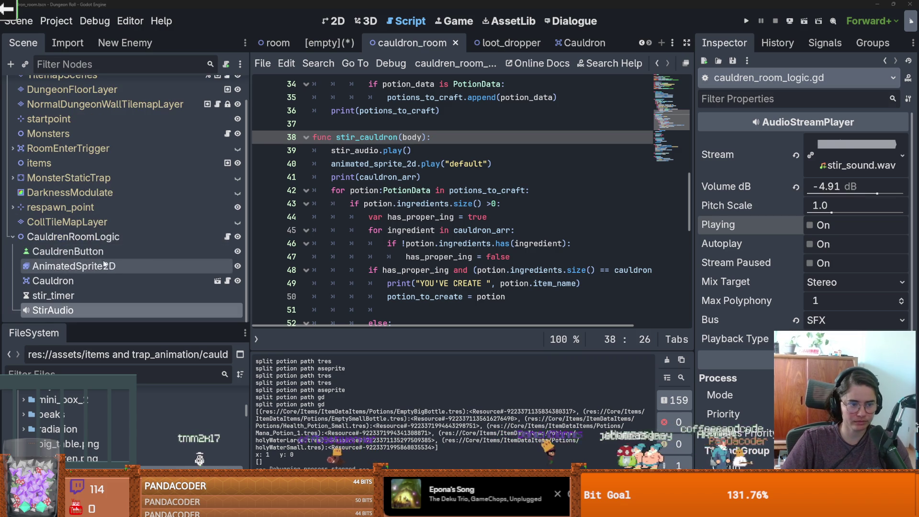
{"action": "left_click", "coordinate": [89, 277]}
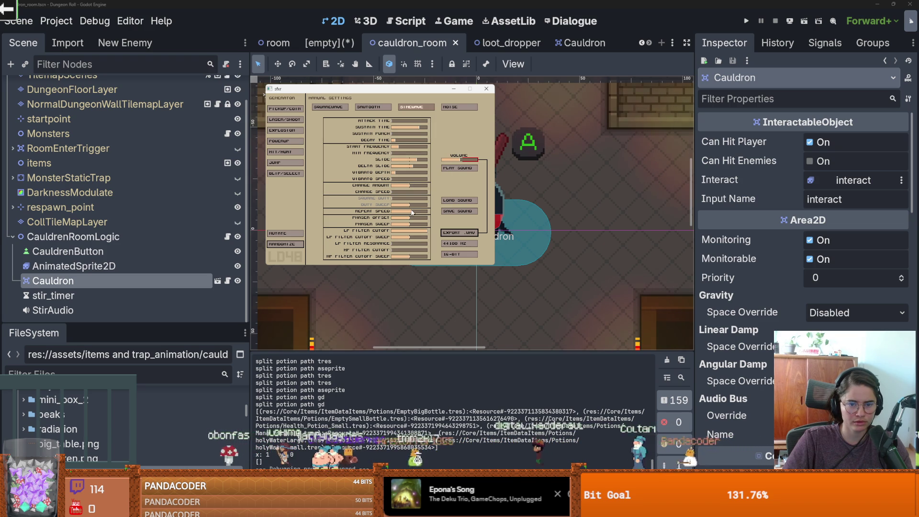
Preview the sound, cut ATTACK TIME to about 25%, and play it again
{"action": "left_click", "coordinate": [452, 170]}
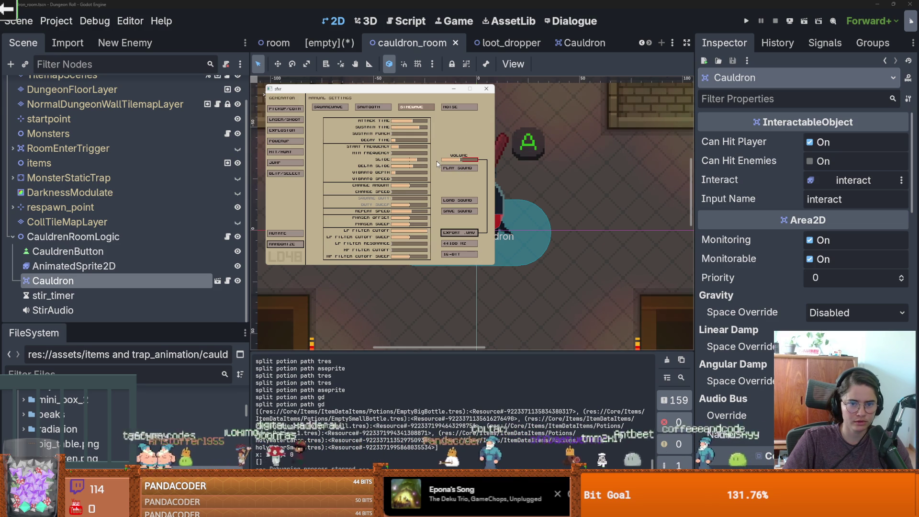
{"action": "left_click_drag", "start_coordinate": [411, 122], "coordinate": [400, 122]}
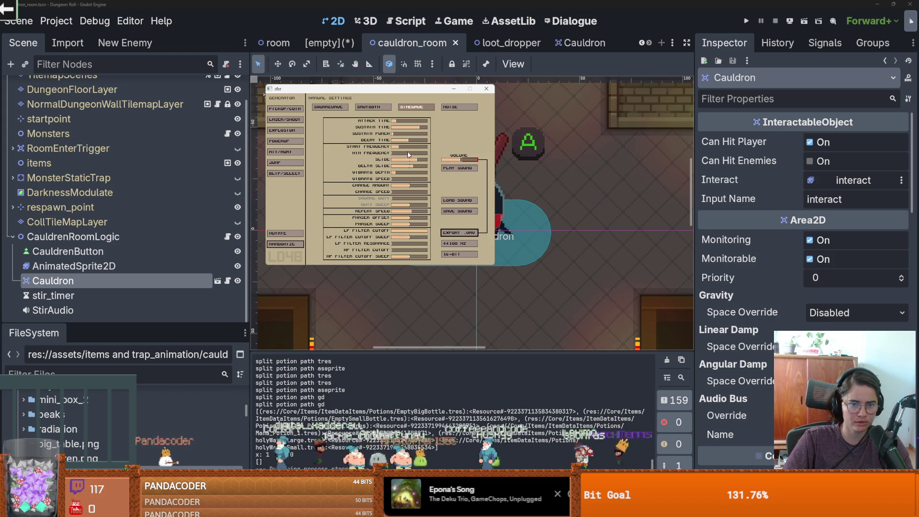
{"action": "left_click", "coordinate": [454, 169]}
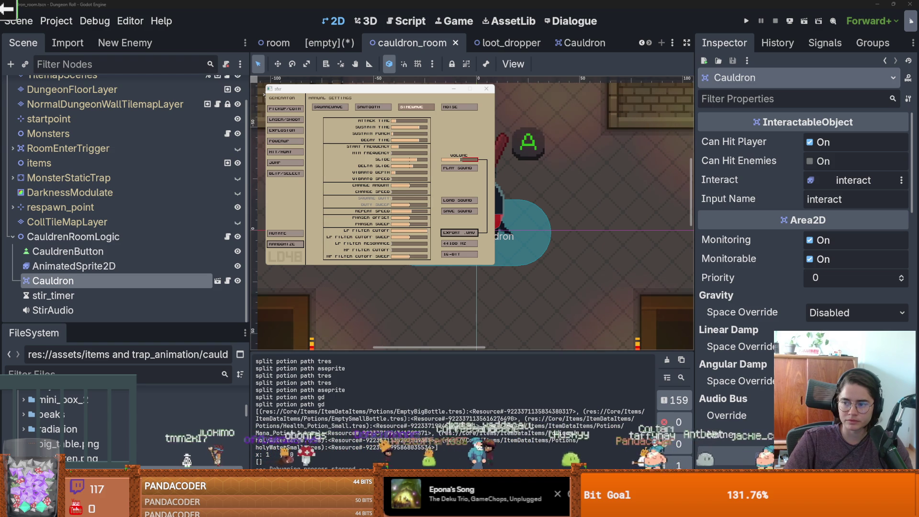
{"action": "key", "text": "alt+Tab"}
{"action": "scroll", "coordinate": [372, 238], "scroll_direction": "up", "scroll_amount": 3}
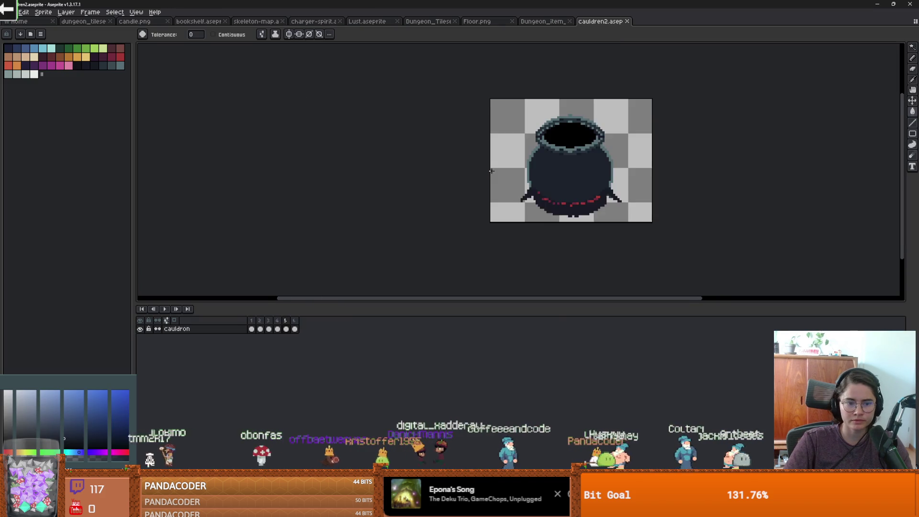
Step to frame 3 and play the cauldron animation, restoring the full-screen window
{"action": "left_click", "coordinate": [251, 329]}
{"action": "left_click", "coordinate": [268, 328]}
{"action": "left_click", "coordinate": [165, 308]}
{"action": "key", "text": "super+Down"}
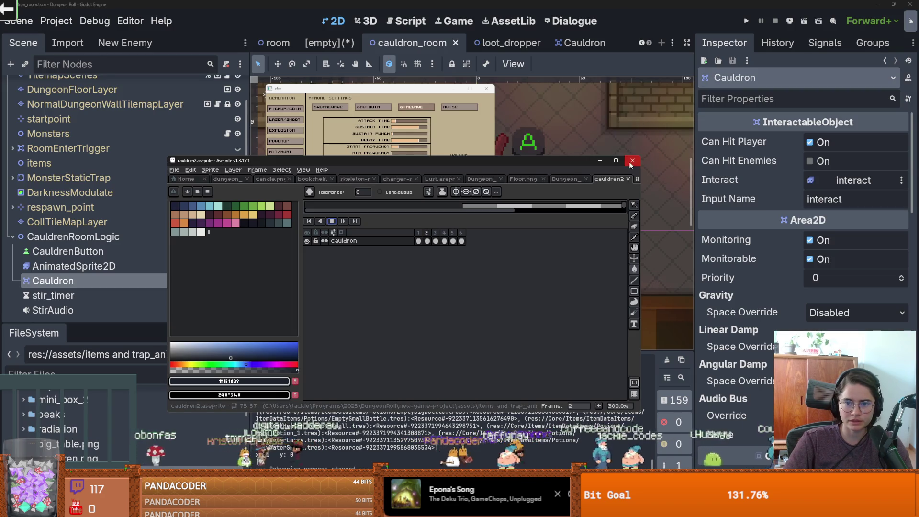
{"action": "left_click", "coordinate": [614, 162]}
Close the cauldron, dungeon tileset and Lust sprite files in Aseprite
{"action": "left_click", "coordinate": [627, 21]}
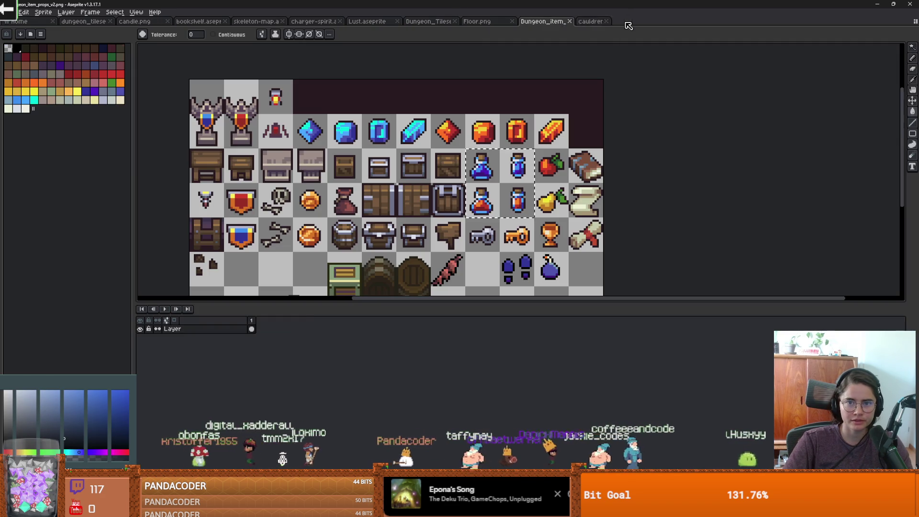
{"action": "left_click_drag", "start_coordinate": [640, 4], "coordinate": [402, 111]}
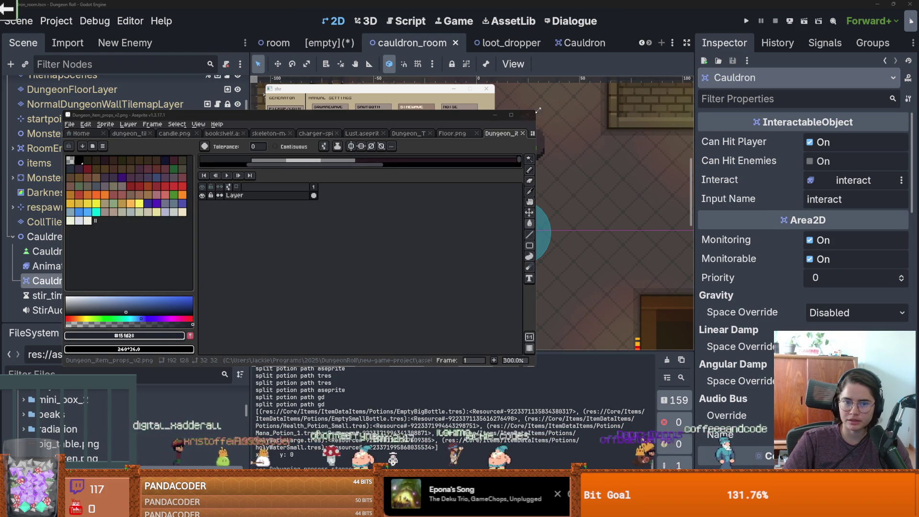
{"action": "left_click", "coordinate": [519, 140]}
{"action": "left_click", "coordinate": [512, 115]}
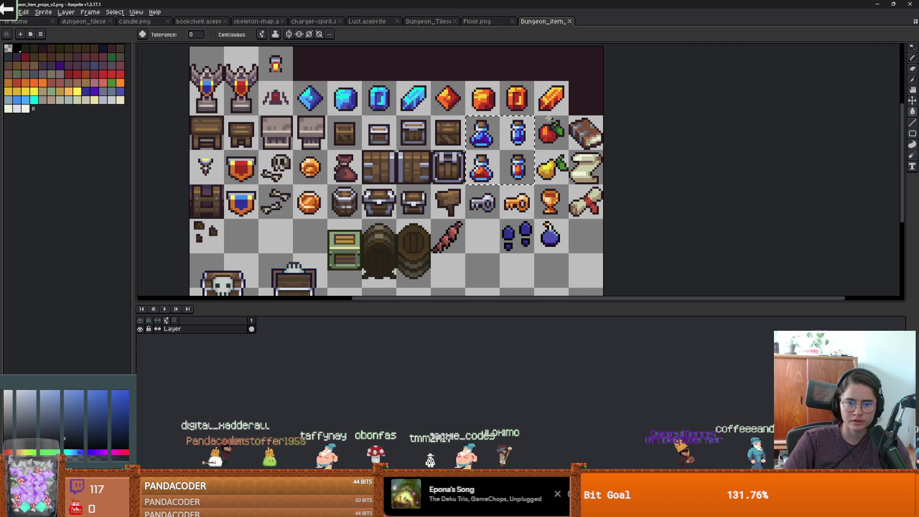
{"action": "left_click", "coordinate": [455, 22]}
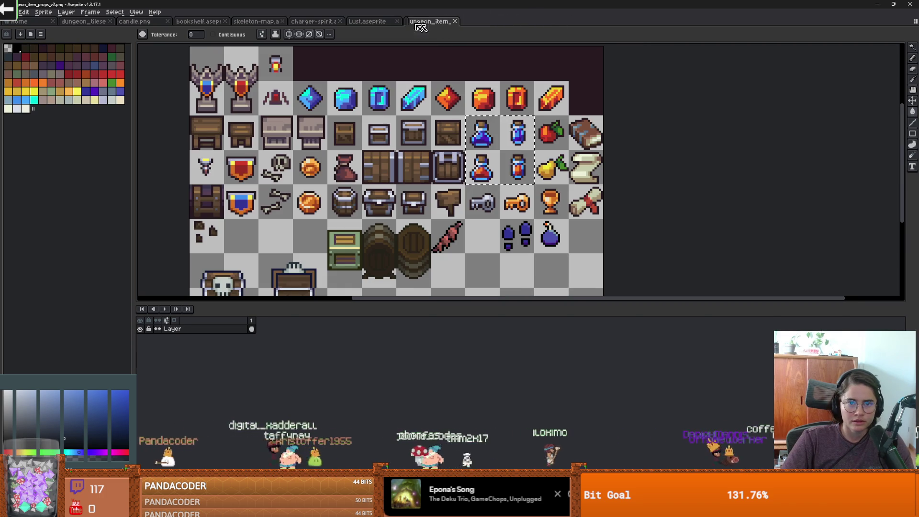
{"action": "left_click", "coordinate": [383, 22]}
{"action": "left_click", "coordinate": [411, 22]}
{"action": "left_click", "coordinate": [397, 21]}
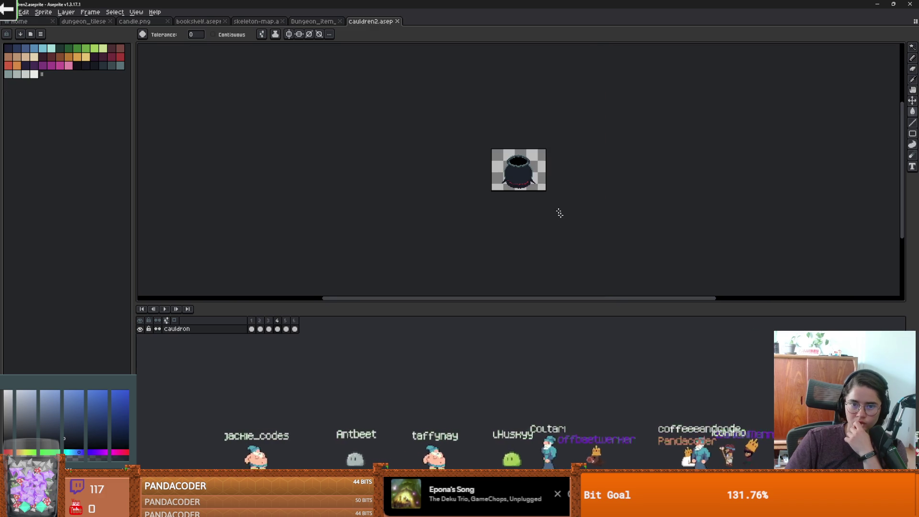
Select frame 6 and play the cauldron bubbling animation
{"action": "scroll", "coordinate": [493, 221], "scroll_direction": "up", "scroll_amount": 4}
{"action": "scroll", "coordinate": [493, 221], "scroll_direction": "down", "scroll_amount": 2}
{"action": "left_click", "coordinate": [295, 329]}
{"action": "left_click", "coordinate": [164, 309]}
{"action": "scroll", "coordinate": [432, 207], "scroll_direction": "up", "scroll_amount": 1}
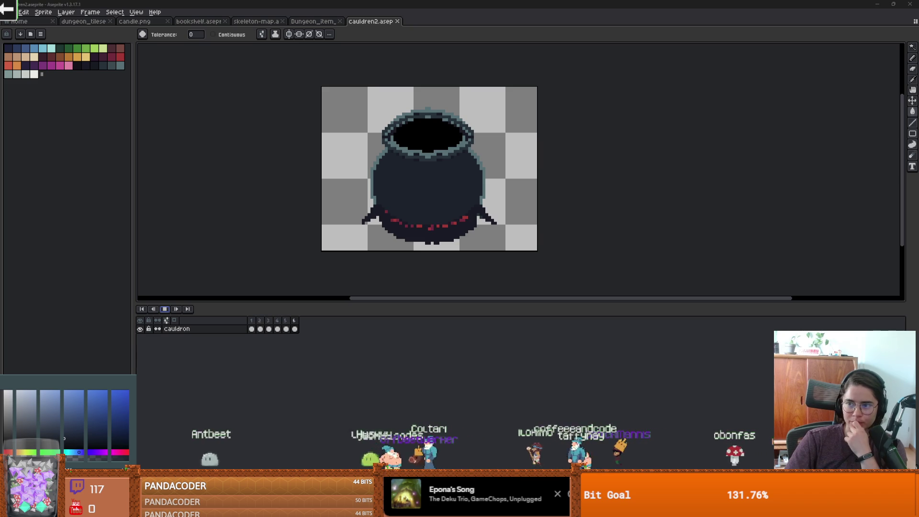
{"action": "key", "text": "alt+Tab"}
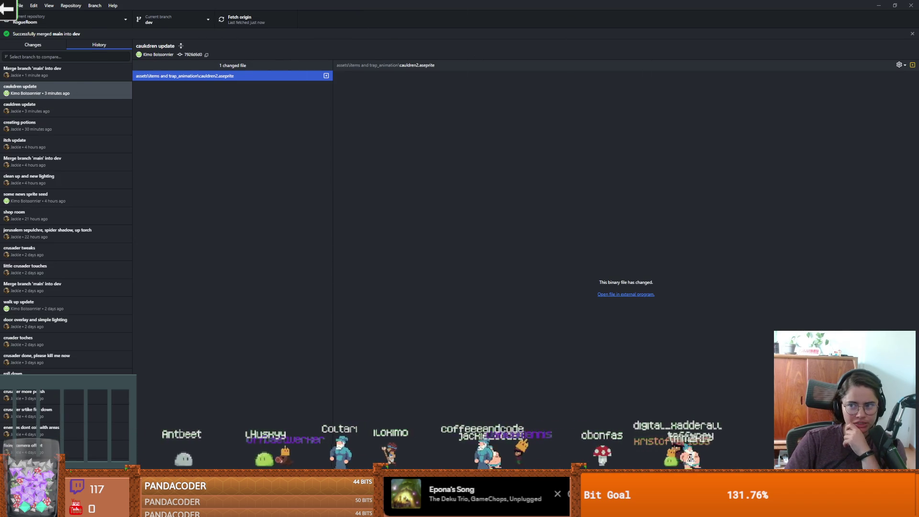
Leave the cauldron update commit history and return to Aseprite
{"action": "key", "text": "alt+Tab"}
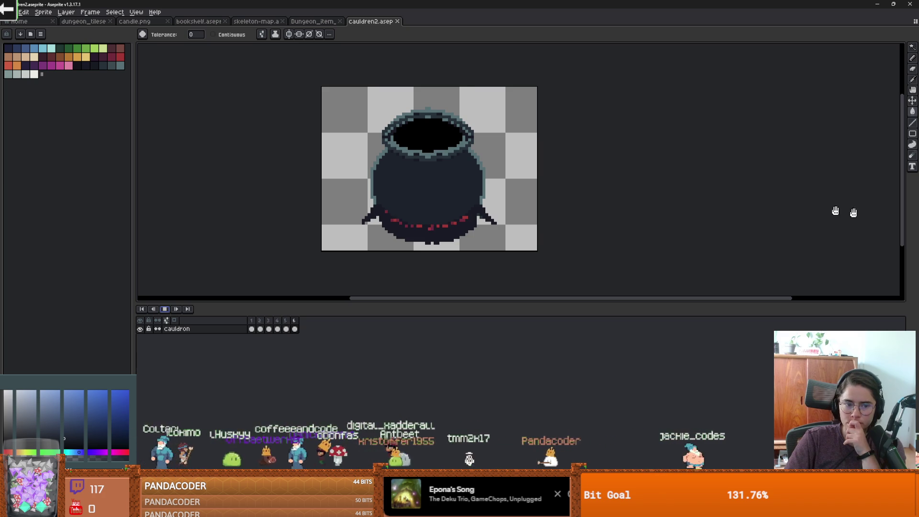
Close the cauldren2 sprite in Aseprite and switch back to sfxr
{"action": "left_click", "coordinate": [397, 21]}
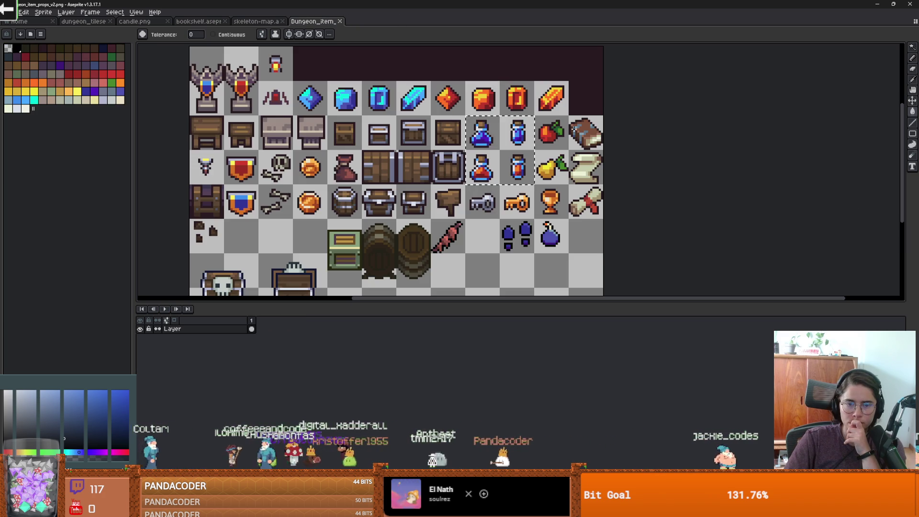
{"action": "scroll", "coordinate": [623, 178], "scroll_direction": "up", "scroll_amount": 1}
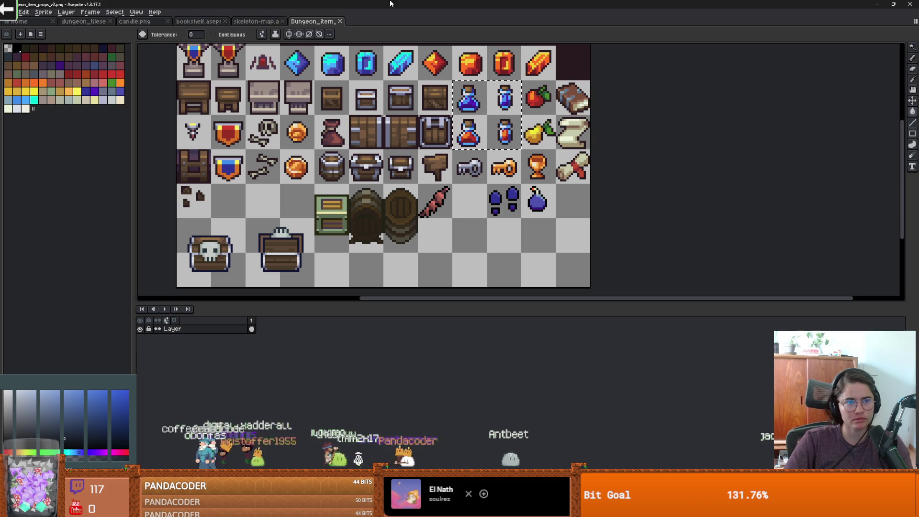
{"action": "key", "text": "ctrl+w"}
{"action": "key", "text": "alt+Tab"}
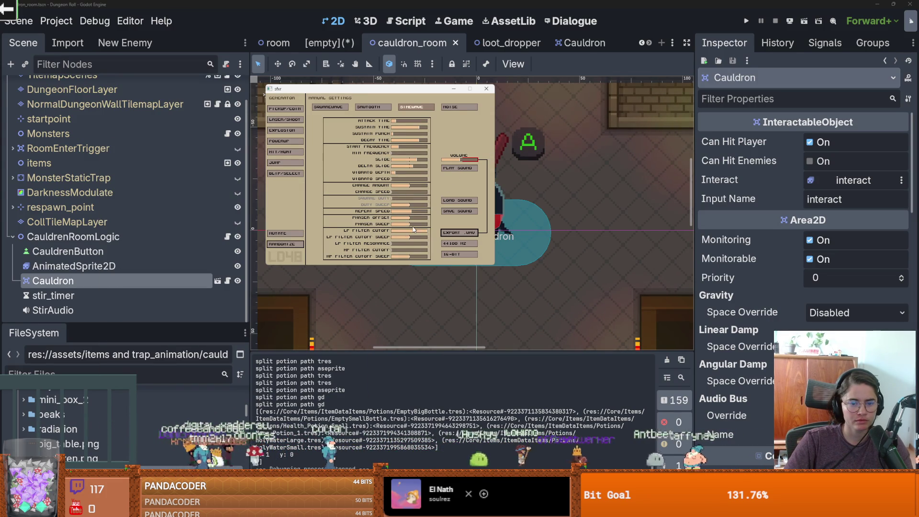
Export the sound as stir_sound.wav, replacing the existing file
{"action": "left_click", "coordinate": [464, 233]}
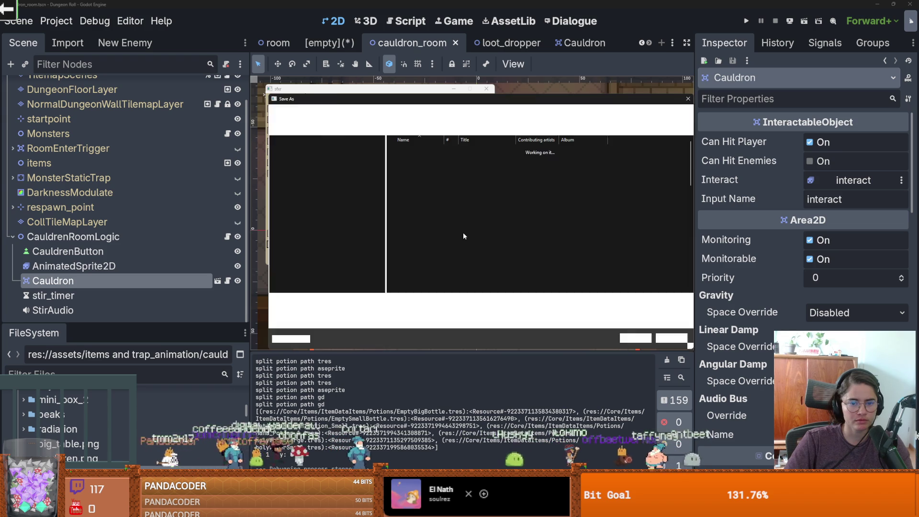
{"action": "left_click", "coordinate": [636, 338]}
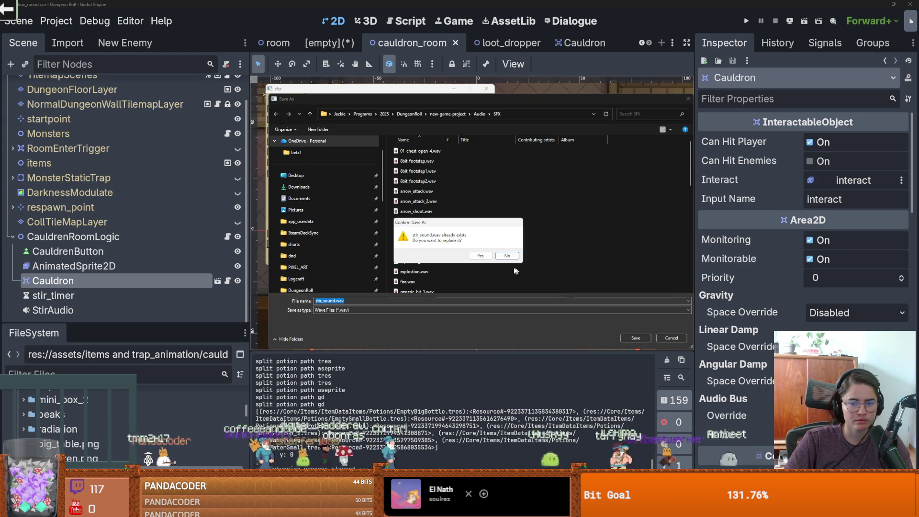
{"action": "left_click", "coordinate": [480, 258]}
{"action": "left_click", "coordinate": [104, 295]}
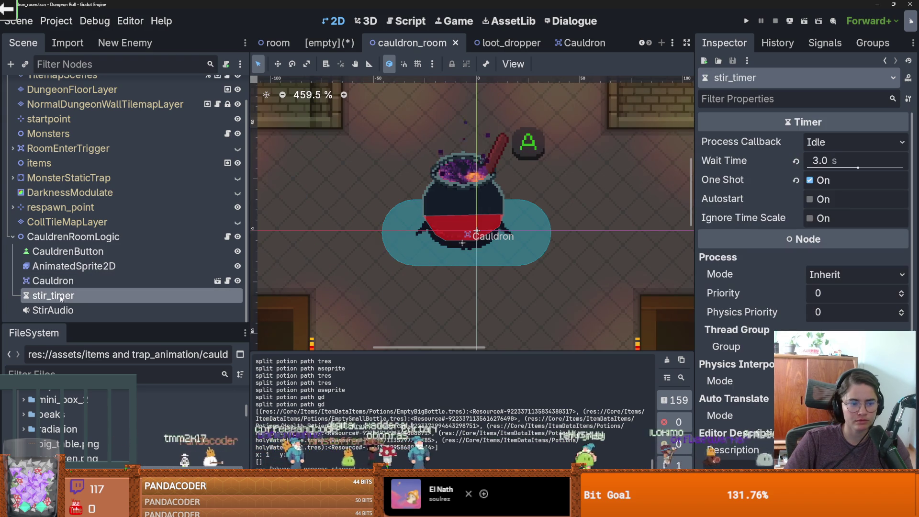
Set the stir_timer Wait Time to 2 seconds in the Inspector
{"action": "left_click", "coordinate": [830, 160]}
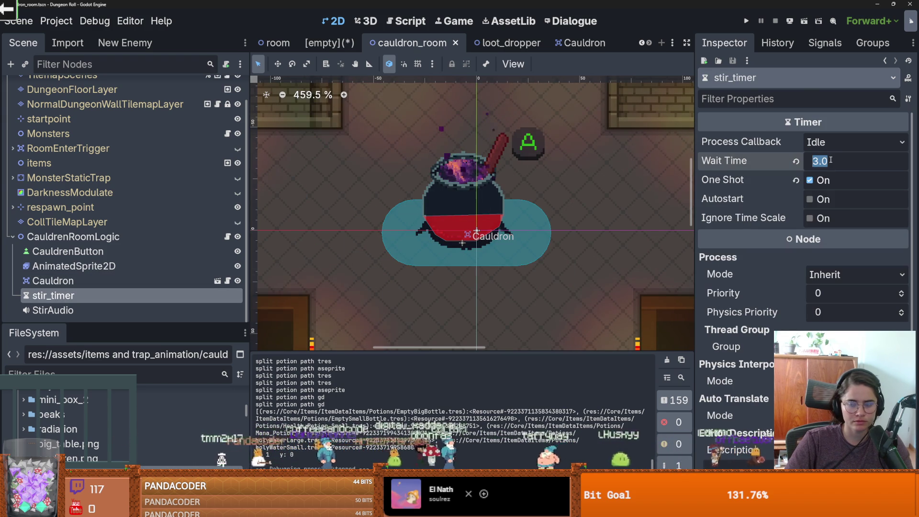
{"action": "type", "text": "2"}
{"action": "key", "text": "Return"}
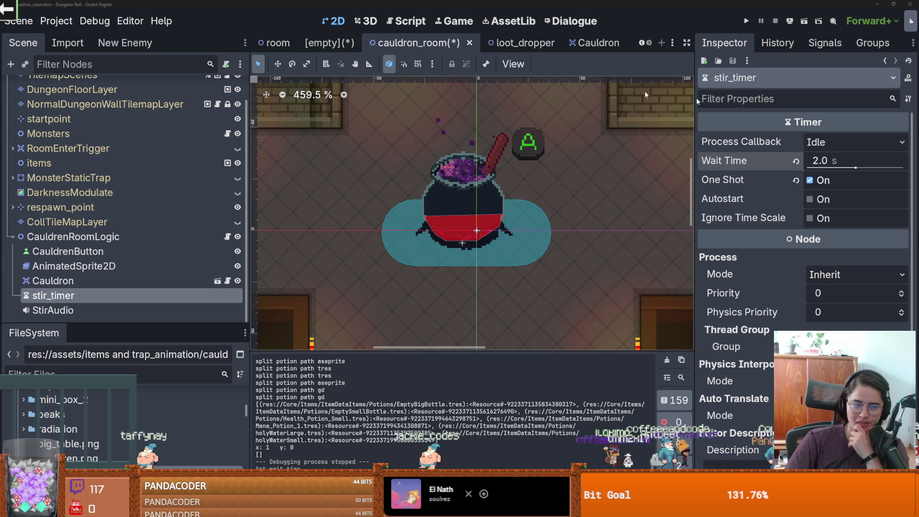
{"action": "key", "text": "alt+Tab"}
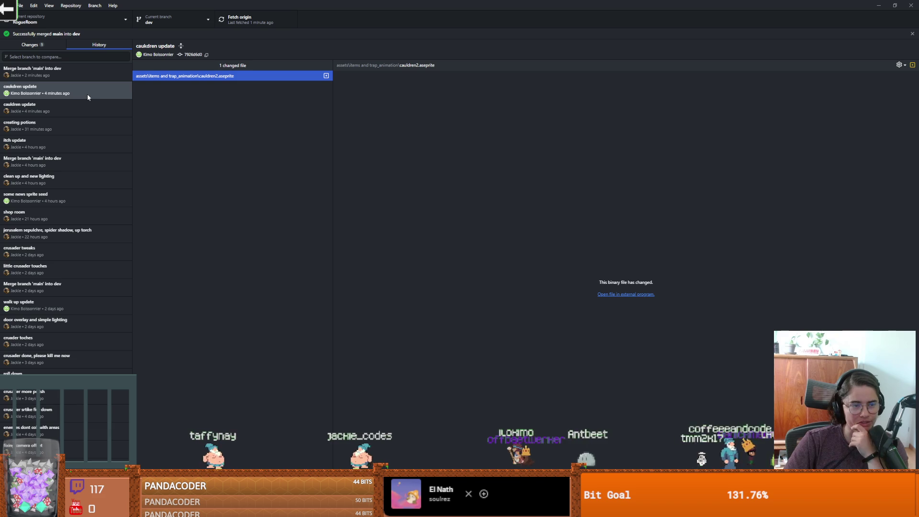
{"action": "right_click", "coordinate": [169, 79]}
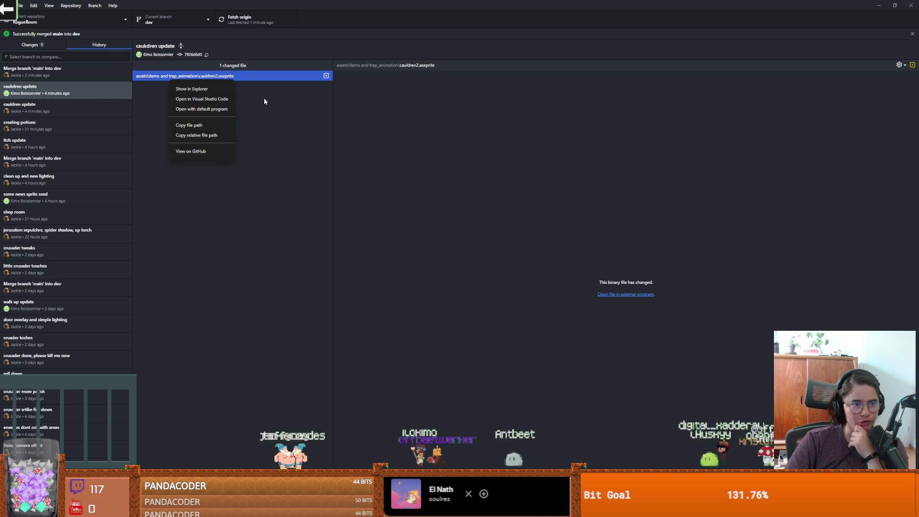
{"action": "left_click", "coordinate": [264, 101]}
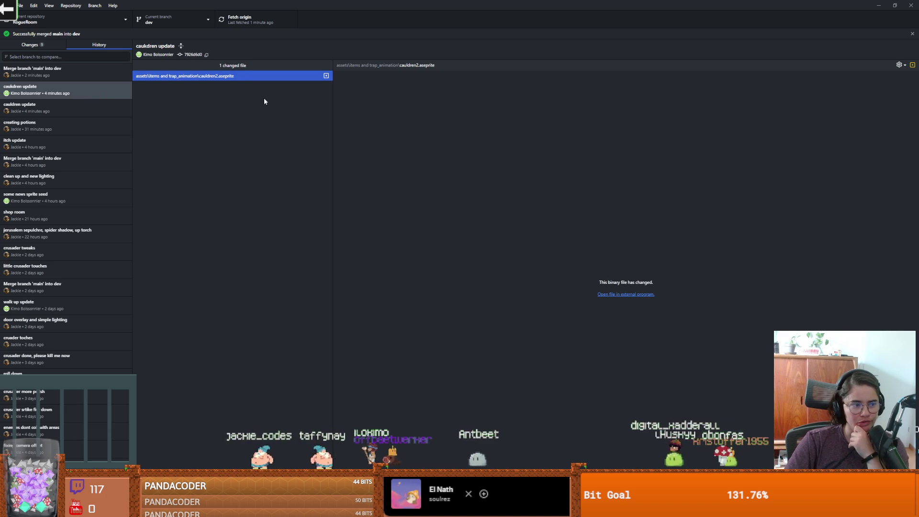
{"action": "left_click", "coordinate": [53, 71]}
{"action": "right_click", "coordinate": [54, 72]}
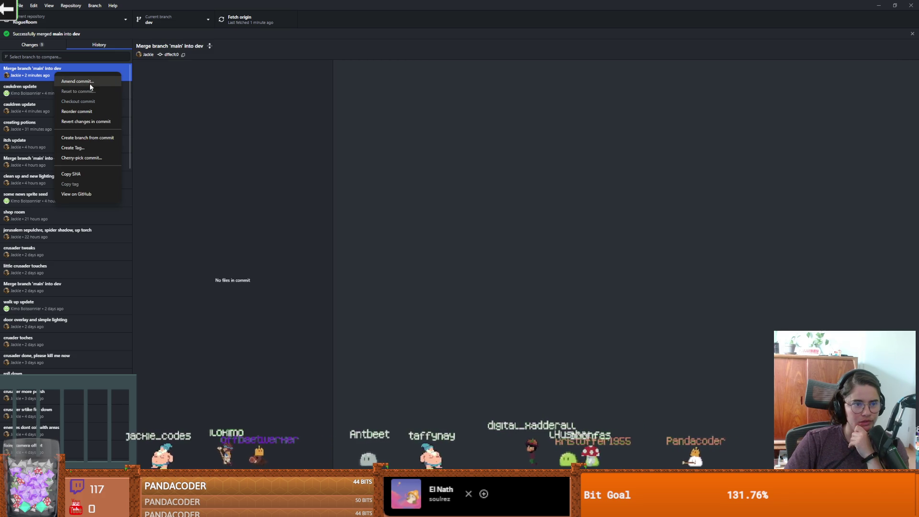
{"action": "left_click", "coordinate": [97, 121]}
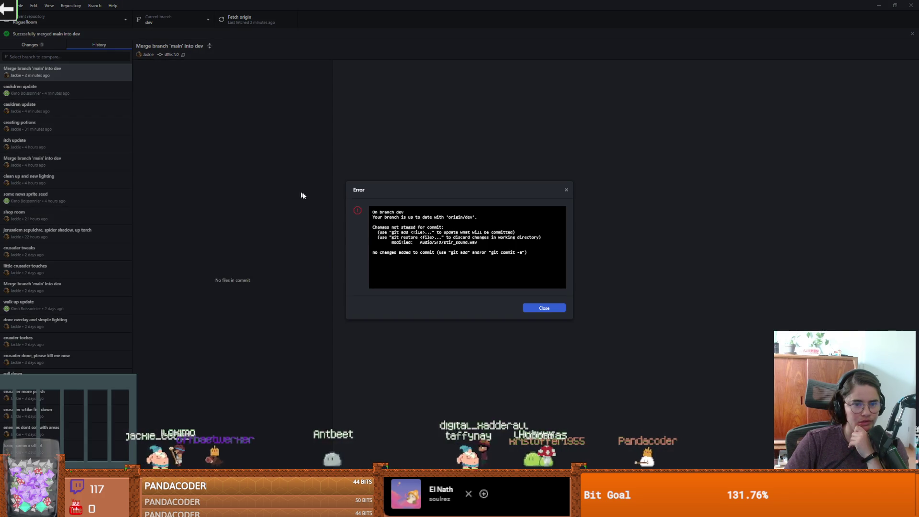
{"action": "left_click", "coordinate": [545, 307]}
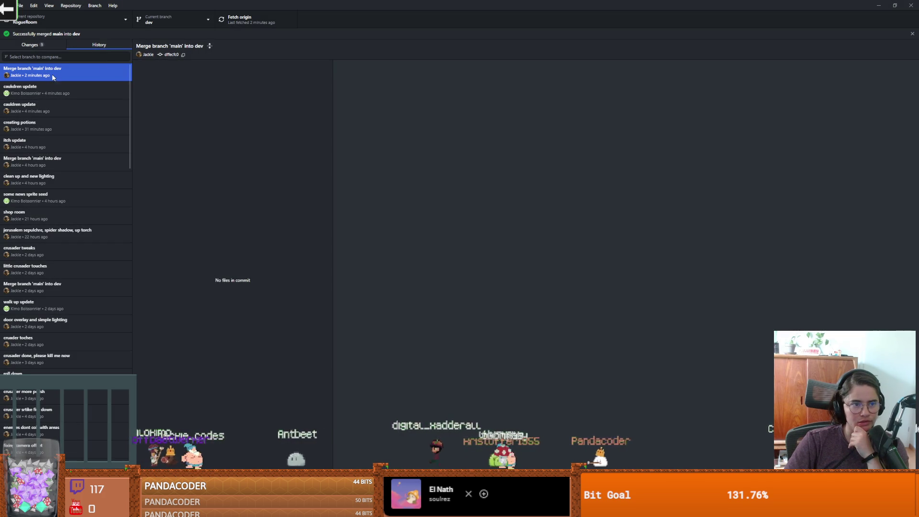
{"action": "right_click", "coordinate": [44, 92]}
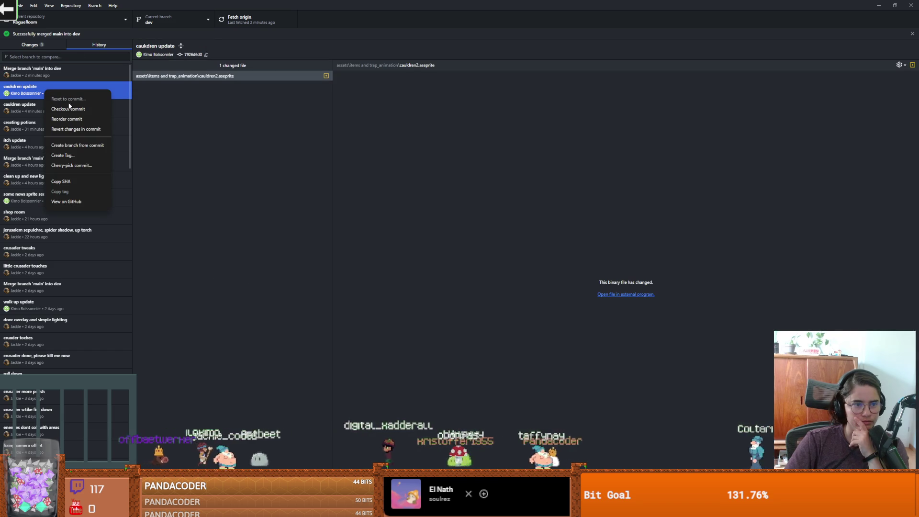
{"action": "right_click", "coordinate": [32, 77]}
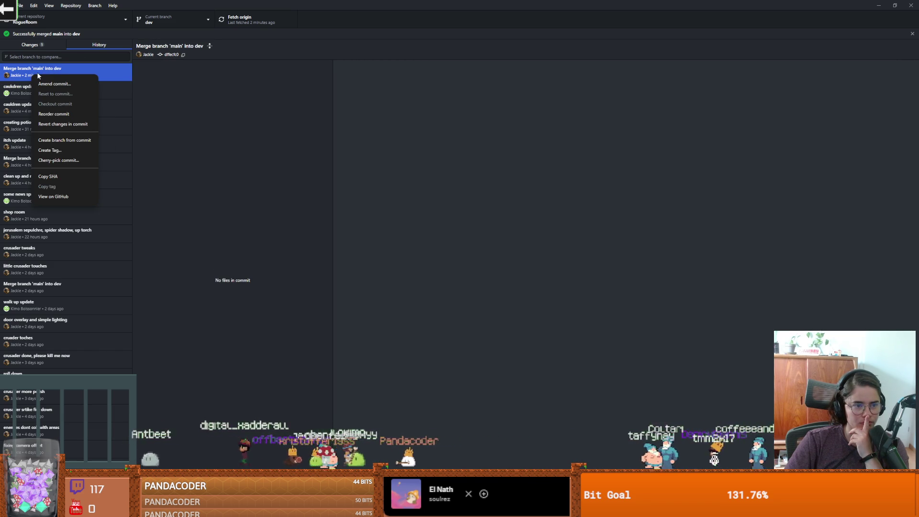
Cancel amending the merge commit and switch back to Godot
{"action": "left_click", "coordinate": [43, 84]}
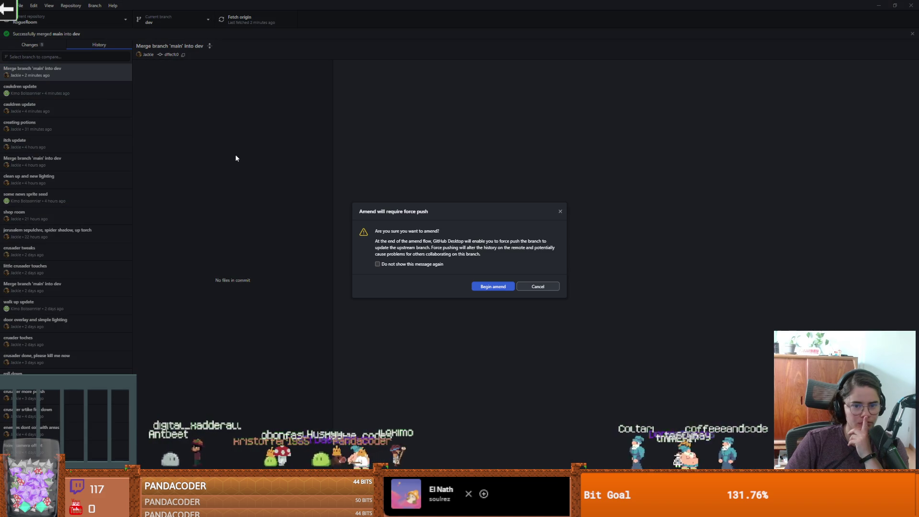
{"action": "left_click", "coordinate": [559, 212]}
{"action": "key", "text": "alt+Tab"}
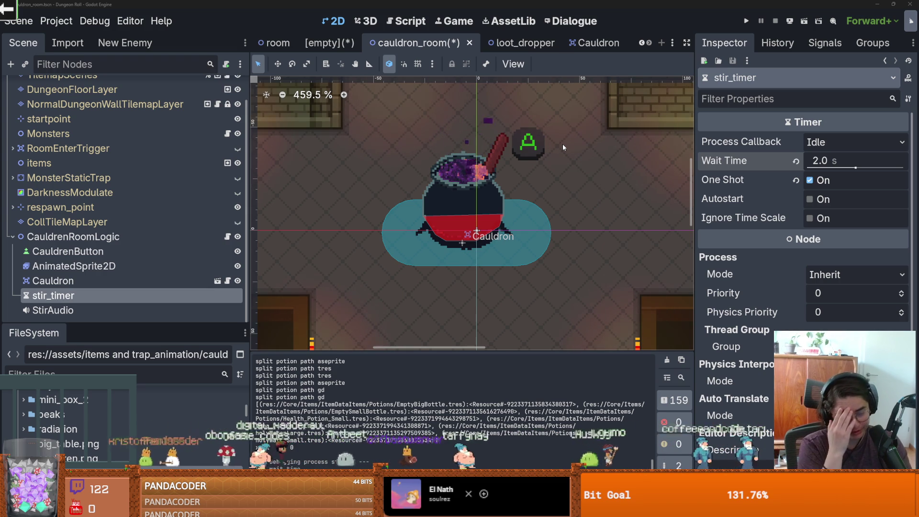
Save the cauldron_room scene with Ctrl+S
{"action": "scroll", "coordinate": [374, 204], "scroll_direction": "down", "scroll_amount": 3}
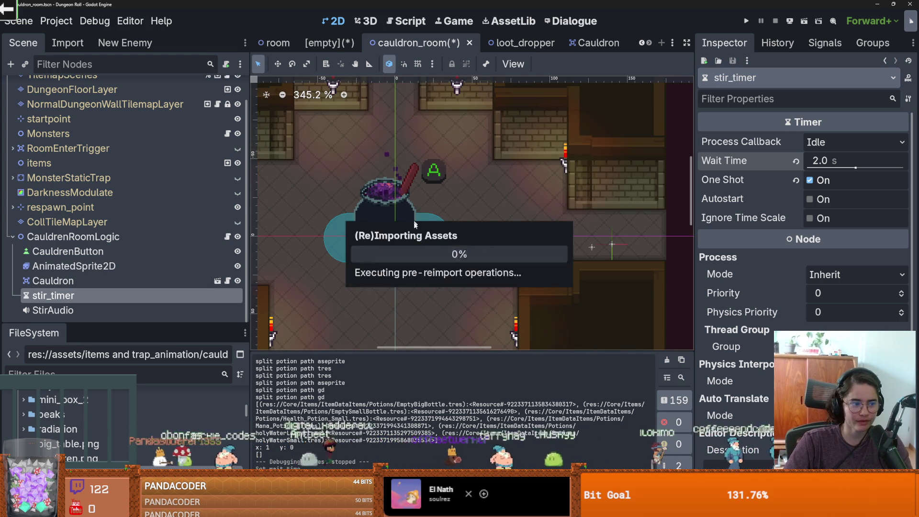
{"action": "scroll", "coordinate": [437, 242], "scroll_direction": "up", "scroll_amount": 1}
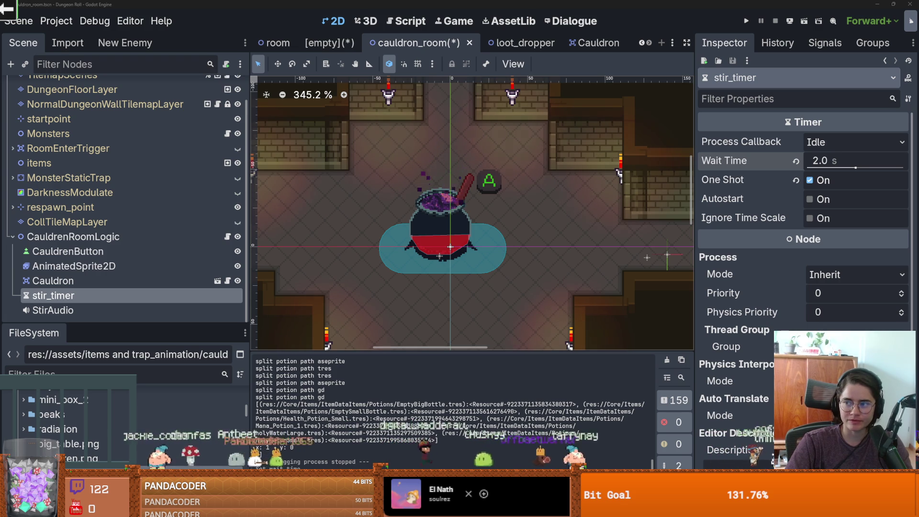
{"action": "key", "text": "ctrl+s"}
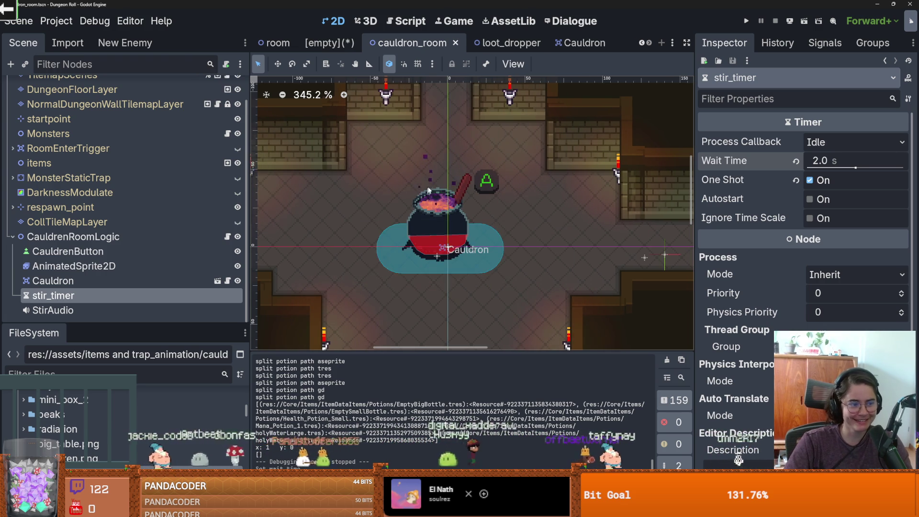
{"action": "key", "text": "ctrl+s"}
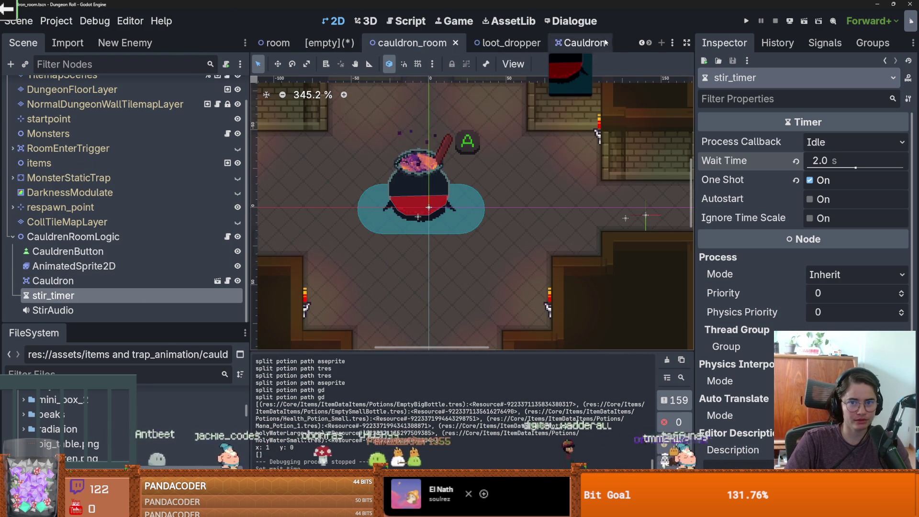
Open Dungeon.tscn from the FileSystem Favorites list
{"action": "left_click_drag", "start_coordinate": [124, 325], "coordinate": [124, 149]}
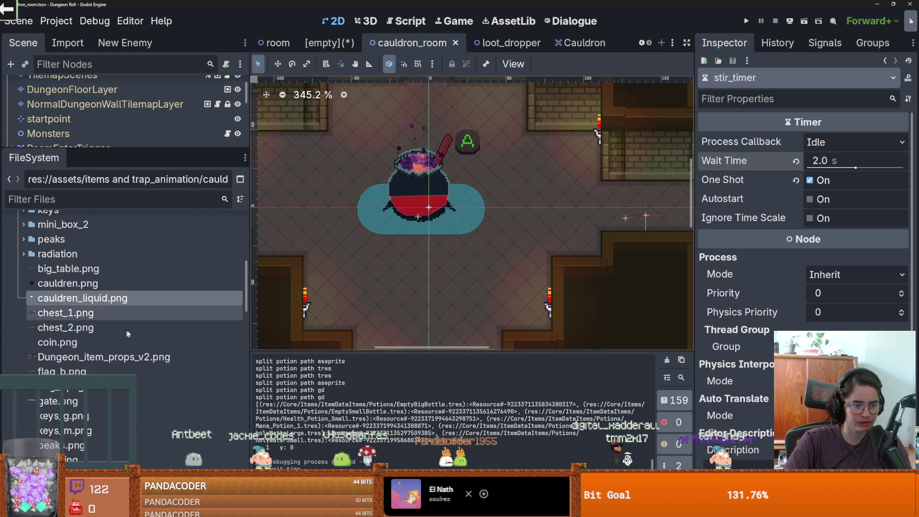
{"action": "scroll", "coordinate": [120, 288], "scroll_direction": "up", "scroll_amount": 10}
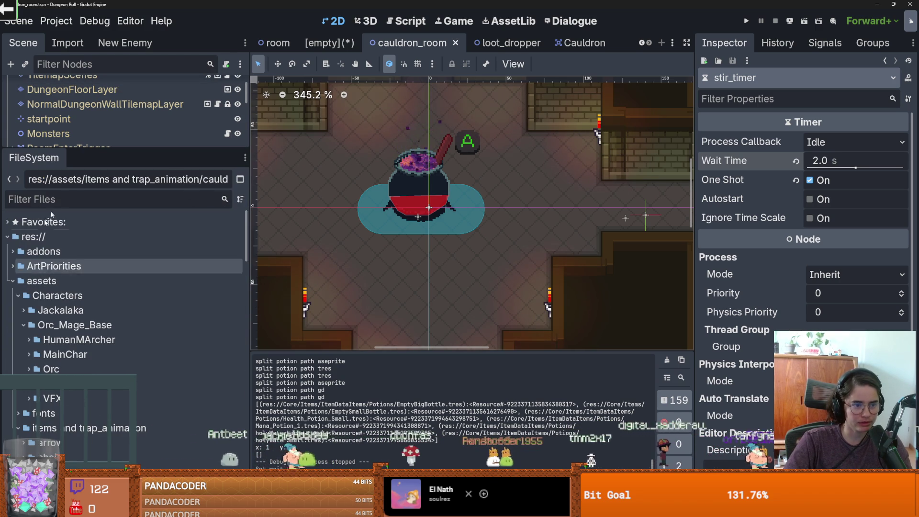
{"action": "double_click", "coordinate": [64, 222]}
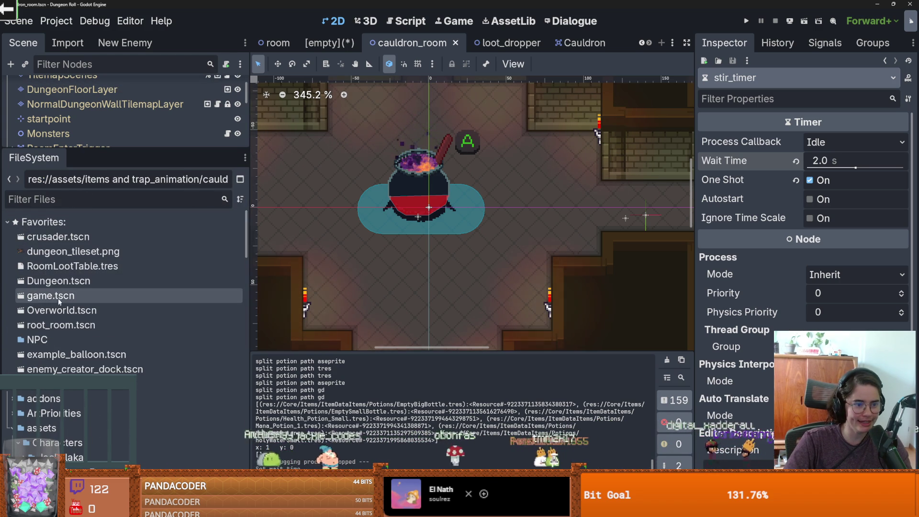
{"action": "double_click", "coordinate": [64, 282]}
{"action": "left_click_drag", "start_coordinate": [124, 149], "coordinate": [125, 388]}
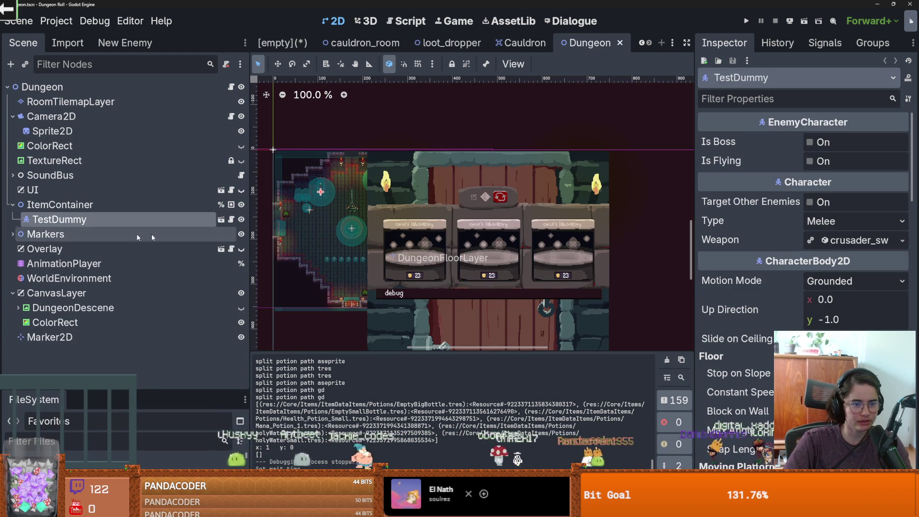
Expand SoundBus and preview open_chest_sound by ticking Playing, then switch to GitHub Desktop
{"action": "scroll", "coordinate": [421, 283], "scroll_direction": "left", "scroll_amount": 3}
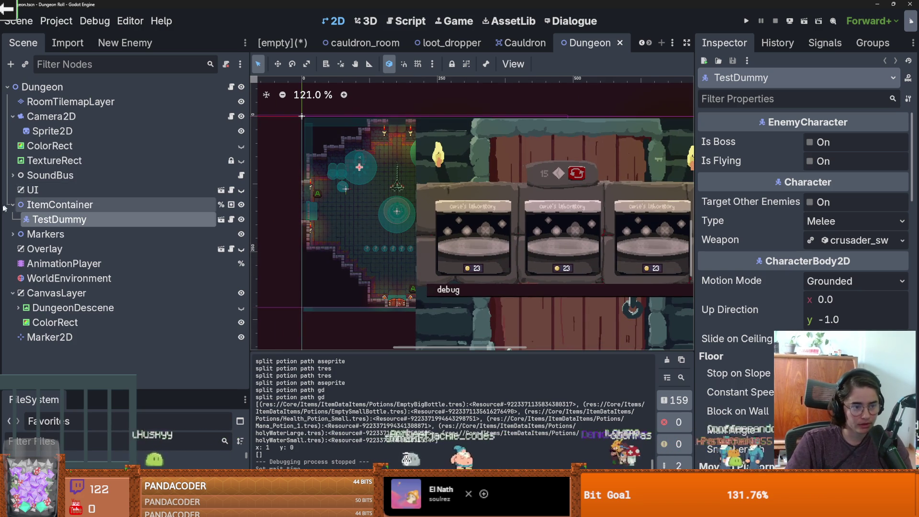
{"action": "left_click", "coordinate": [13, 175]}
{"action": "scroll", "coordinate": [89, 239], "scroll_direction": "down", "scroll_amount": 5}
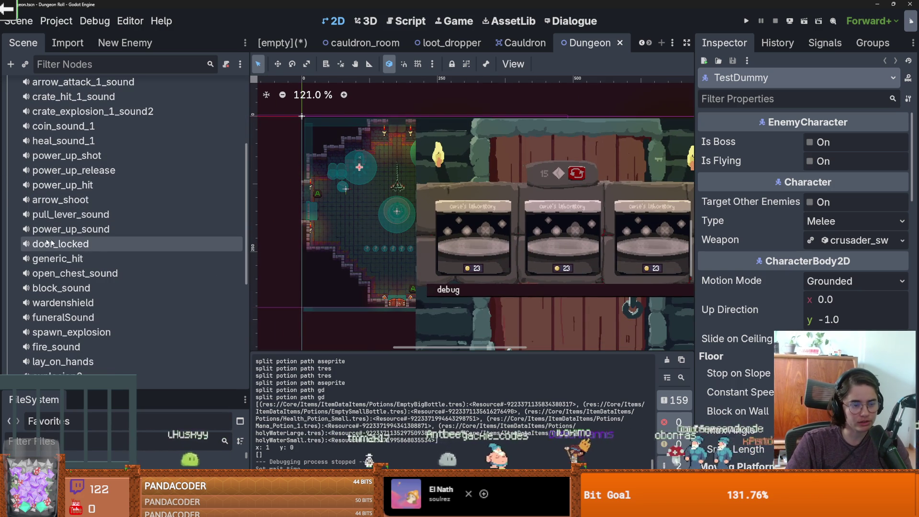
{"action": "left_click", "coordinate": [80, 258]}
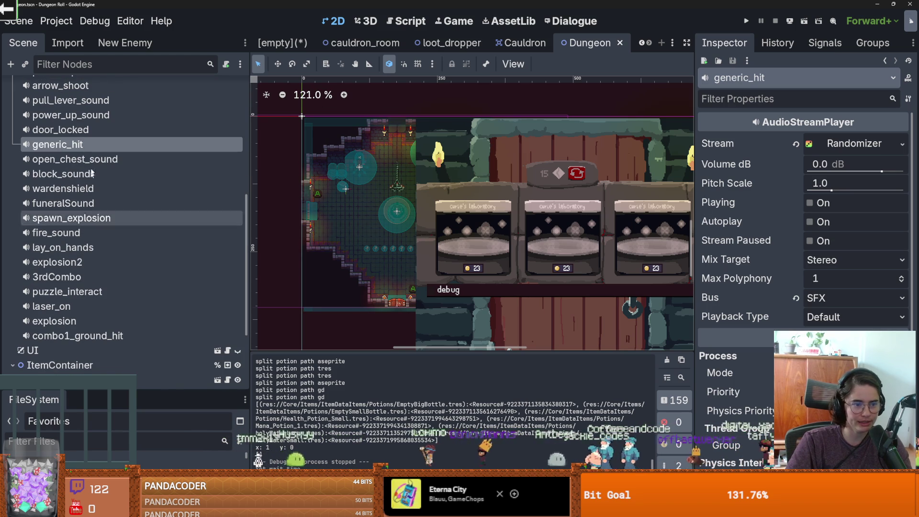
{"action": "left_click", "coordinate": [110, 159]}
{"action": "left_click", "coordinate": [810, 203]}
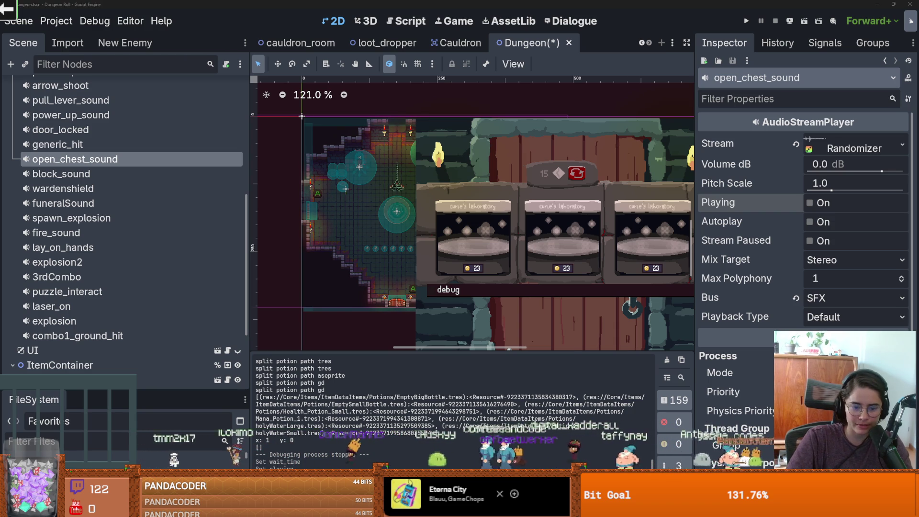
{"action": "key", "text": "alt+Tab"}
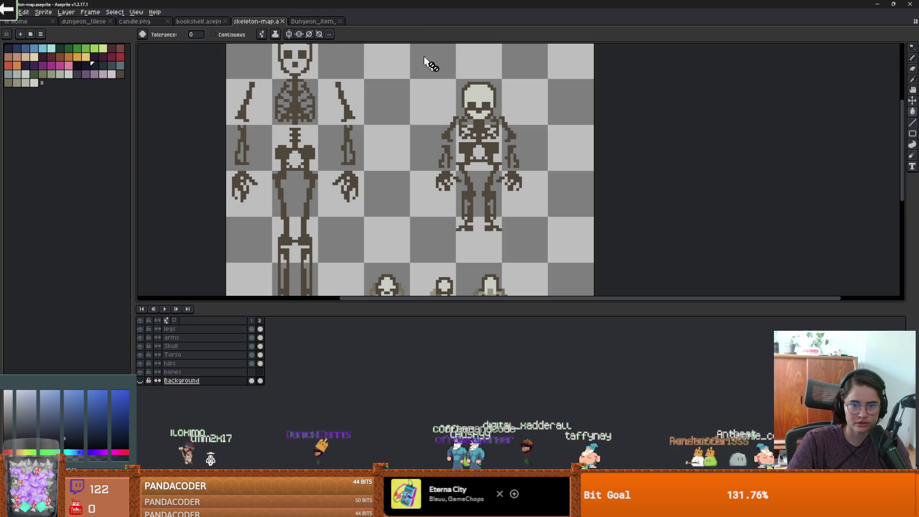
{"action": "key", "text": "alt+Tab"}
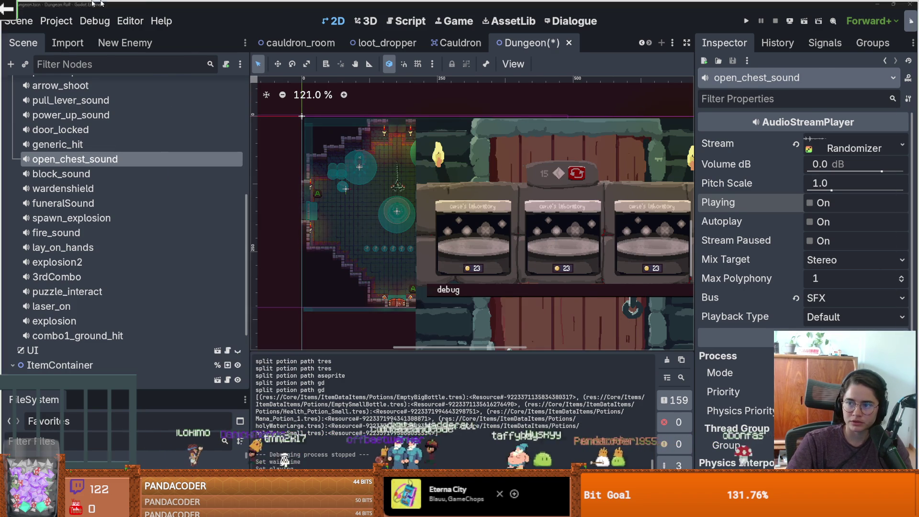
{"action": "key", "text": "alt+Tab"}
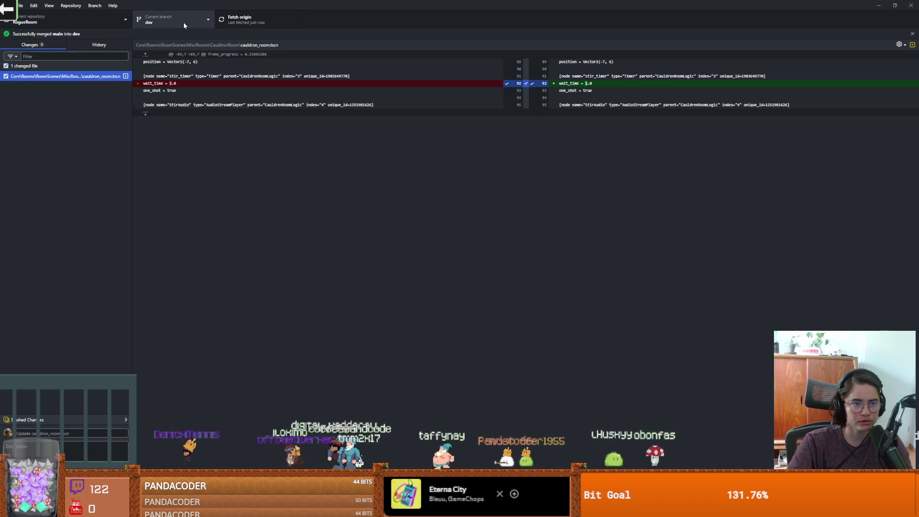
Merge main into dev as a merge commit and dismiss the conflict-resolution dialogs
{"action": "left_click", "coordinate": [95, 5]}
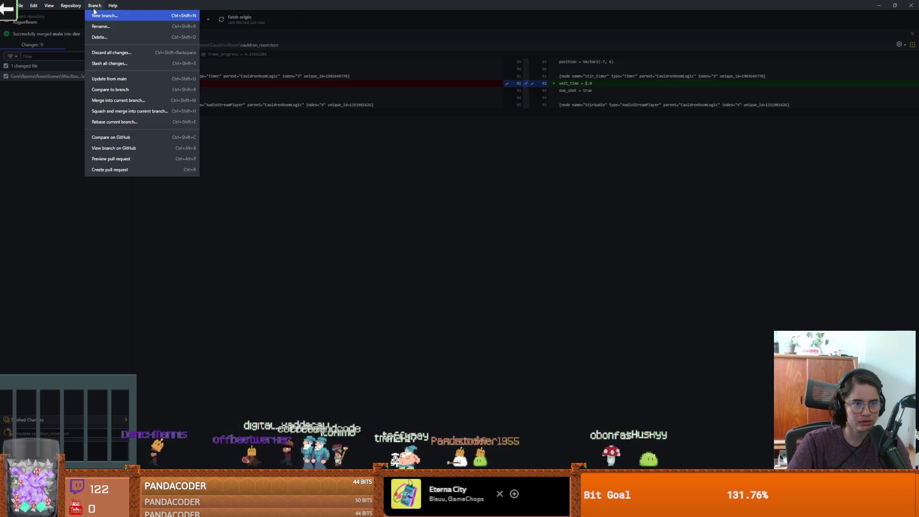
{"action": "left_click", "coordinate": [118, 100]}
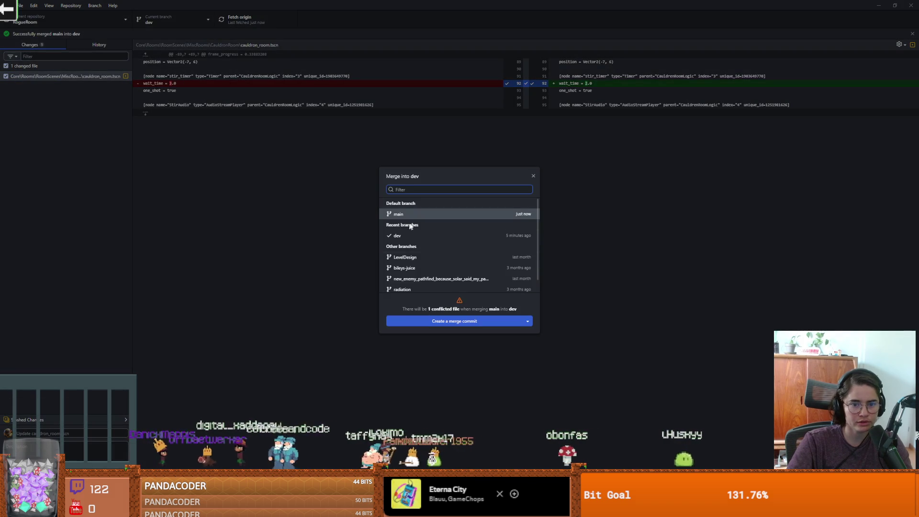
{"action": "left_click", "coordinate": [476, 322]}
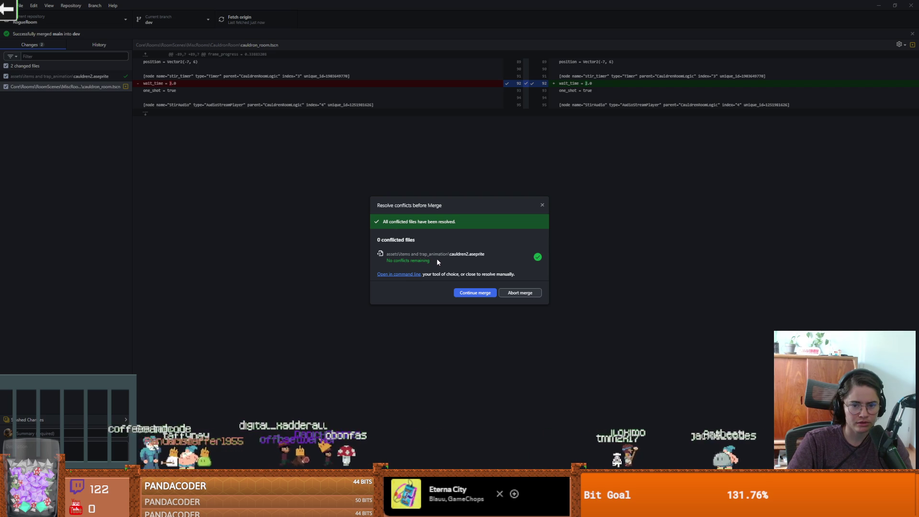
{"action": "left_click", "coordinate": [541, 205]}
{"action": "left_click", "coordinate": [98, 88]}
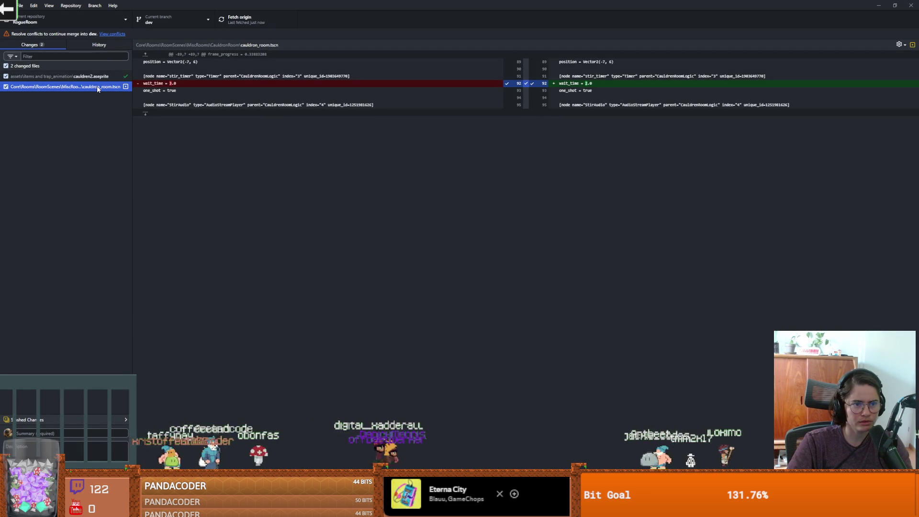
{"action": "key", "text": "Up"}
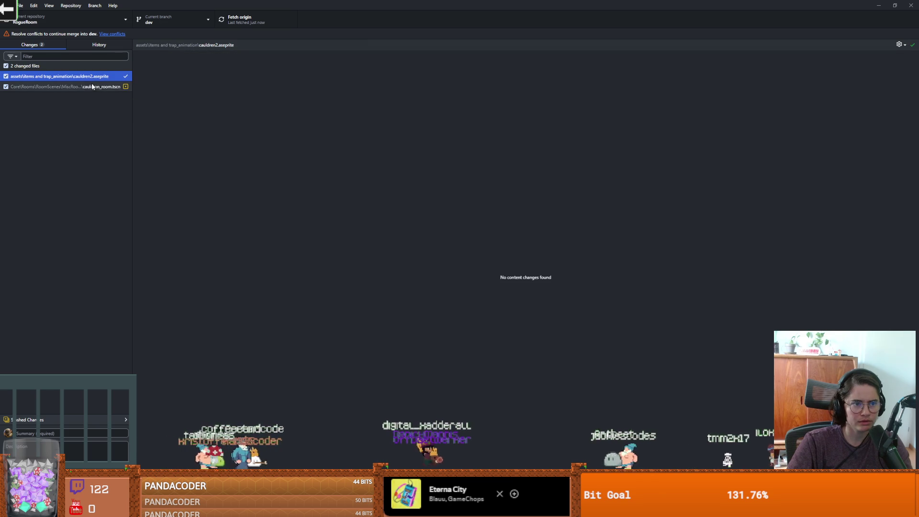
{"action": "left_click", "coordinate": [110, 34]}
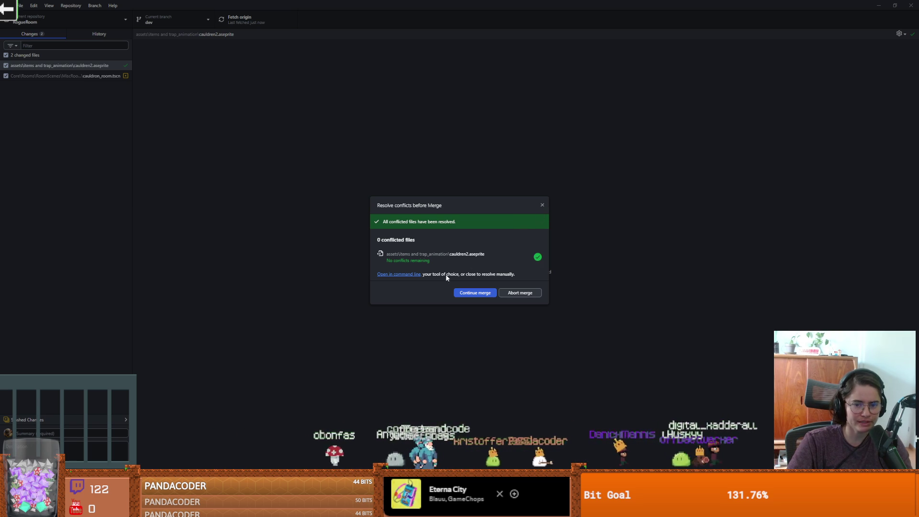
{"action": "left_click", "coordinate": [543, 206]}
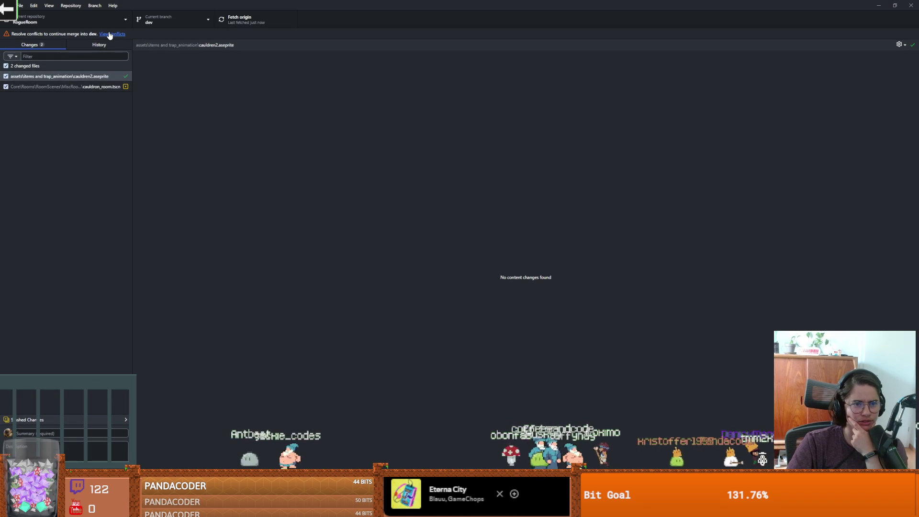
{"action": "left_click", "coordinate": [110, 35]}
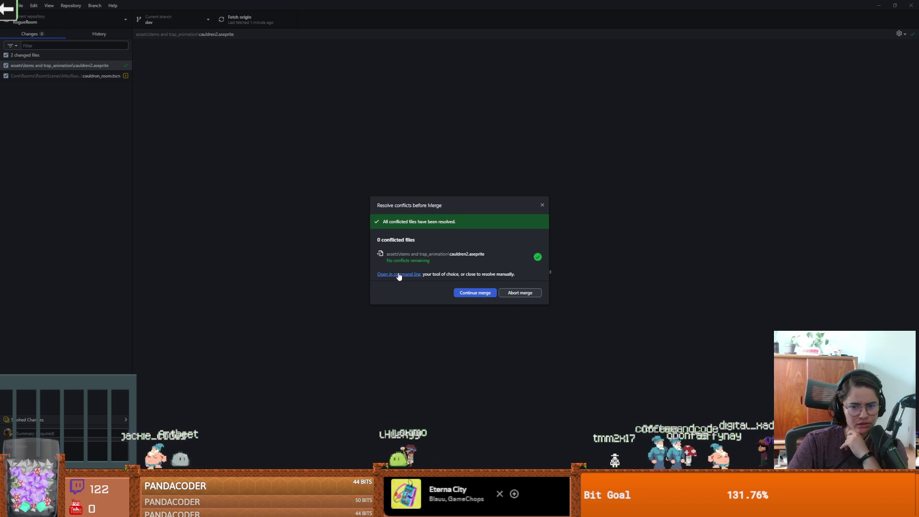
{"action": "left_click", "coordinate": [542, 205]}
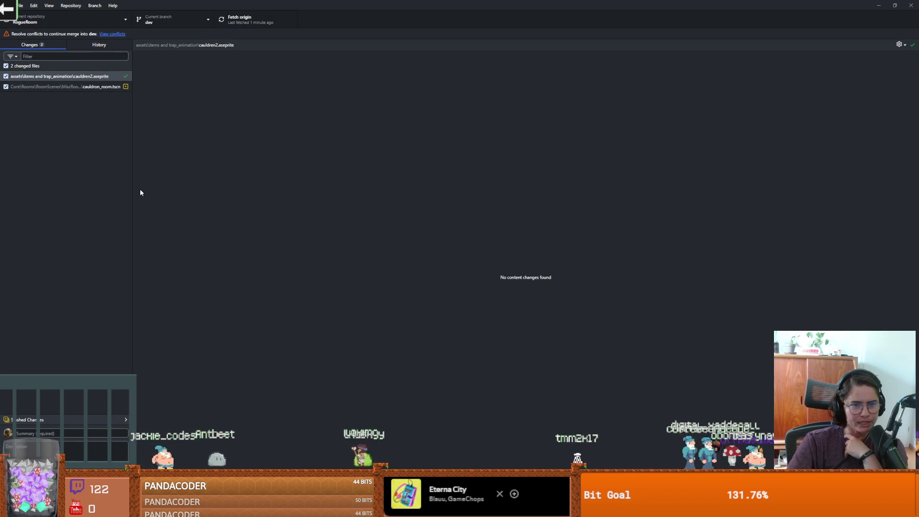
{"action": "left_click", "coordinate": [67, 87]}
{"action": "left_click", "coordinate": [66, 78]}
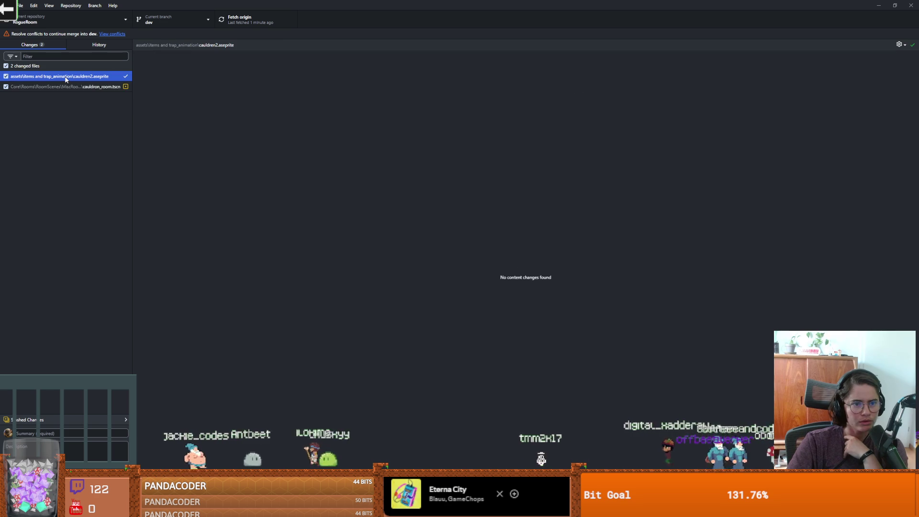
{"action": "left_click", "coordinate": [110, 35]}
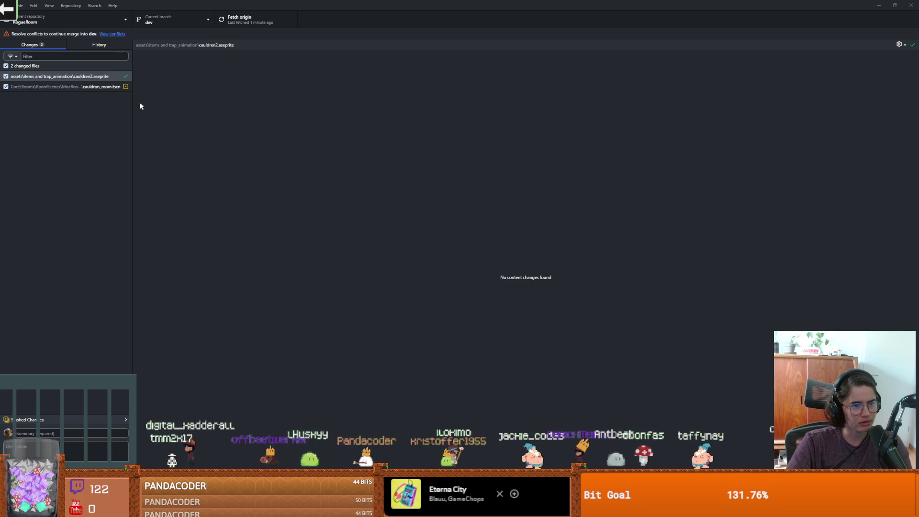
{"action": "left_click", "coordinate": [98, 78]}
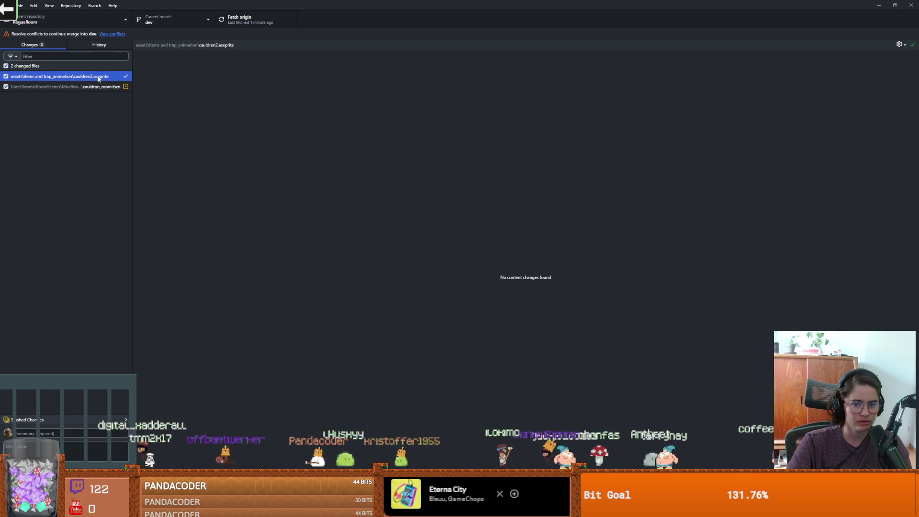
{"action": "right_click", "coordinate": [99, 78]}
{"action": "left_click", "coordinate": [72, 77]}
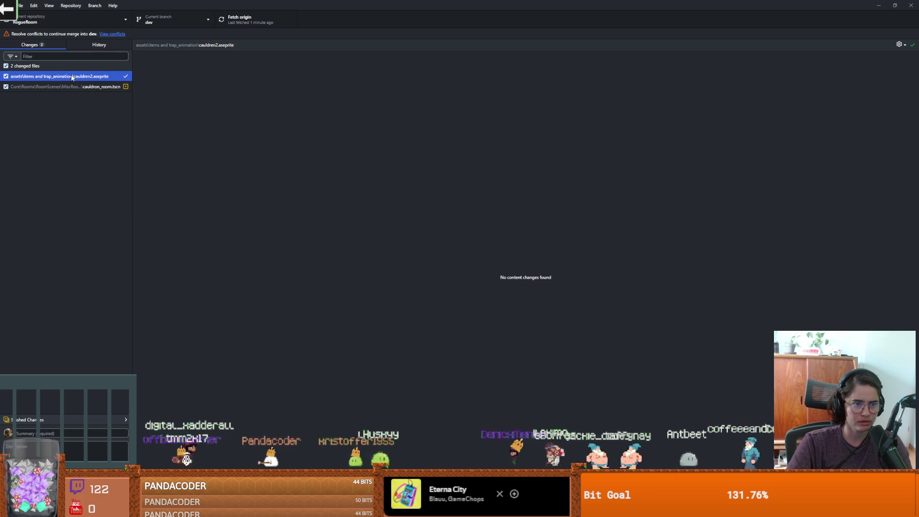
{"action": "right_click", "coordinate": [73, 79]}
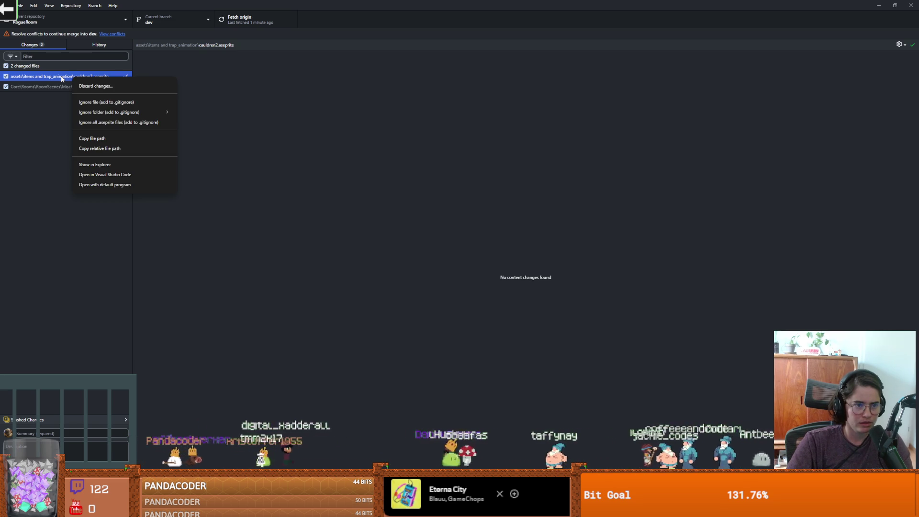
{"action": "key", "text": "Escape"}
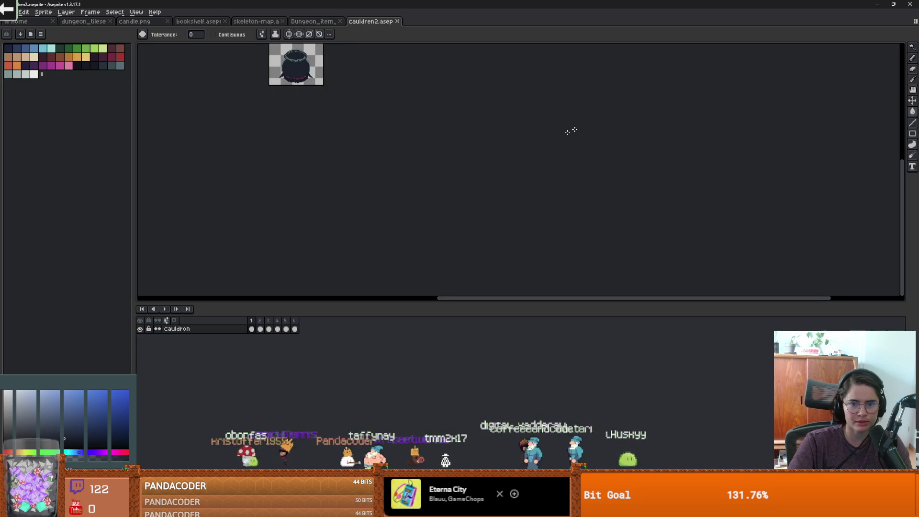
{"action": "scroll", "coordinate": [369, 215], "scroll_direction": "up", "scroll_amount": 4}
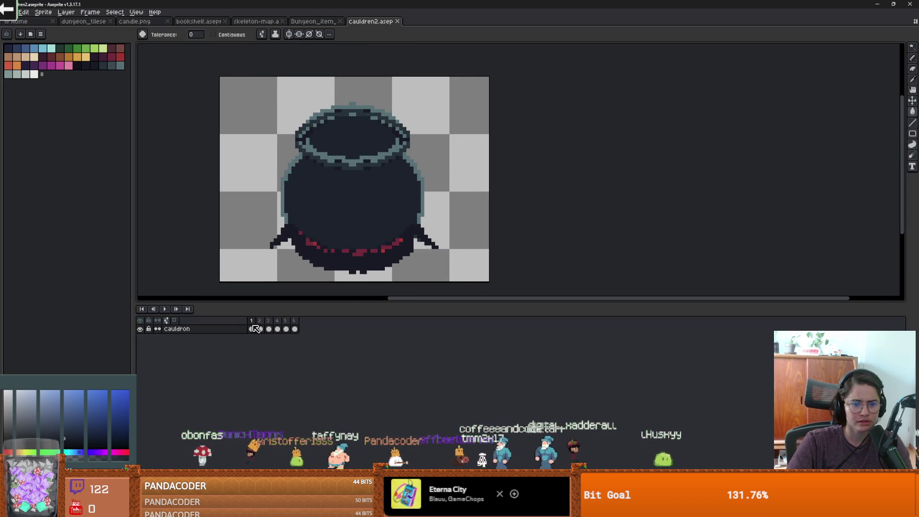
{"action": "left_click", "coordinate": [162, 309]}
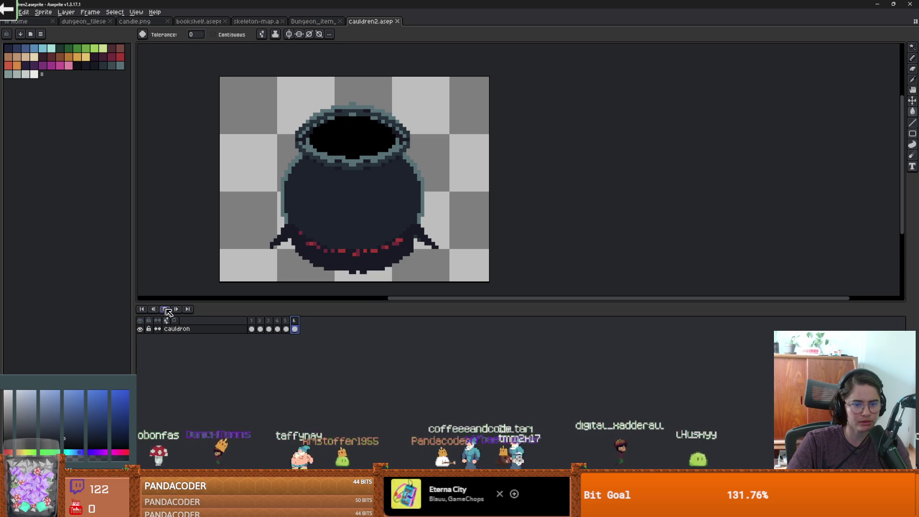
{"action": "left_click_drag", "start_coordinate": [817, 4], "coordinate": [585, 165]}
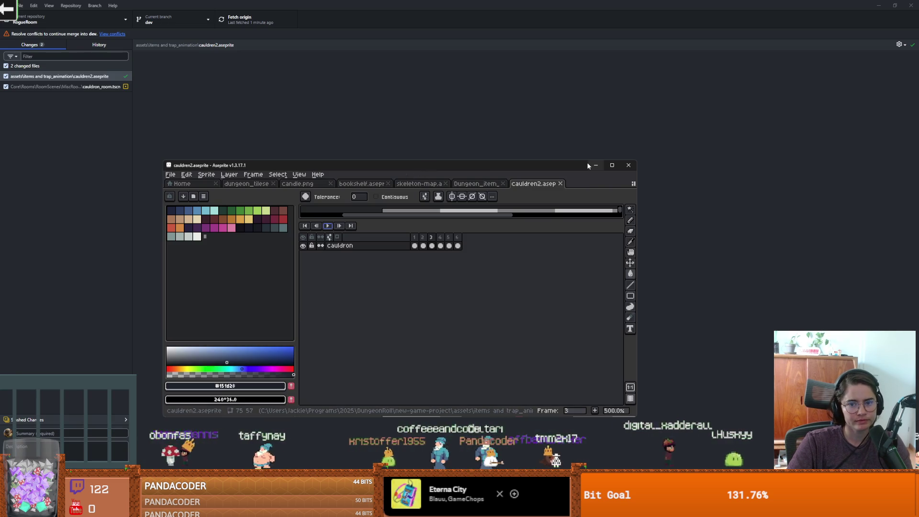
{"action": "left_click", "coordinate": [596, 165]}
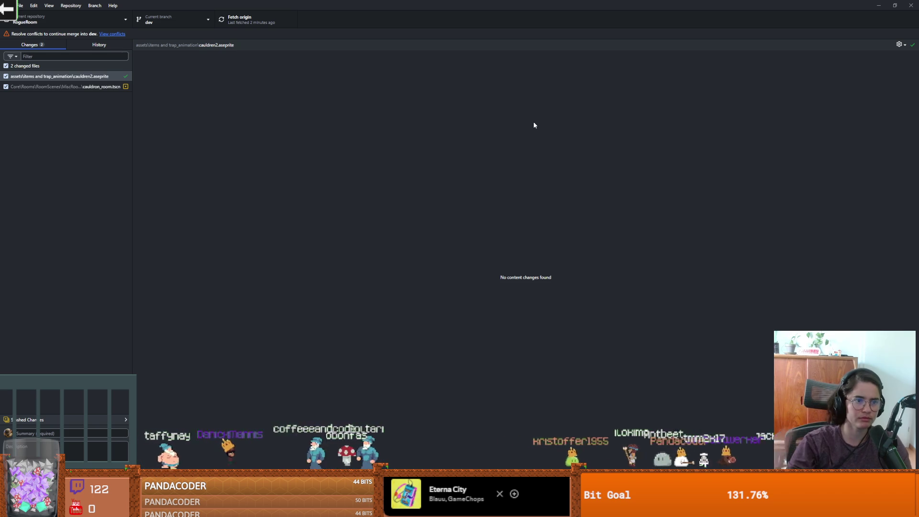
After checking History, discard all changes to cauldren2.aseprite and cauldron_room.tscn and confirm
{"action": "left_click", "coordinate": [94, 43]}
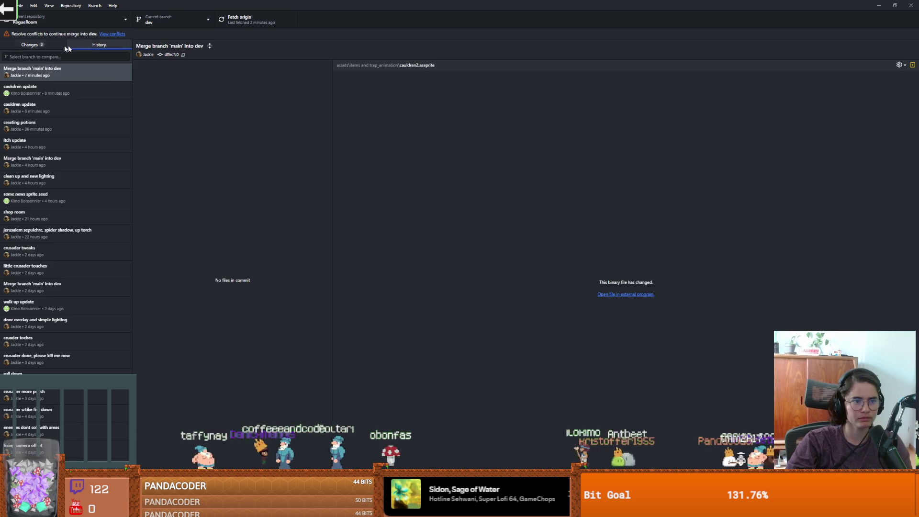
{"action": "left_click", "coordinate": [43, 46]}
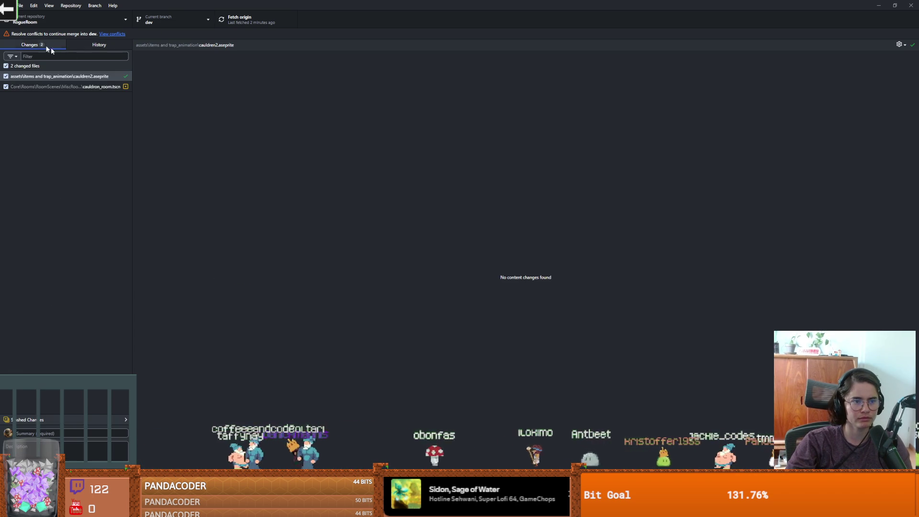
{"action": "right_click", "coordinate": [85, 72]}
{"action": "left_click", "coordinate": [98, 76]}
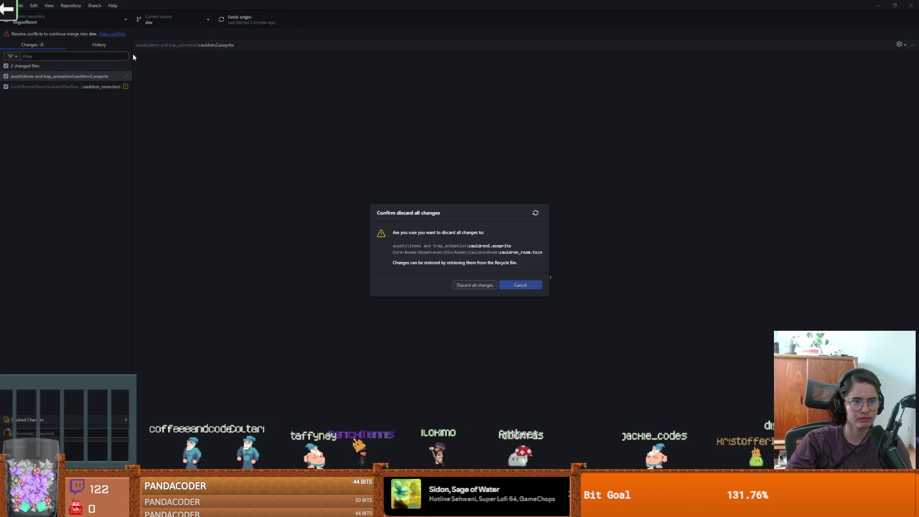
{"action": "left_click", "coordinate": [475, 284]}
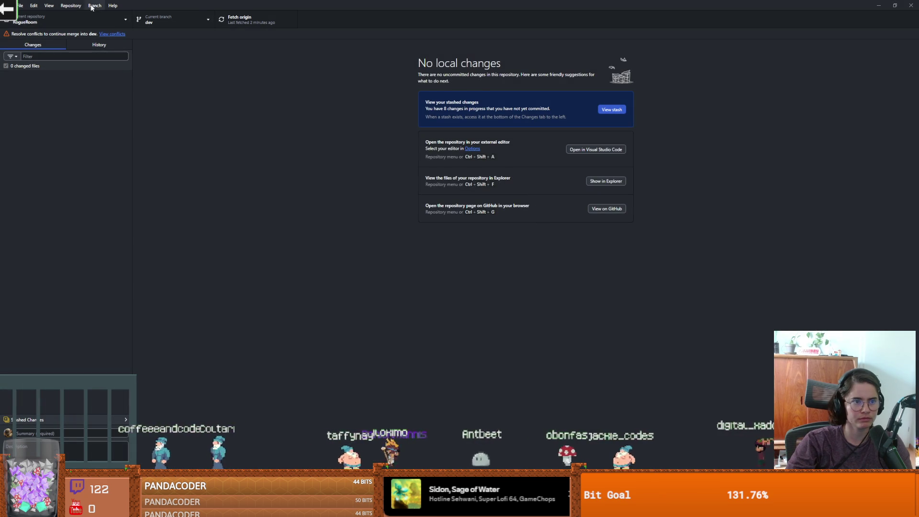
Review the merge methods for merging into dev, keep merge commit, then cancel the merge
{"action": "left_click", "coordinate": [95, 5]}
{"action": "left_click", "coordinate": [115, 100]}
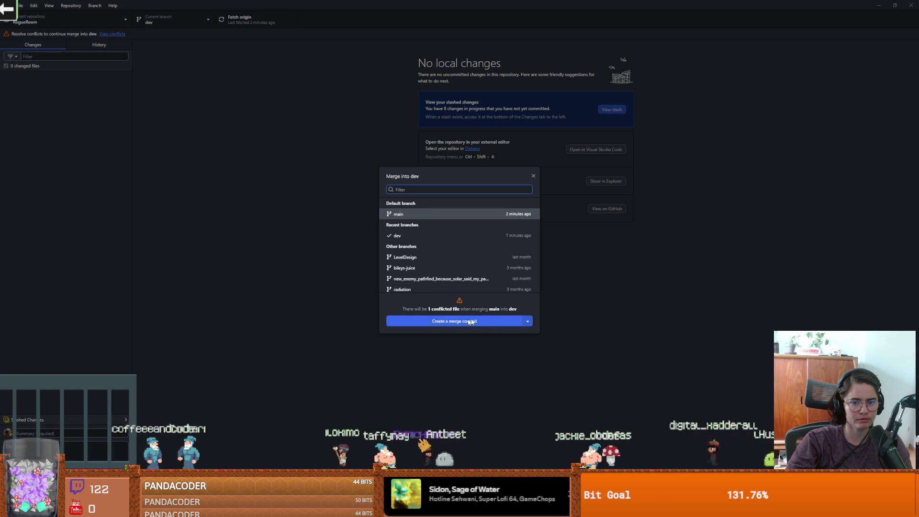
{"action": "left_click", "coordinate": [529, 323]}
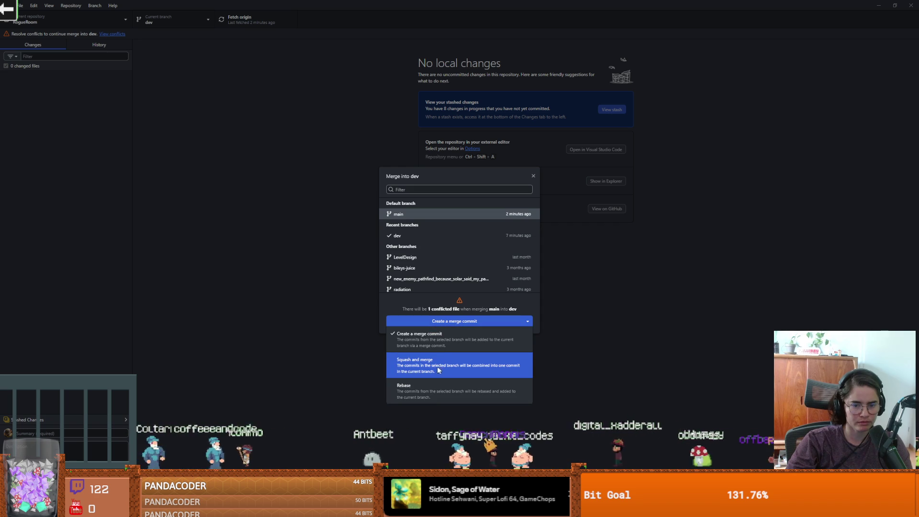
{"action": "left_click", "coordinate": [400, 303]}
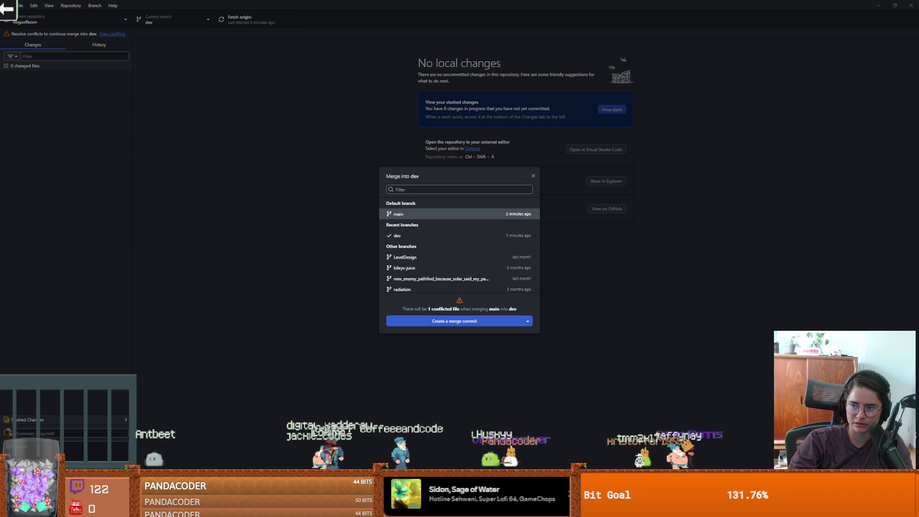
{"action": "left_click", "coordinate": [534, 177]}
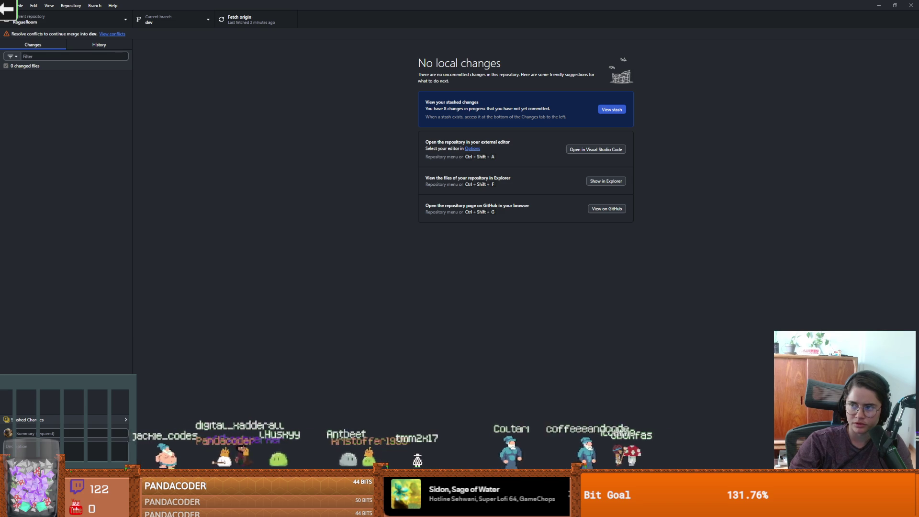
Show the items and trap_animation folder as large icons and delete cauldren2.aseprite
{"action": "key", "text": "alt+Tab"}
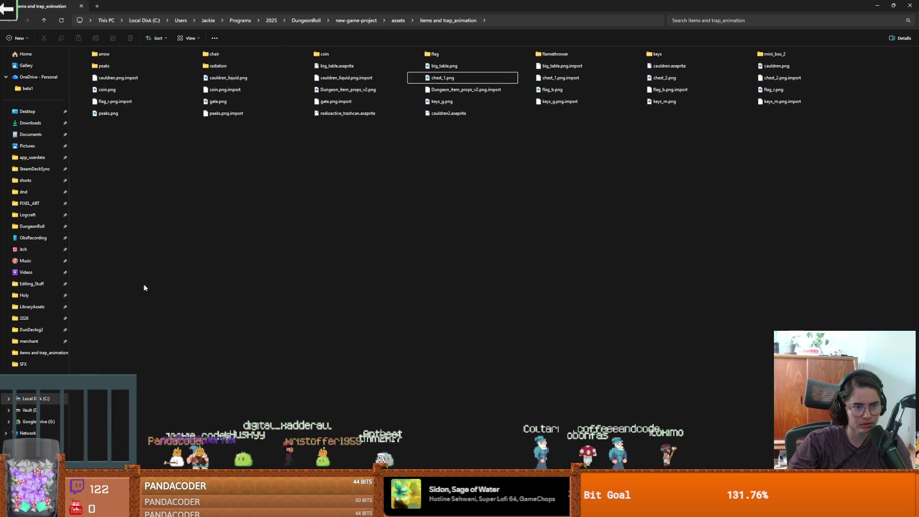
{"action": "key", "text": "ctrl+shift+2"}
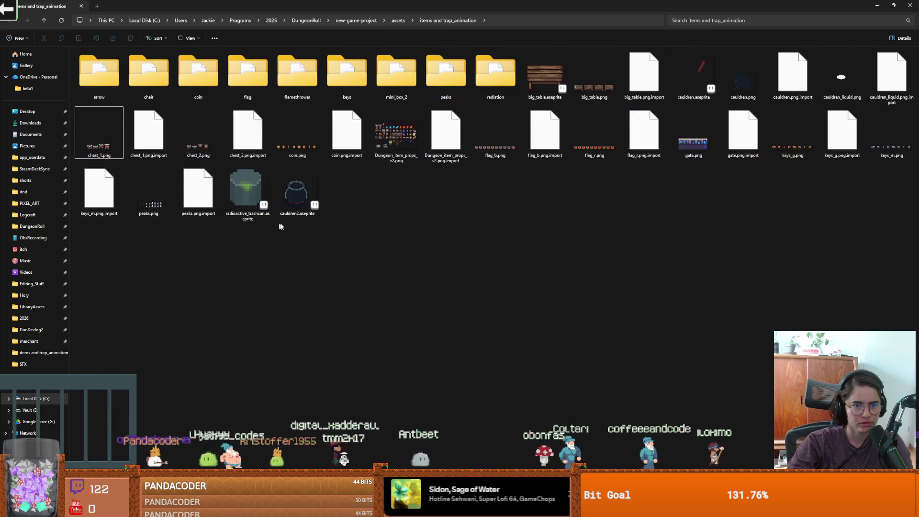
{"action": "scroll", "coordinate": [287, 232], "scroll_direction": "up", "scroll_amount": 2, "text": "ctrl"}
{"action": "right_click", "coordinate": [498, 326]}
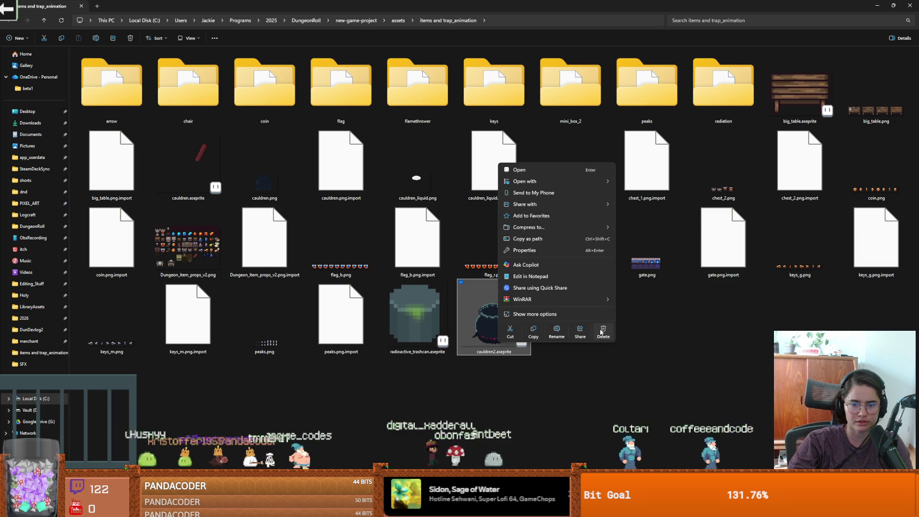
{"action": "left_click", "coordinate": [602, 330]}
{"action": "key", "text": "alt+Tab"}
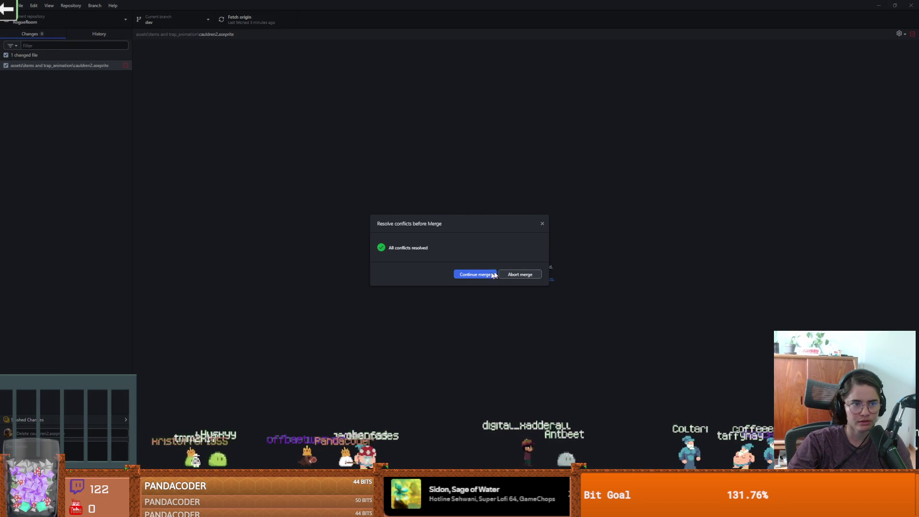
Continue the resolved merge, then open and cancel the Merge into dev dialog
{"action": "left_click", "coordinate": [481, 275]}
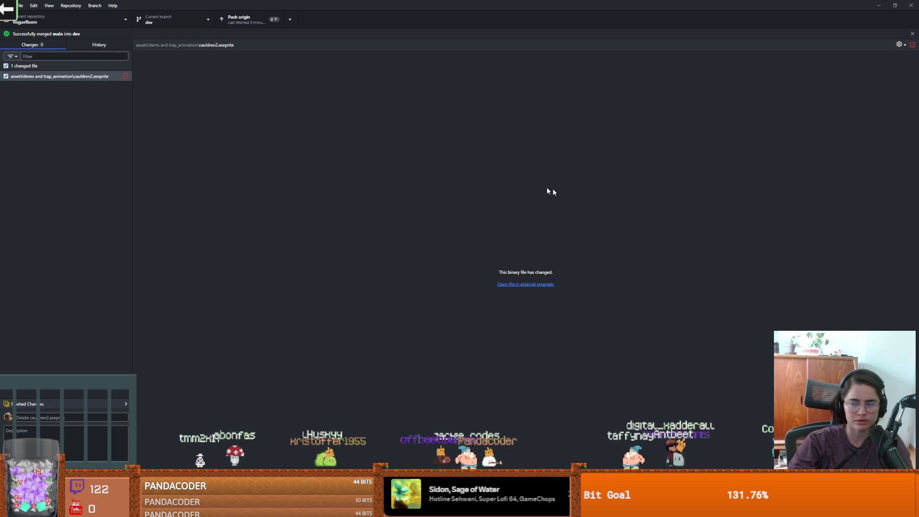
{"action": "left_click", "coordinate": [92, 76]}
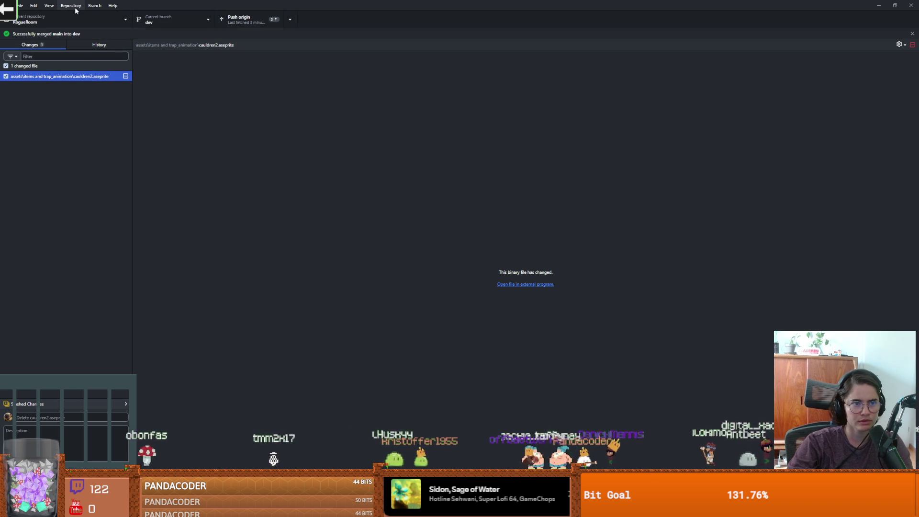
{"action": "left_click", "coordinate": [94, 5]}
{"action": "left_click", "coordinate": [110, 91]}
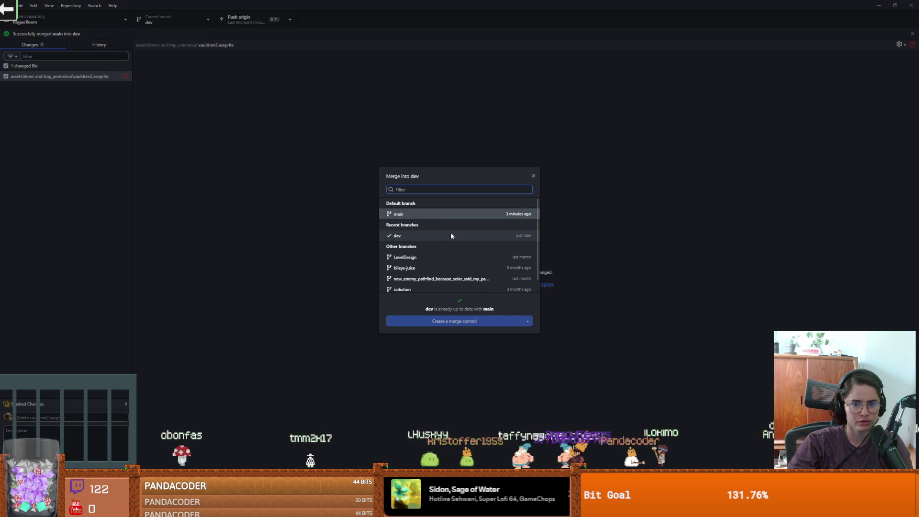
{"action": "left_click", "coordinate": [533, 177]}
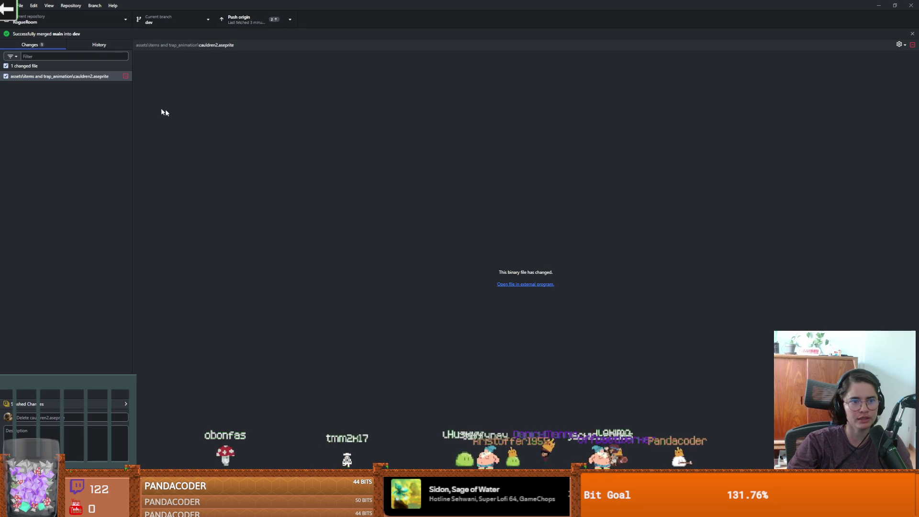
Discard the cauldren2.aseprite change and push dev to origin
{"action": "right_click", "coordinate": [99, 76]}
{"action": "left_click", "coordinate": [110, 85]}
{"action": "left_click", "coordinate": [463, 287]}
{"action": "left_click", "coordinate": [245, 26]}
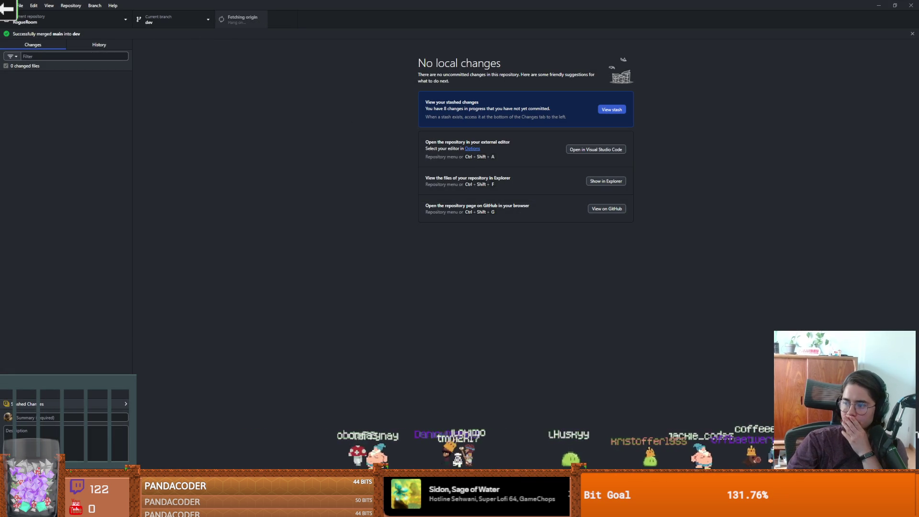
In maximized Aseprite, view frames 4 and 6 and play the cauldron animation
{"action": "key", "text": "alt+Tab"}
{"action": "left_click", "coordinate": [618, 161]}
{"action": "scroll", "coordinate": [335, 224], "scroll_direction": "down", "scroll_amount": 2}
{"action": "left_click", "coordinate": [279, 328]}
{"action": "left_click", "coordinate": [294, 329]}
{"action": "left_click", "coordinate": [165, 309]}
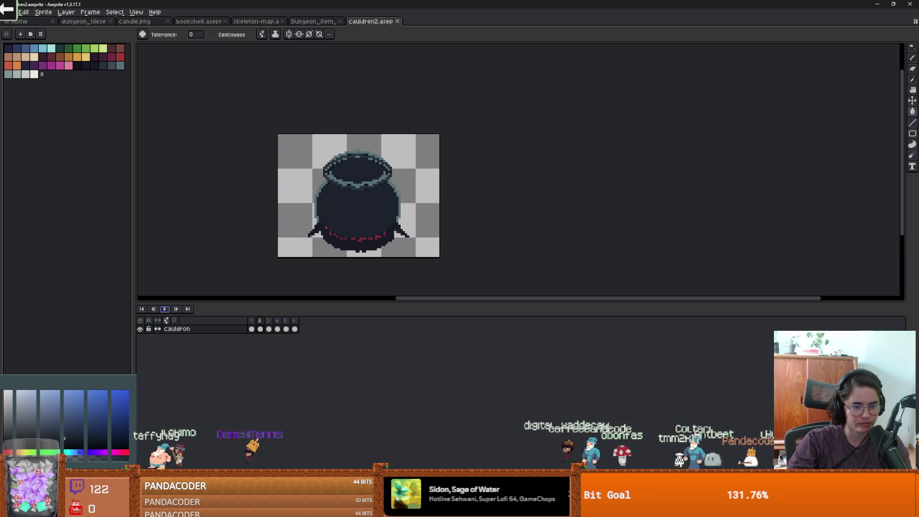
Switch from Aseprite to Discord's media channel
{"action": "key", "text": "alt+Tab"}
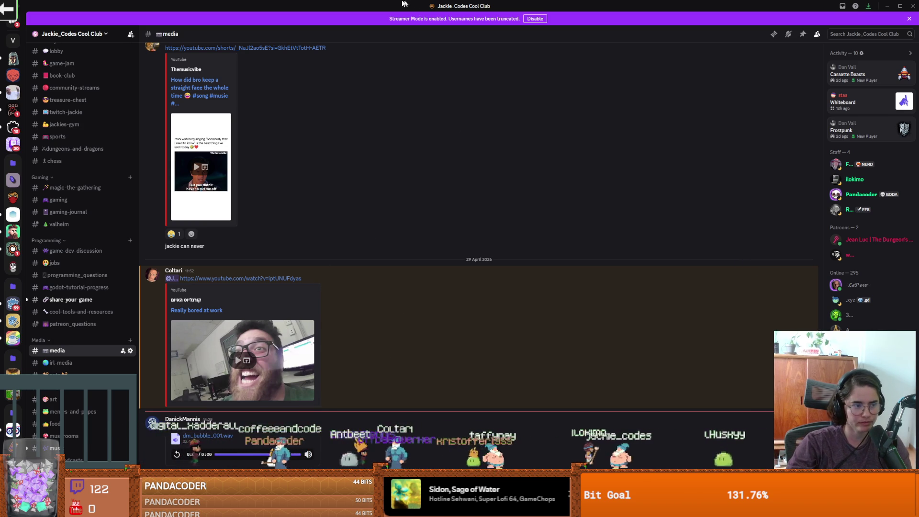
Return from Discord to cauldren2.aseprite in Aseprite
{"action": "key", "text": "alt+Tab"}
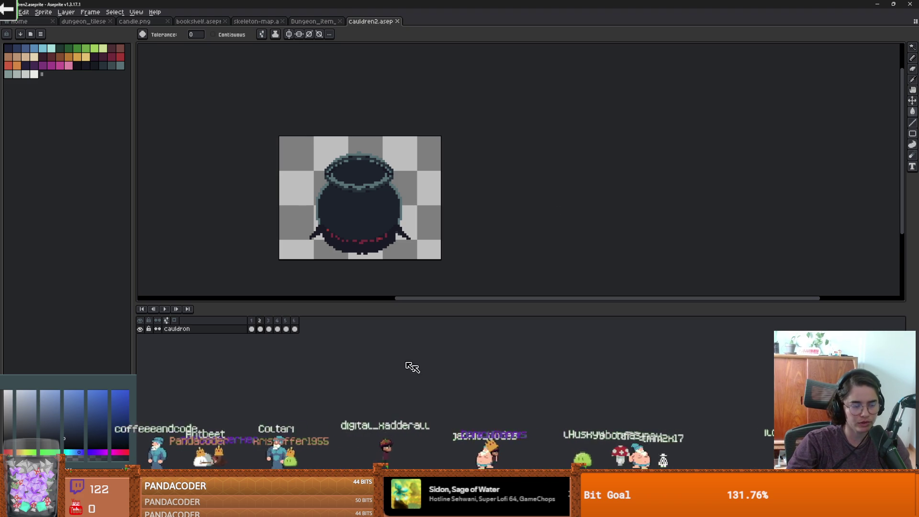
Confirm GitHub Desktop is still on dev, then reload the changed cauldron_room scene in Godot
{"action": "key", "text": "alt+Tab"}
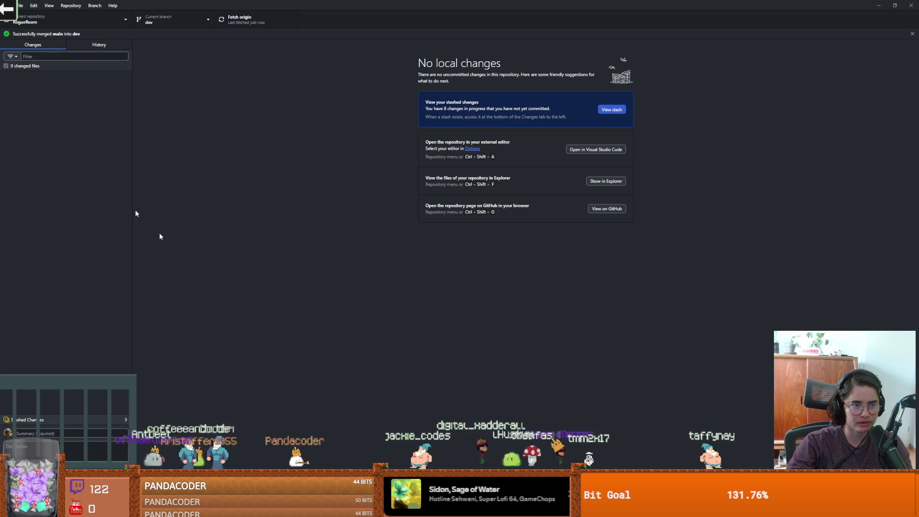
{"action": "left_click", "coordinate": [172, 20]}
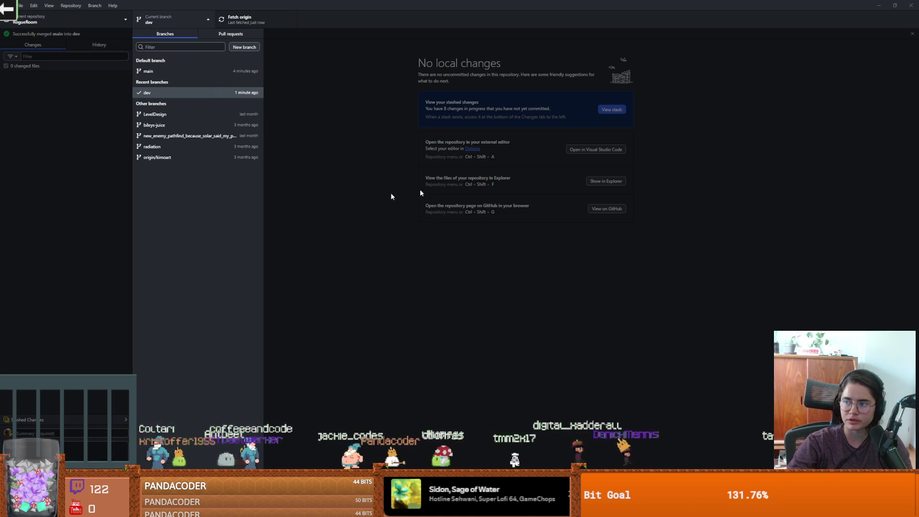
{"action": "left_click", "coordinate": [280, 139]}
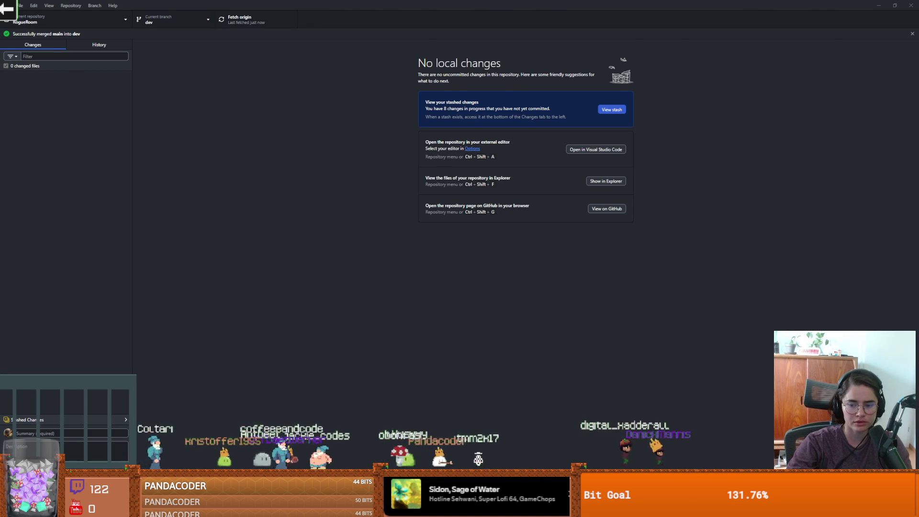
{"action": "key", "text": "alt+Tab"}
{"action": "left_click", "coordinate": [515, 322]}
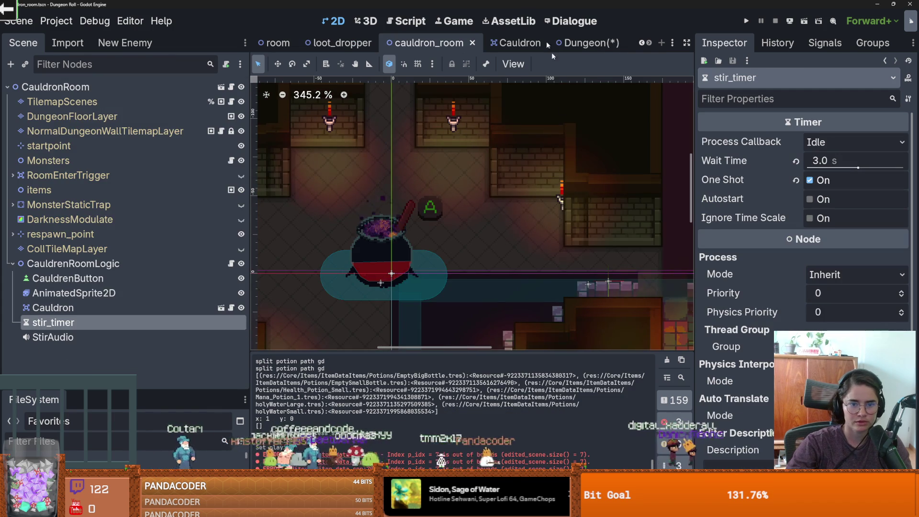
Close the Godot editor, saving the unsaved scene
{"action": "key", "text": "super+Down"}
{"action": "left_click", "coordinate": [649, 179]}
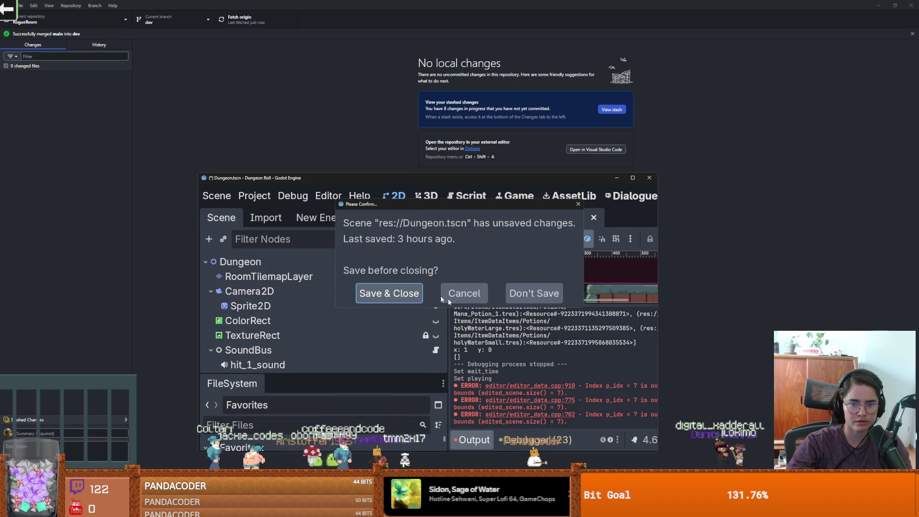
{"action": "left_click", "coordinate": [389, 291]}
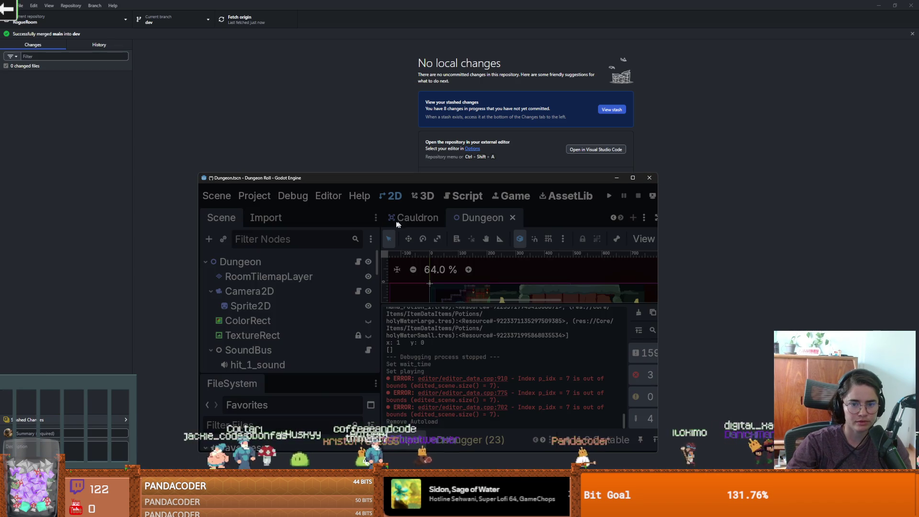
Check out the main branch in GitHub Desktop and show its commit history
{"action": "left_click", "coordinate": [182, 22]}
{"action": "left_click", "coordinate": [162, 70]}
{"action": "left_click", "coordinate": [79, 48]}
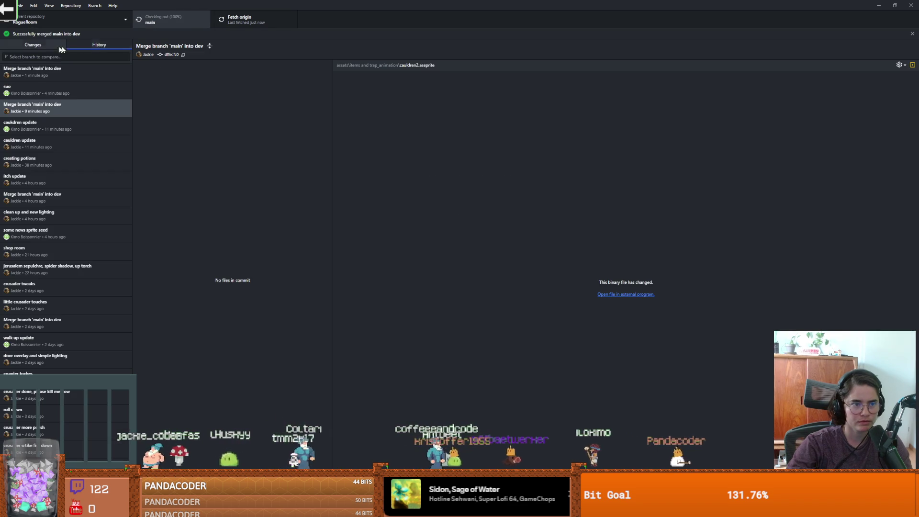
Open the suo commit and inspect its cauldren2.aseprite file entry without taking action
{"action": "left_click", "coordinate": [50, 90]}
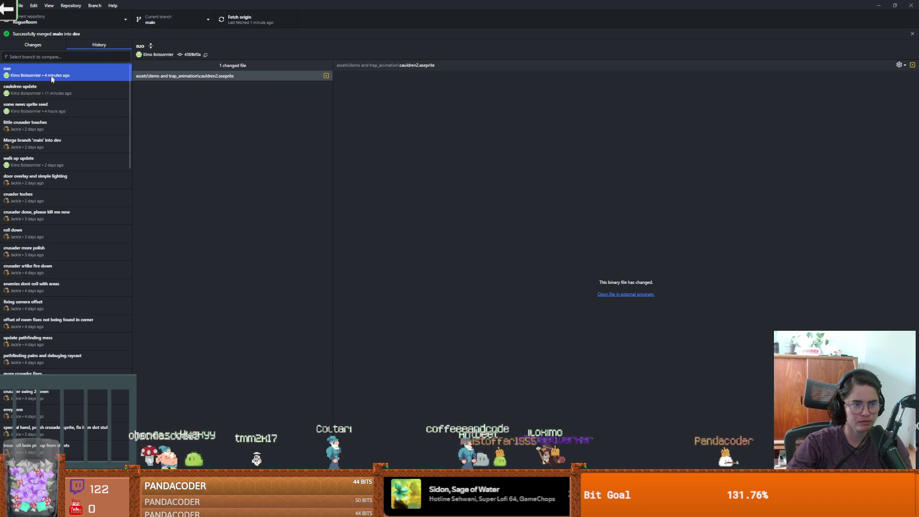
{"action": "right_click", "coordinate": [165, 76]}
{"action": "left_click", "coordinate": [185, 89]}
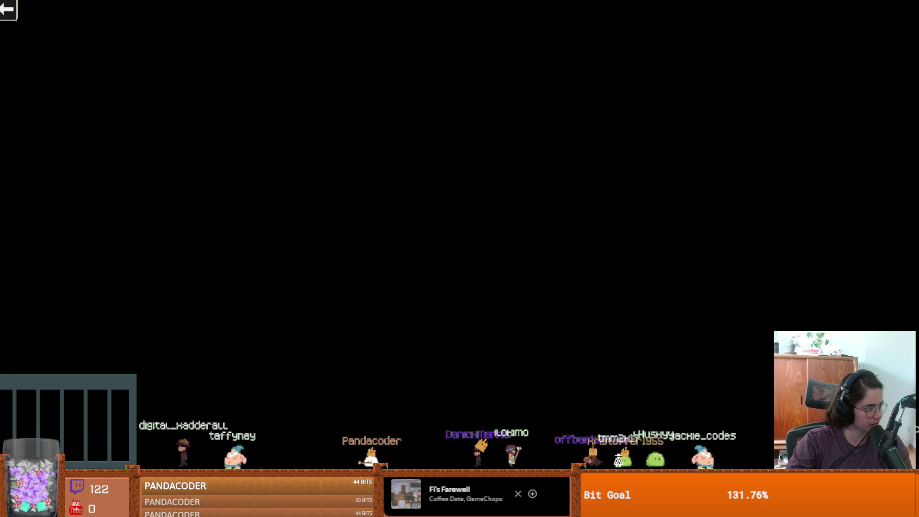
Open cauldren2.aseprite from File Explorer and centre the green-liquid cauldron on the Aseprite canvas
{"action": "key", "text": "alt+Tab"}
{"action": "double_click", "coordinate": [442, 323]}
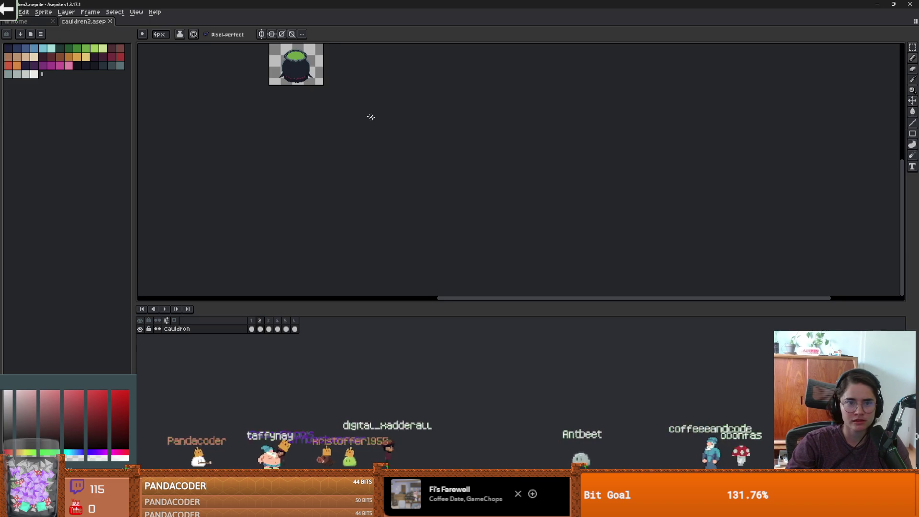
{"action": "left_click_drag", "start_coordinate": [372, 117], "coordinate": [375, 211]}
{"action": "scroll", "coordinate": [375, 211], "scroll_direction": "up", "scroll_amount": 3}
{"action": "left_click_drag", "start_coordinate": [320, 249], "coordinate": [321, 253]}
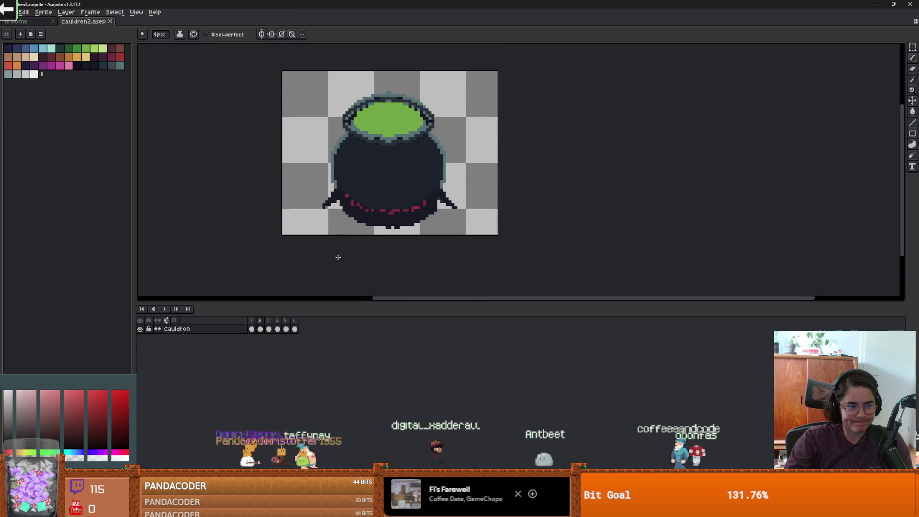
Close Aseprite and return to GitHub Desktop
{"action": "double_click", "coordinate": [450, 9]}
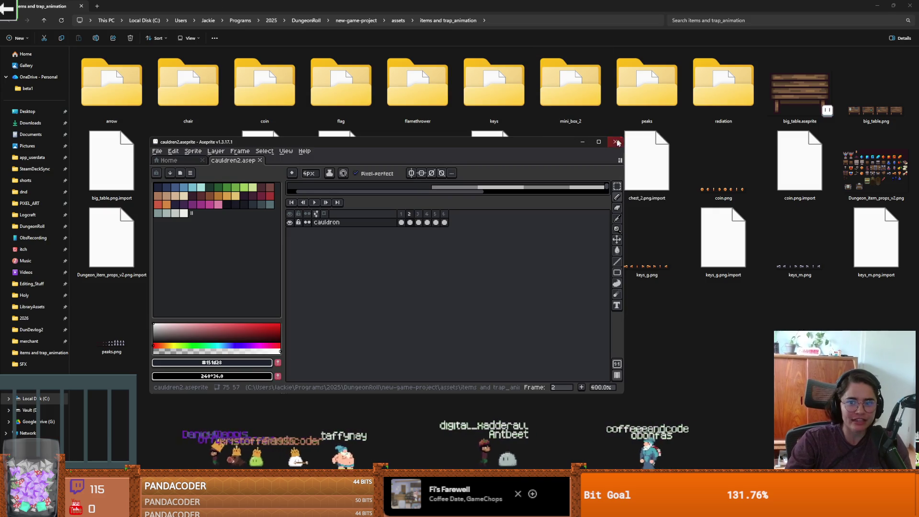
{"action": "left_click", "coordinate": [651, 129]}
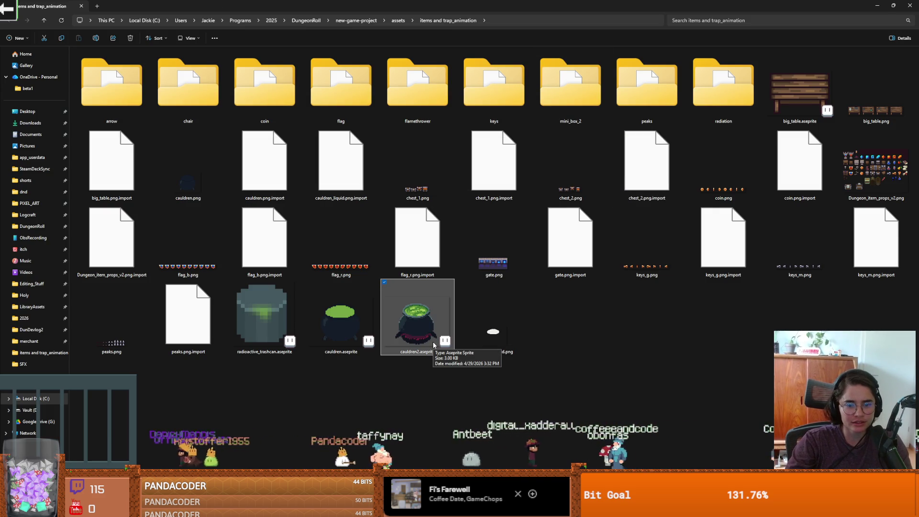
{"action": "key", "text": "alt+Tab"}
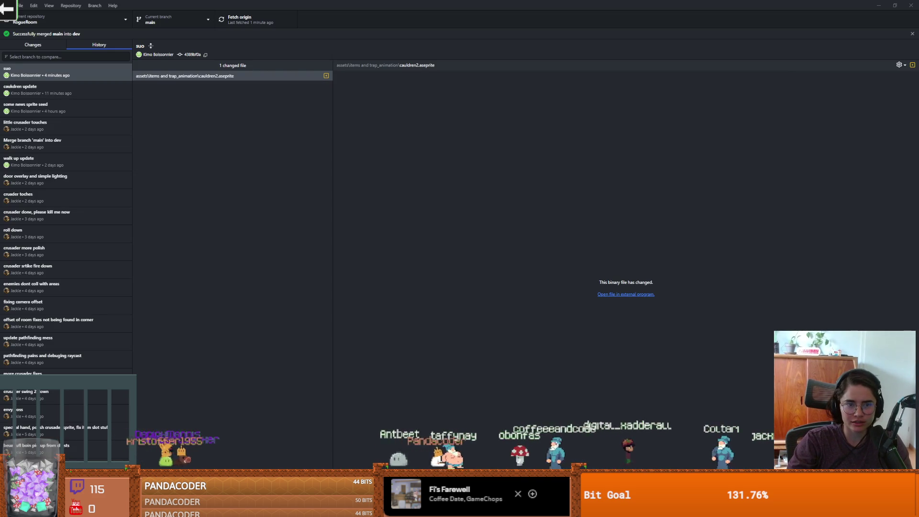
Launch Aseprite from its page in the Steam library
{"action": "key", "text": "alt+Tab"}
{"action": "left_click", "coordinate": [287, 268]}
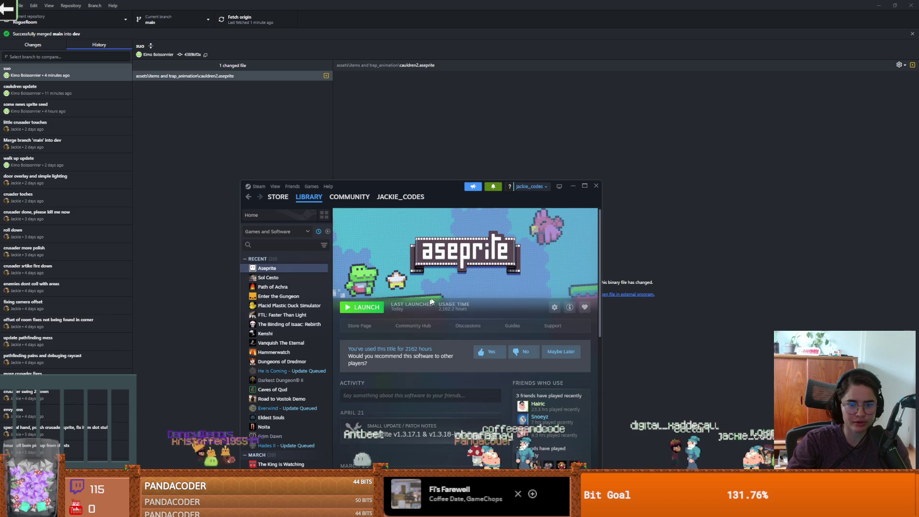
{"action": "left_click", "coordinate": [572, 188]}
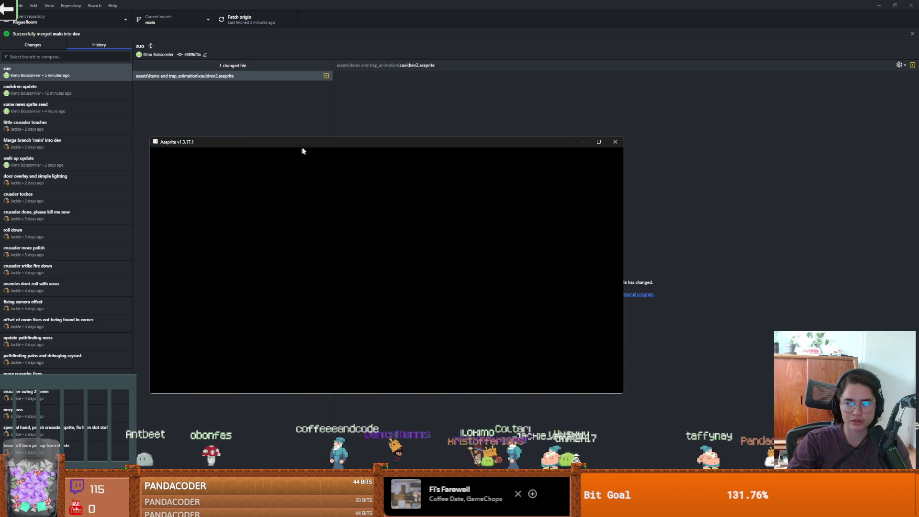
Enlarge the canvas above the timeline to view the cauldron up close, then close Aseprite
{"action": "left_click_drag", "start_coordinate": [450, 198], "coordinate": [451, 307]}
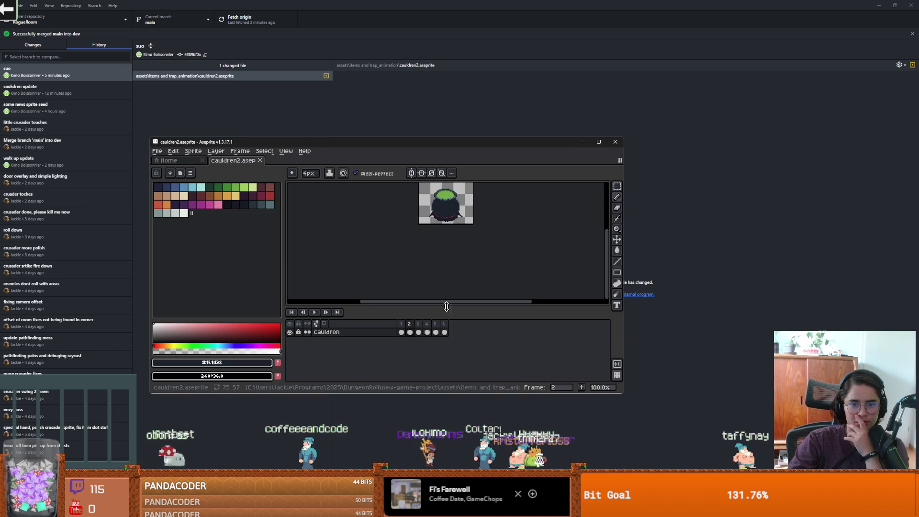
{"action": "scroll", "coordinate": [434, 240], "scroll_direction": "up", "scroll_amount": 4}
{"action": "scroll", "coordinate": [433, 239], "scroll_direction": "down", "scroll_amount": 2}
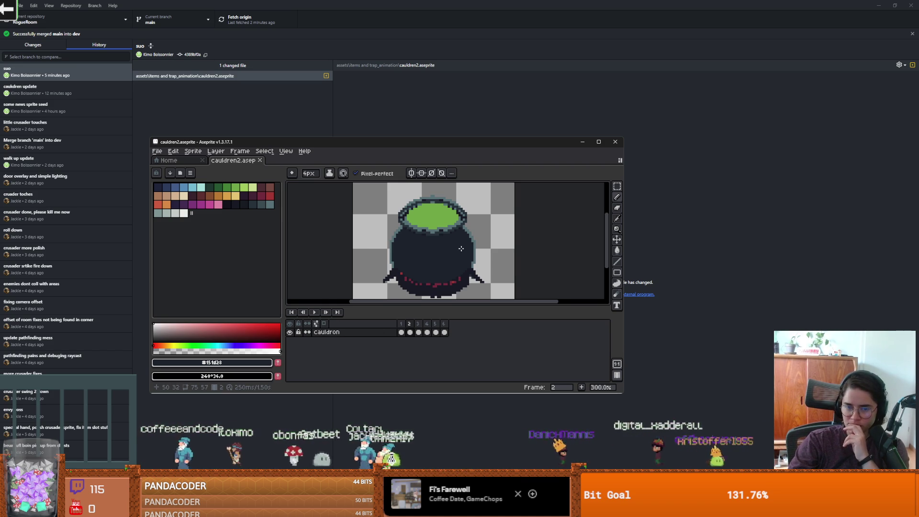
{"action": "left_click", "coordinate": [615, 142]}
{"action": "double_click", "coordinate": [375, 22]}
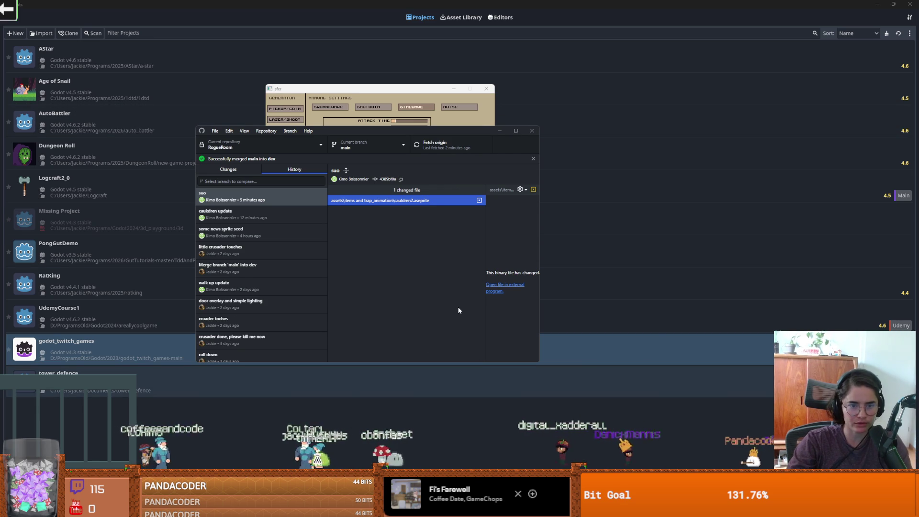
Start Steam from Windows search, launch Aseprite, and maximize it showing cauldren2.aseprite
{"action": "key", "text": "super"}
{"action": "type", "text": "steam"}
{"action": "key", "text": "Return"}
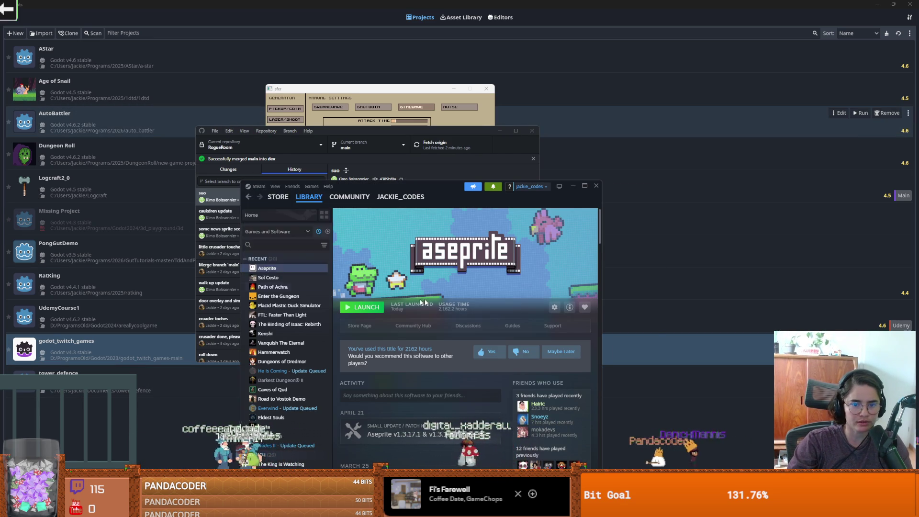
{"action": "left_click", "coordinate": [373, 306]}
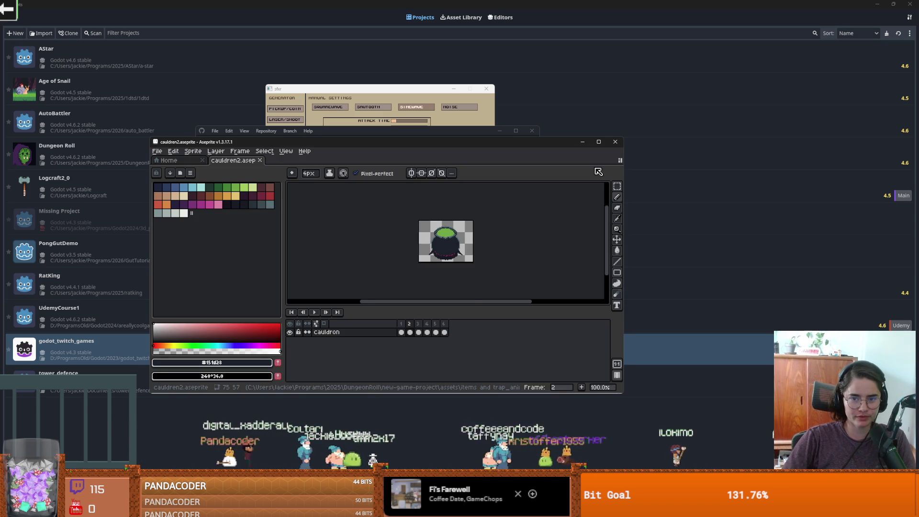
{"action": "left_click", "coordinate": [600, 142]}
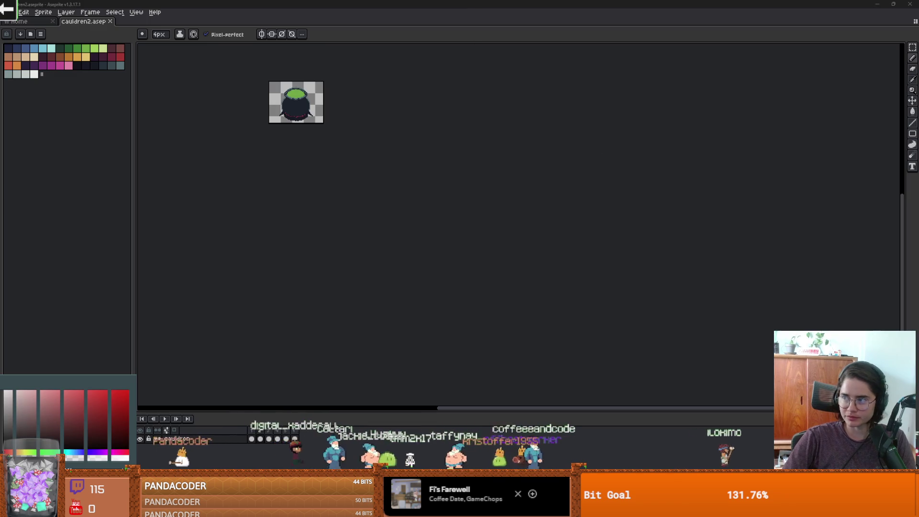
{"action": "key", "text": "alt+Tab"}
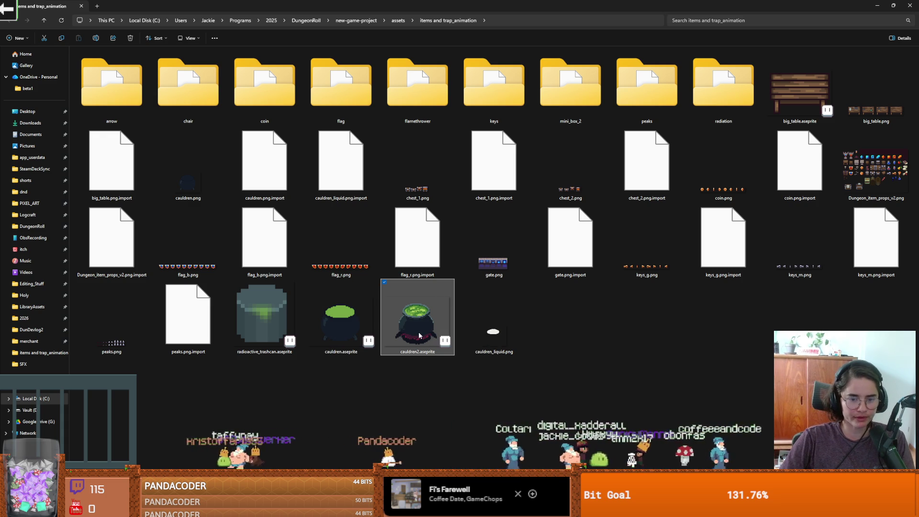
Undo an accidental delete of cauldren2.aseprite, then paste a copy as cauldren2 - Copy.aseprite
{"action": "key", "text": "Delete"}
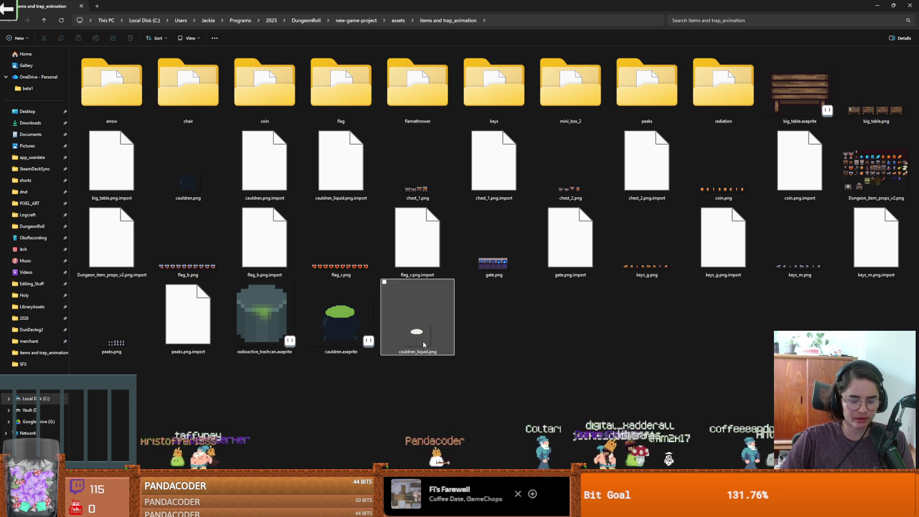
{"action": "key", "text": "ctrl+z"}
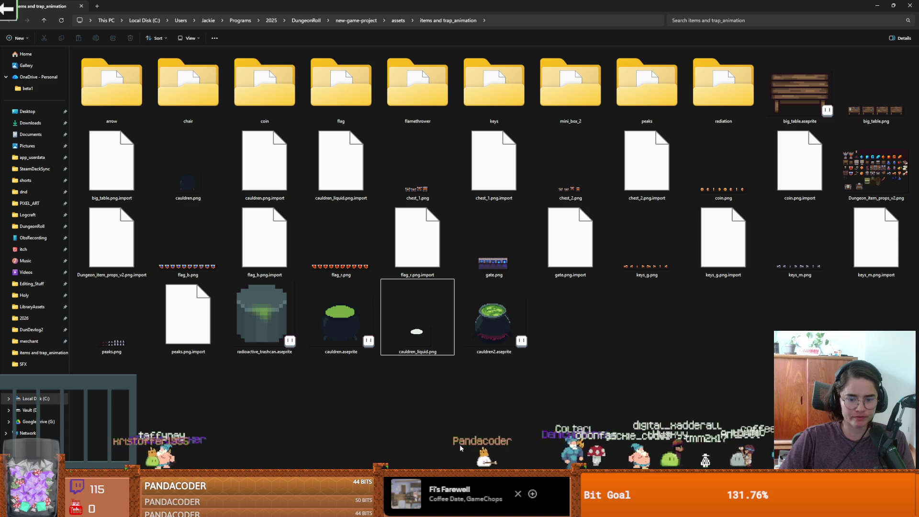
{"action": "right_click", "coordinate": [504, 316]}
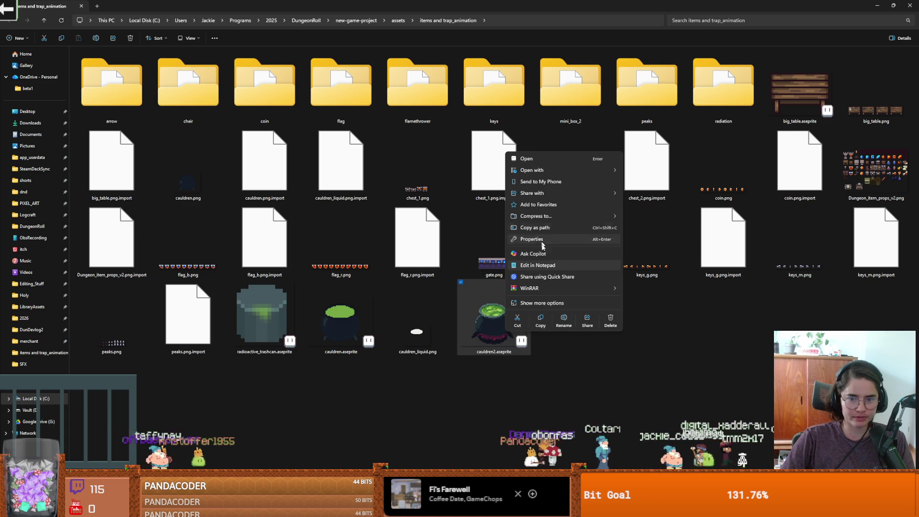
{"action": "left_click", "coordinate": [568, 343]}
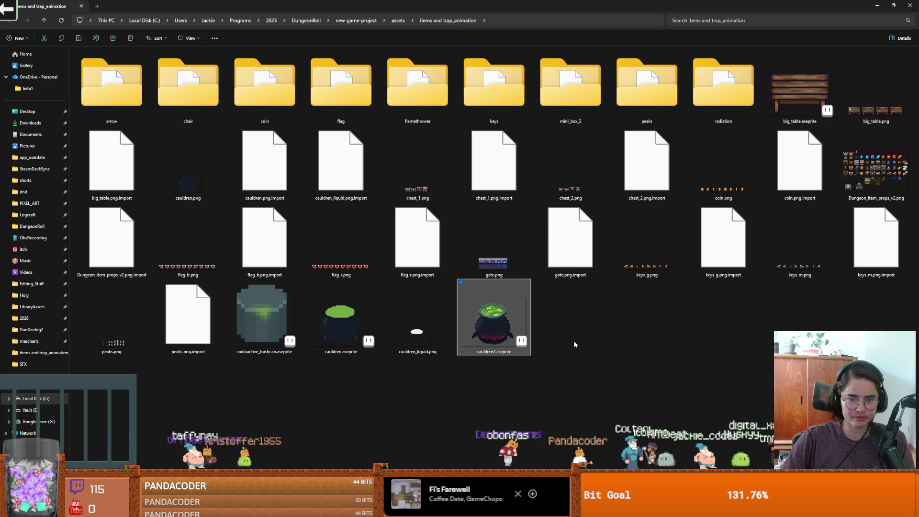
{"action": "right_click", "coordinate": [576, 344]}
{"action": "left_click", "coordinate": [587, 352]}
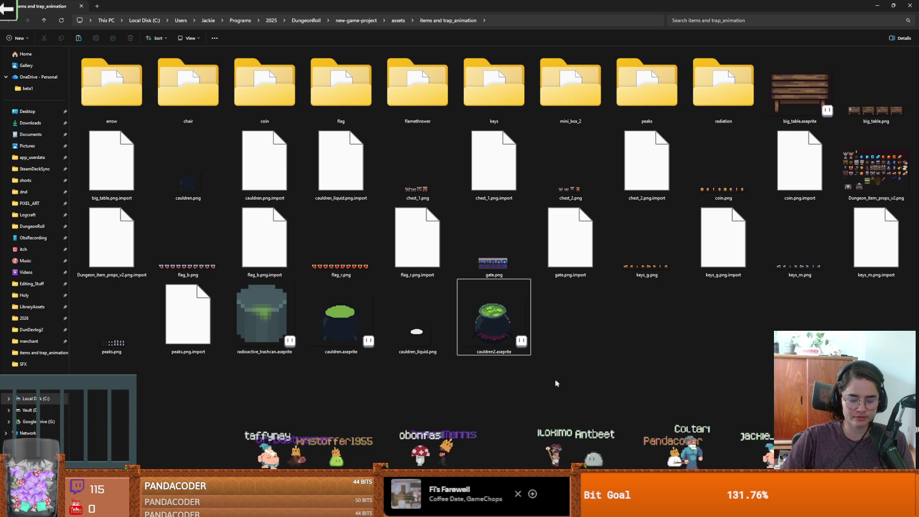
{"action": "right_click", "coordinate": [587, 344]}
{"action": "left_click", "coordinate": [569, 351]}
Open cauldren2 - Copy.aseprite and compare it against the original cauldren2.aseprite tab
{"action": "double_click", "coordinate": [571, 354]}
{"action": "scroll", "coordinate": [535, 247], "scroll_direction": "up", "scroll_amount": 2}
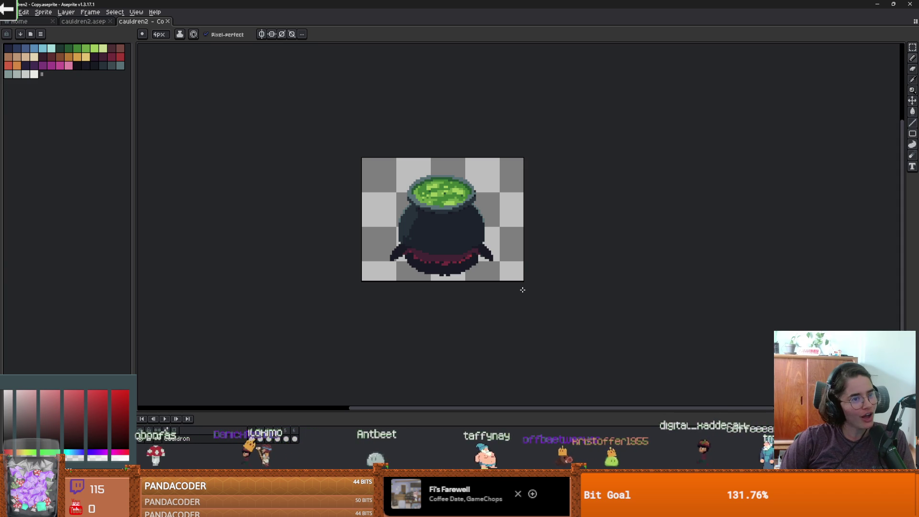
{"action": "key", "text": "ctrl+shift+Tab"}
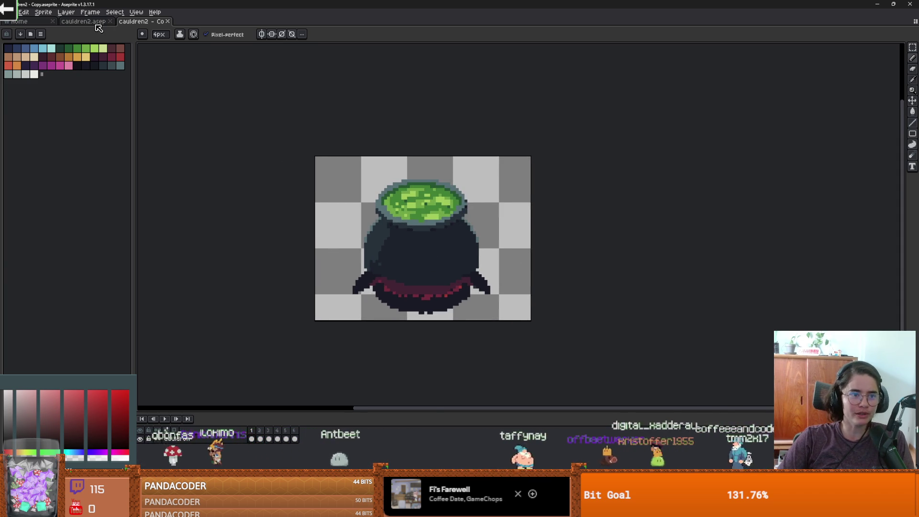
{"action": "scroll", "coordinate": [177, 143], "scroll_direction": "down", "scroll_amount": 3}
{"action": "scroll", "coordinate": [289, 161], "scroll_direction": "up", "scroll_amount": 3}
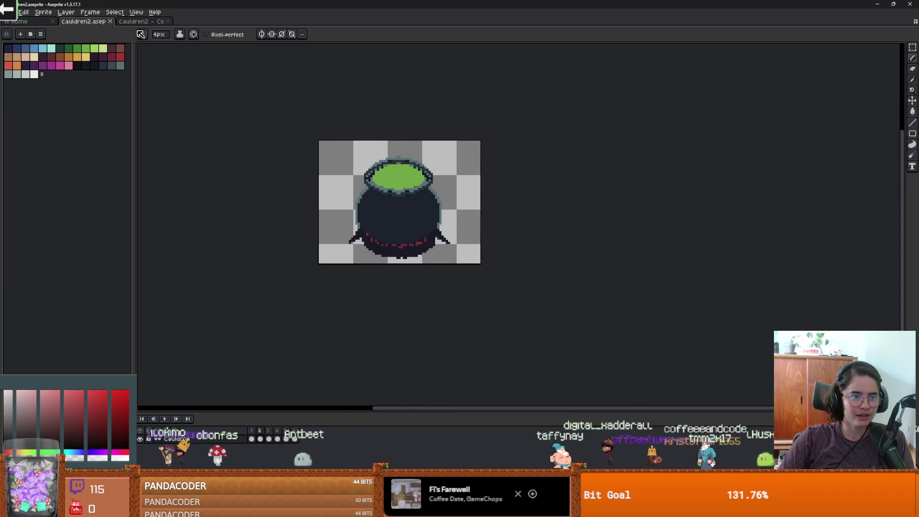
{"action": "key", "text": "ctrl+Tab"}
{"action": "scroll", "coordinate": [494, 236], "scroll_direction": "up", "scroll_amount": 2}
{"action": "scroll", "coordinate": [494, 236], "scroll_direction": "down", "scroll_amount": 1}
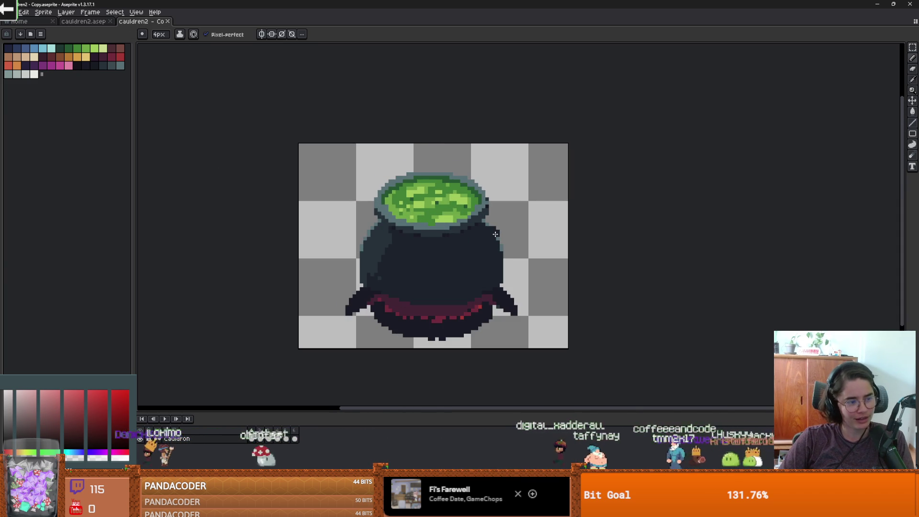
{"action": "scroll", "coordinate": [497, 234], "scroll_direction": "down", "scroll_amount": 1}
{"action": "scroll", "coordinate": [507, 227], "scroll_direction": "up", "scroll_amount": 1}
{"action": "scroll", "coordinate": [507, 227], "scroll_direction": "down", "scroll_amount": 1}
{"action": "scroll", "coordinate": [507, 226], "scroll_direction": "up", "scroll_amount": 1}
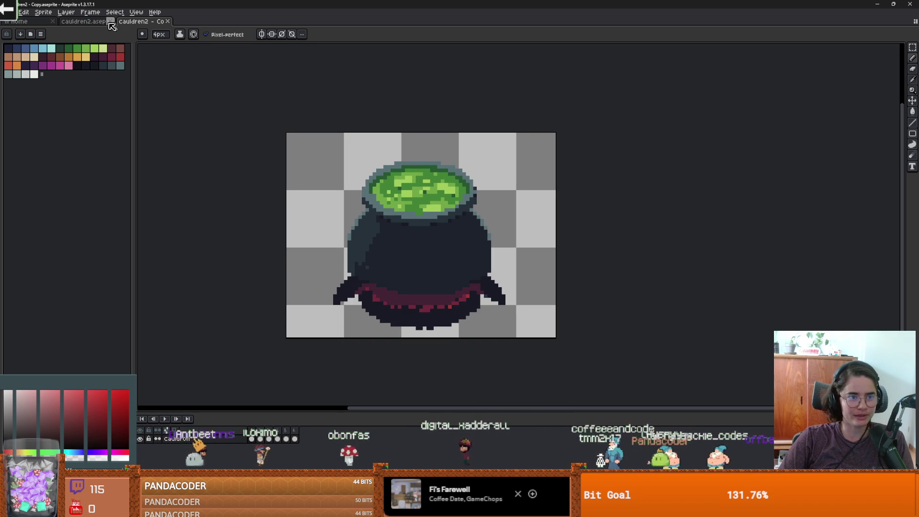
Play and stop the cauldron animation, then step between the flat-liquid and bubbly-liquid frames
{"action": "left_click", "coordinate": [165, 419]}
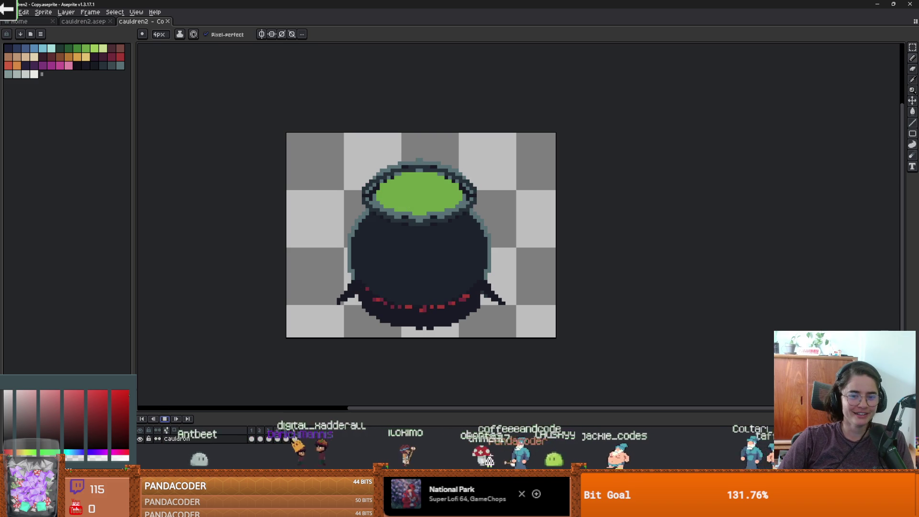
{"action": "left_click", "coordinate": [166, 420]}
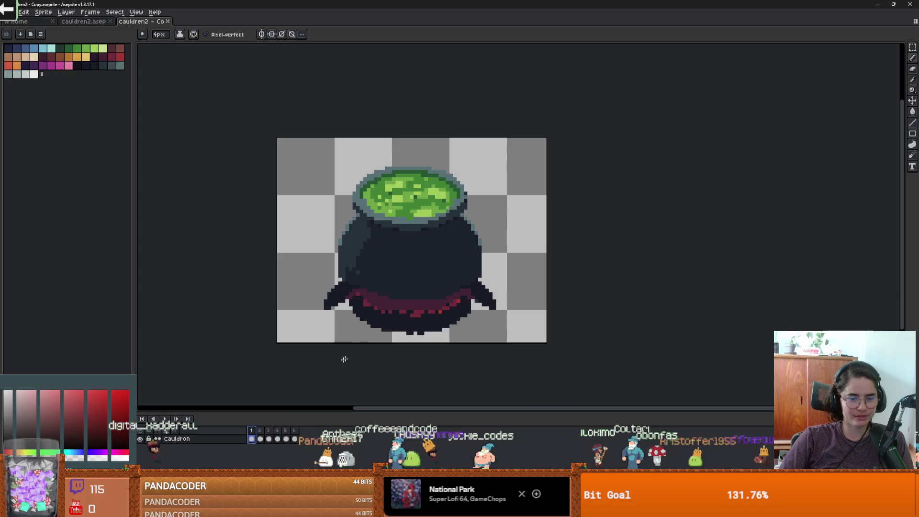
{"action": "scroll", "coordinate": [450, 254], "scroll_direction": "up", "scroll_amount": 2}
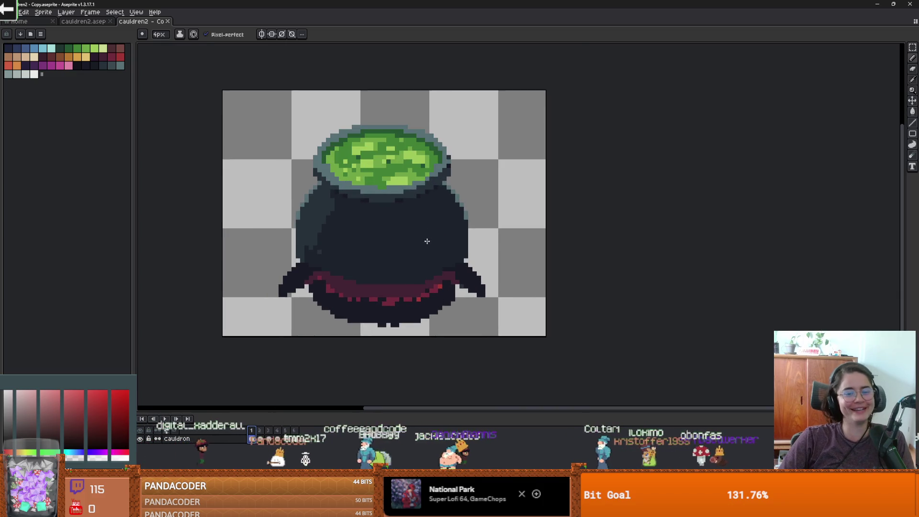
{"action": "scroll", "coordinate": [437, 229], "scroll_direction": "down", "scroll_amount": 1}
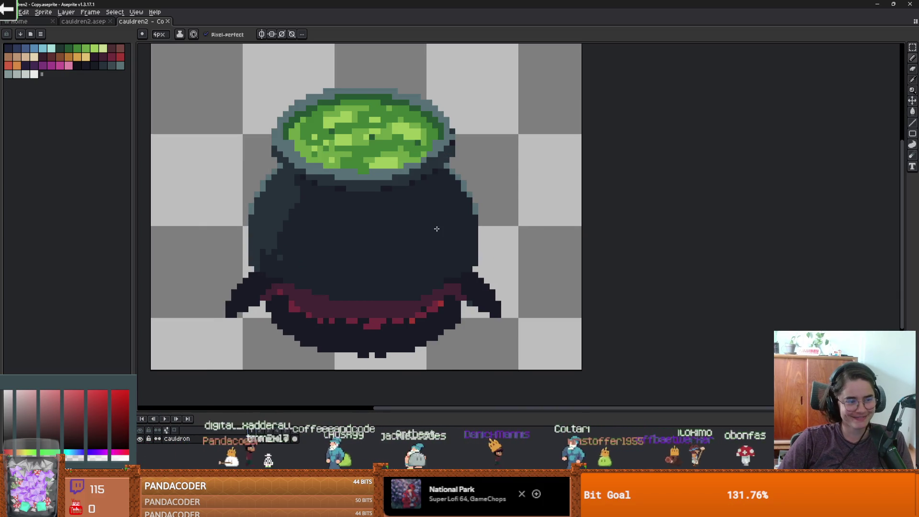
{"action": "left_click", "coordinate": [289, 426]}
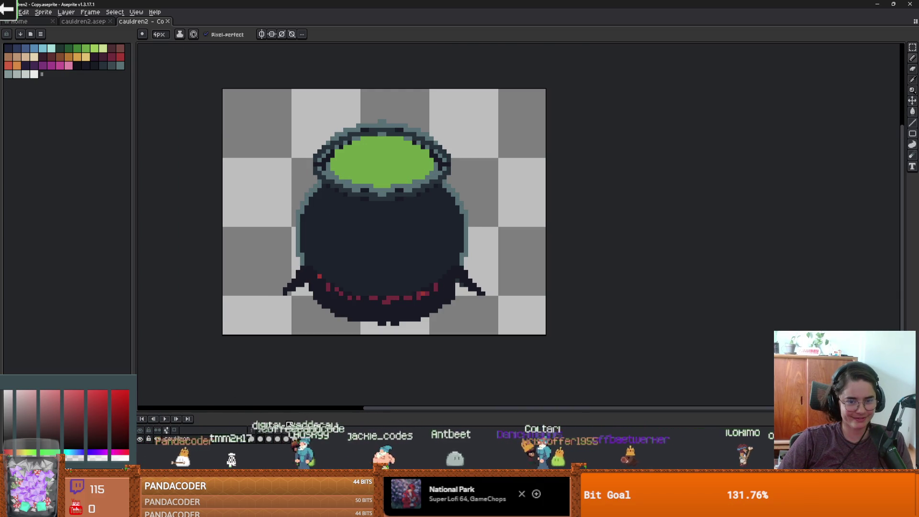
{"action": "key", "text": "Right"}
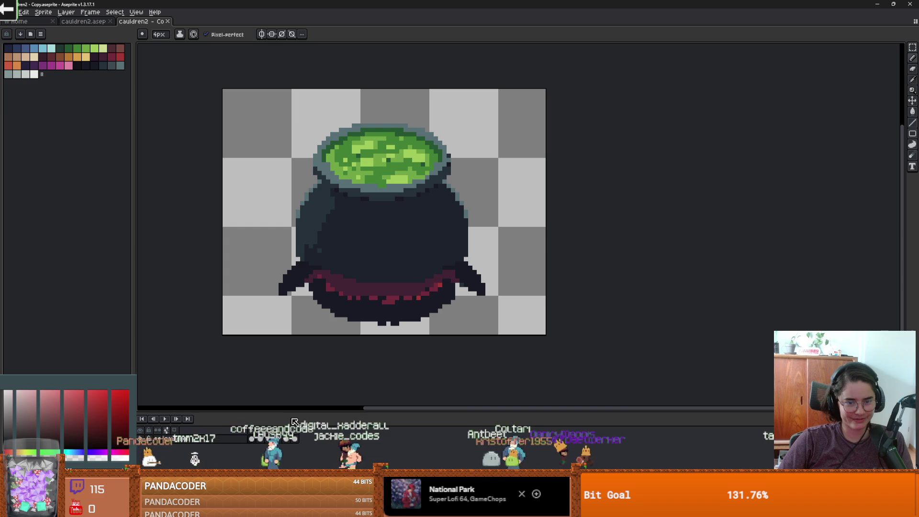
{"action": "key", "text": "Left"}
{"action": "key", "text": "Right"}
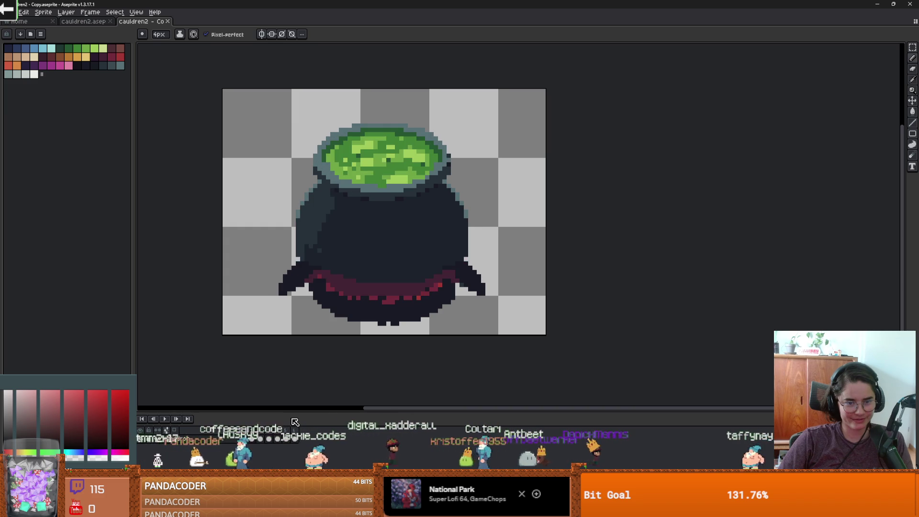
{"action": "key", "text": "Left"}
{"action": "key", "text": "Right"}
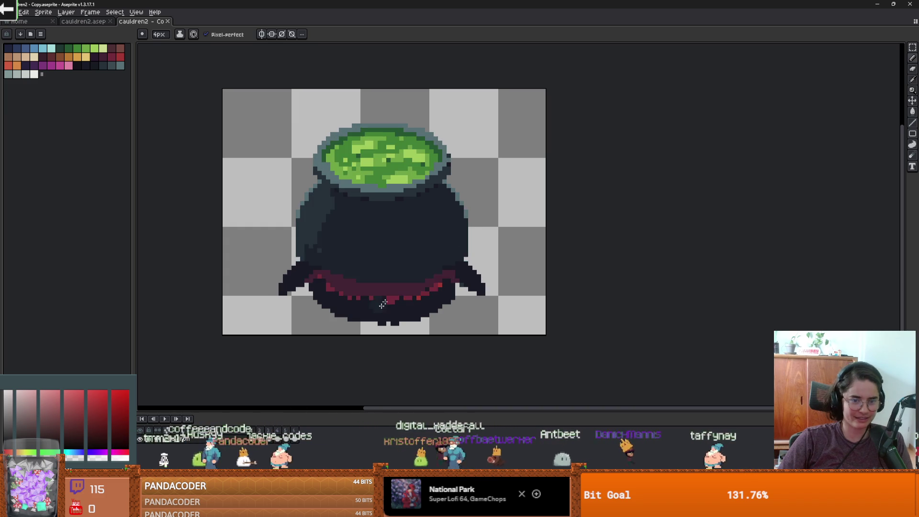
{"action": "scroll", "coordinate": [392, 299], "scroll_direction": "down", "scroll_amount": 2}
{"action": "scroll", "coordinate": [376, 297], "scroll_direction": "up", "scroll_amount": 2}
Switch to the eraser, then to the 3px brush
{"action": "key", "text": "e"}
{"action": "key", "text": "b"}
{"action": "scroll", "coordinate": [380, 301], "scroll_direction": "down", "scroll_amount": 1}
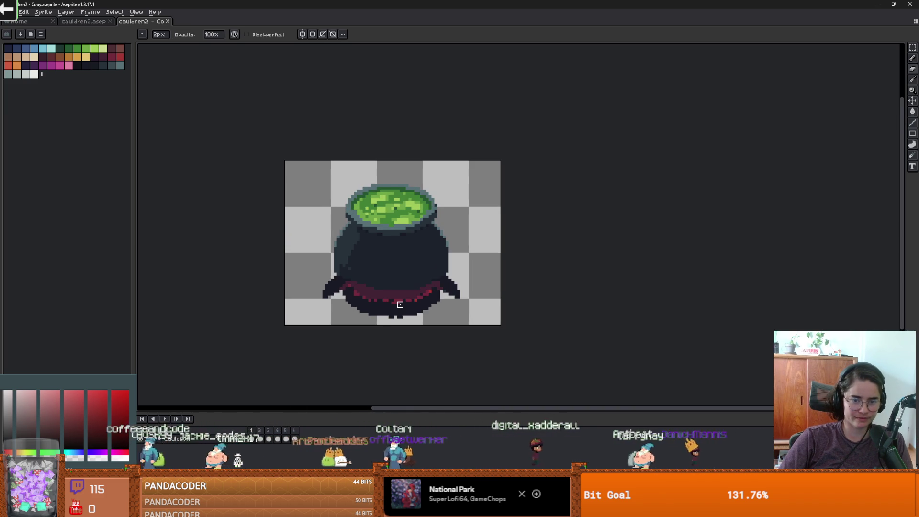
{"action": "scroll", "coordinate": [399, 304], "scroll_direction": "up", "scroll_amount": 1}
{"action": "scroll", "coordinate": [416, 293], "scroll_direction": "down", "scroll_amount": 1}
{"action": "scroll", "coordinate": [417, 293], "scroll_direction": "up", "scroll_amount": 1}
Toggle undo/redo to compare flat and detailed cauldron art, ending on frame 2
{"action": "key", "text": "ctrl+z"}
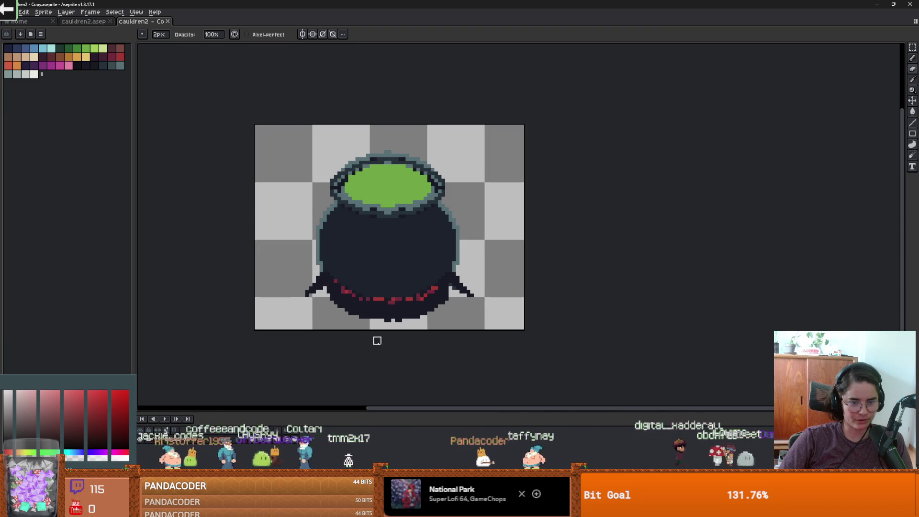
{"action": "key", "text": "ctrl+y"}
{"action": "key", "text": "ctrl+z"}
{"action": "key", "text": "ctrl+y"}
{"action": "key", "text": "ctrl+z"}
{"action": "scroll", "coordinate": [372, 310], "scroll_direction": "up", "scroll_amount": 3}
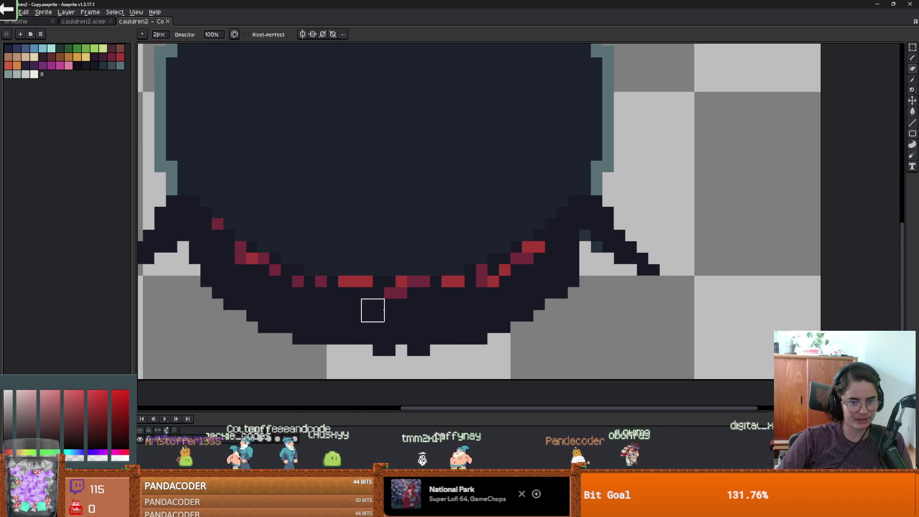
{"action": "scroll", "coordinate": [373, 310], "scroll_direction": "down", "scroll_amount": 3}
{"action": "scroll", "coordinate": [375, 310], "scroll_direction": "up", "scroll_amount": 3}
{"action": "scroll", "coordinate": [376, 312], "scroll_direction": "down", "scroll_amount": 3}
{"action": "scroll", "coordinate": [376, 312], "scroll_direction": "up", "scroll_amount": 1}
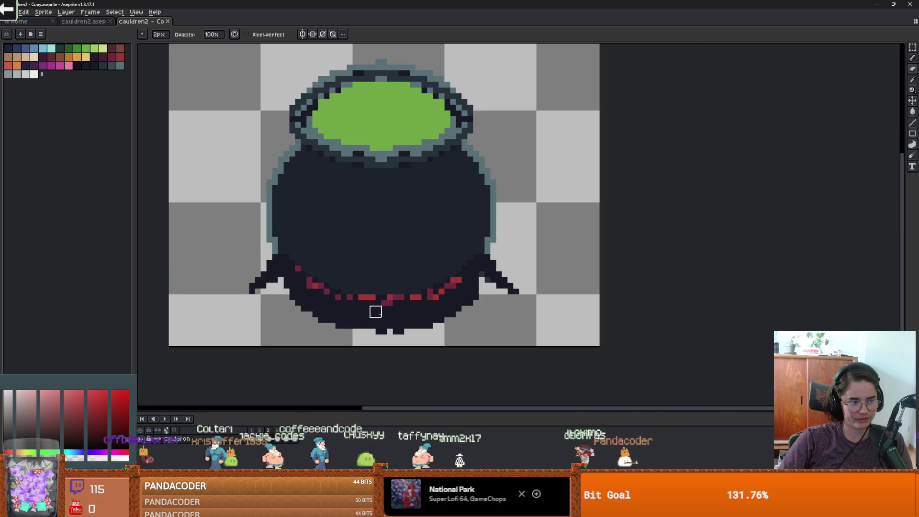
{"action": "key", "text": "ctrl+y"}
{"action": "scroll", "coordinate": [388, 315], "scroll_direction": "down", "scroll_amount": 2}
{"action": "key", "text": "ctrl+z"}
{"action": "key", "text": "ctrl+y"}
{"action": "key", "text": "Right"}
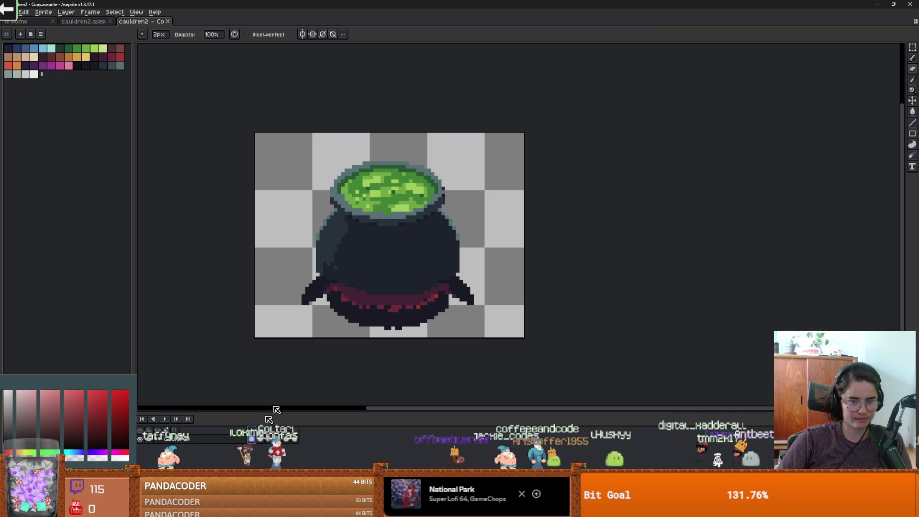
Magic Wand-select the cauldron's body, rim and legs, then the transparent background instead
{"action": "key", "text": "w"}
{"action": "left_click", "coordinate": [387, 274]}
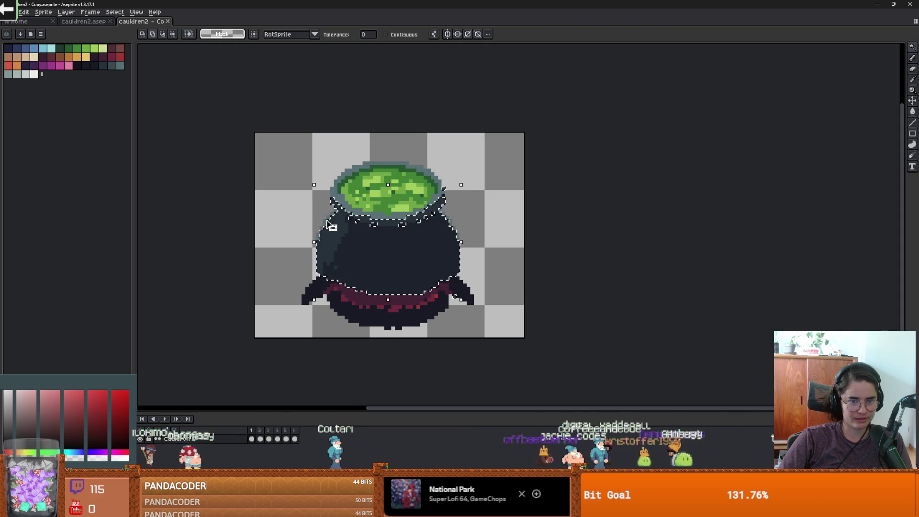
{"action": "left_click", "coordinate": [343, 219], "text": "shift"}
{"action": "left_click", "coordinate": [391, 314], "text": "shift"}
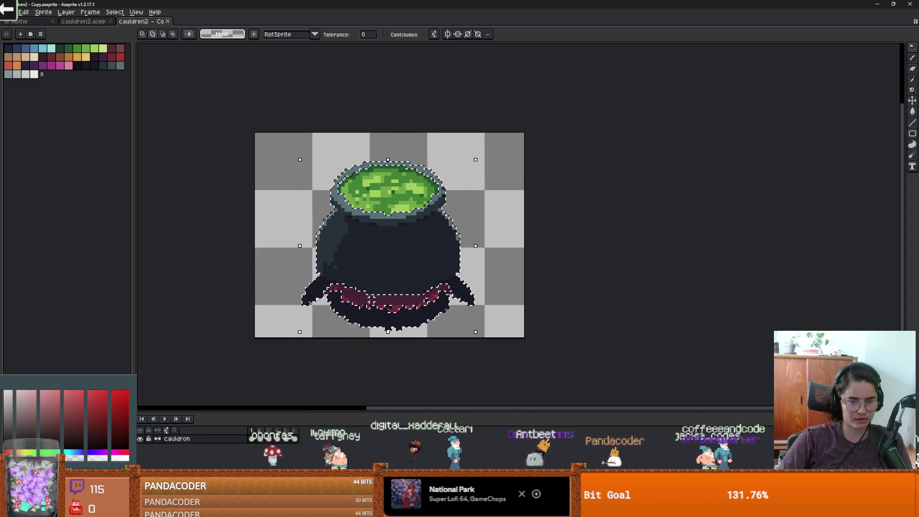
{"action": "left_click", "coordinate": [511, 278]}
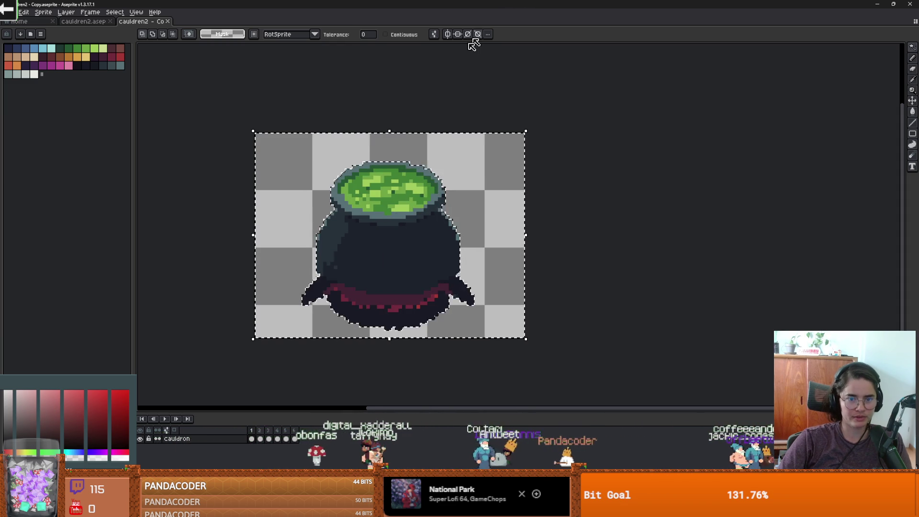
{"action": "scroll", "coordinate": [395, 283], "scroll_direction": "up", "scroll_amount": 2}
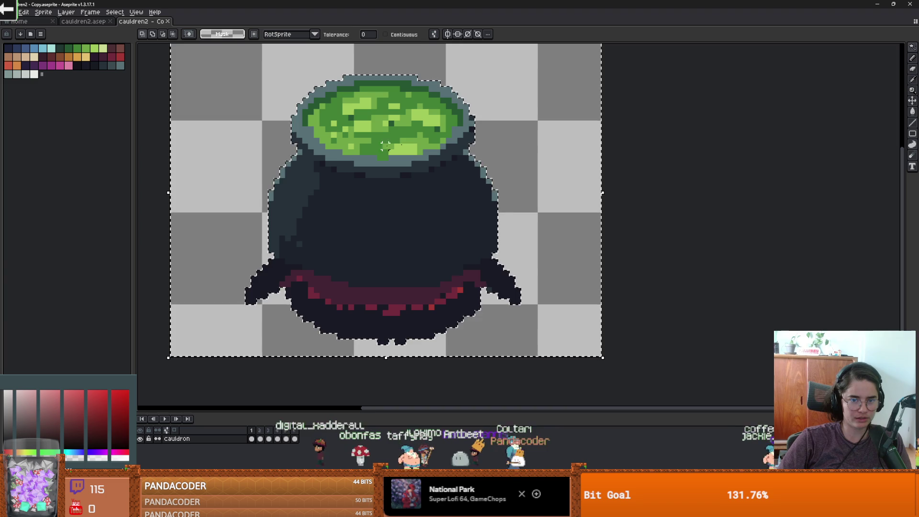
{"action": "key", "text": "alt+Tab"}
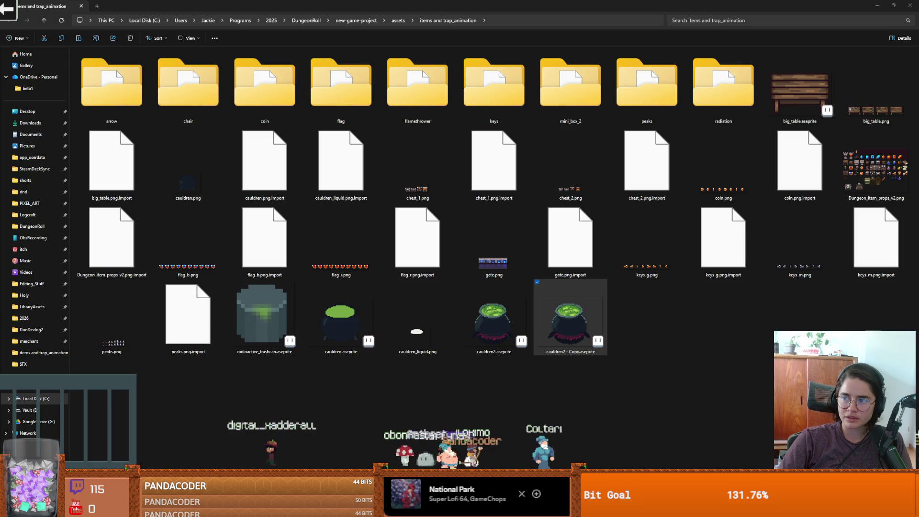
Close File Explorer, maximize GitHub Desktop, and cancel an attempted switch to dev
{"action": "left_click", "coordinate": [893, 4]}
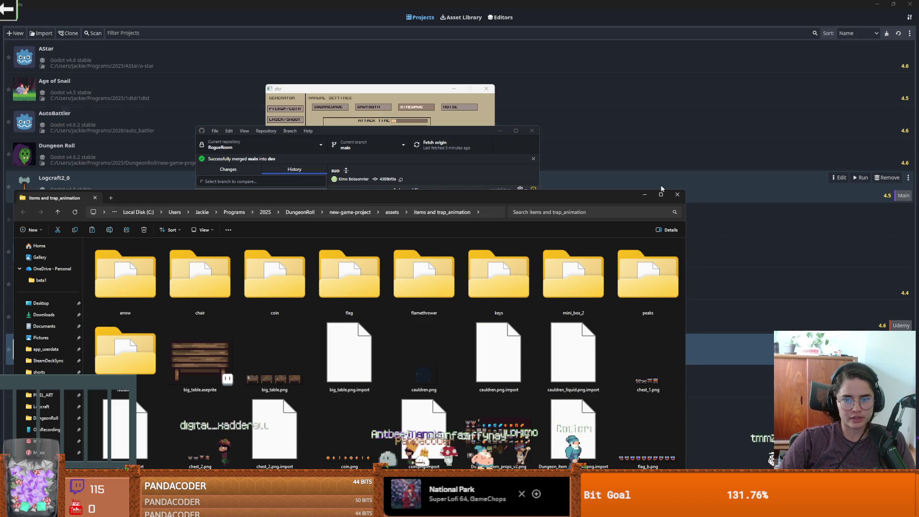
{"action": "left_click", "coordinate": [679, 197]}
{"action": "left_click", "coordinate": [515, 131]}
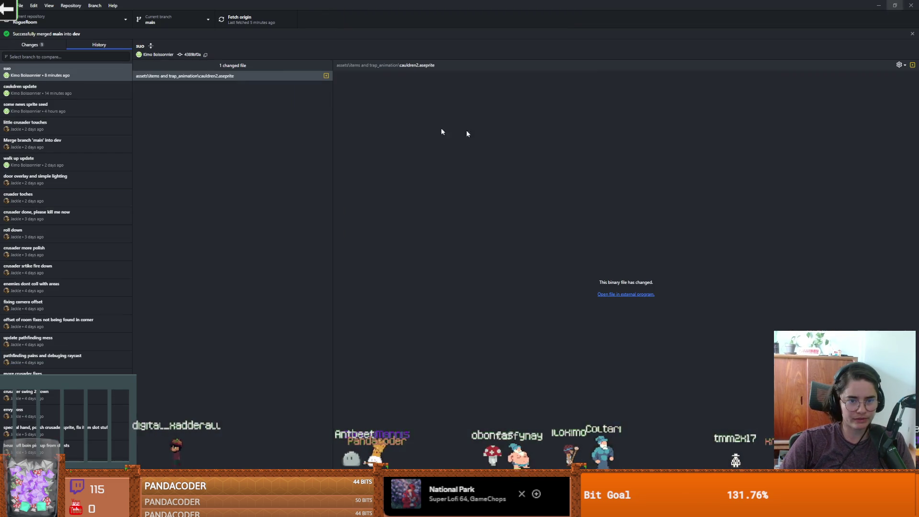
{"action": "left_click", "coordinate": [152, 23]}
{"action": "left_click", "coordinate": [144, 93]}
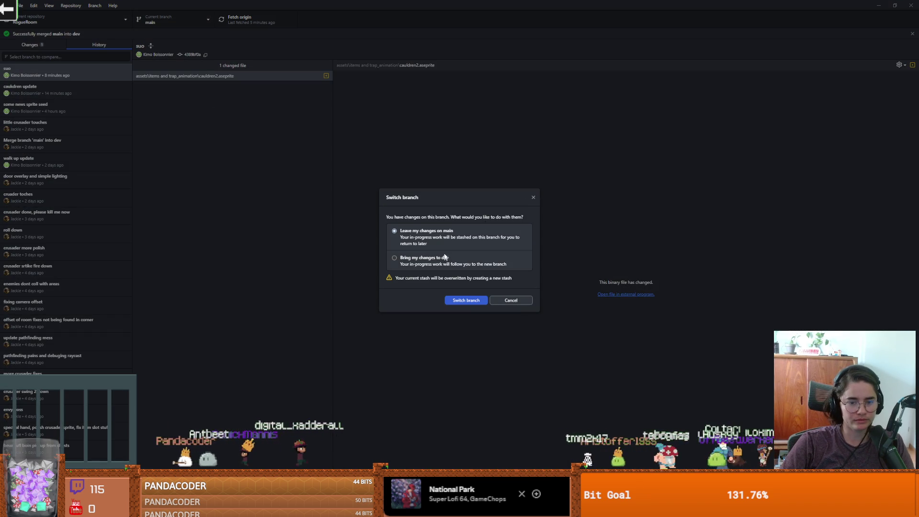
{"action": "left_click", "coordinate": [534, 197]}
Discard the copied cauldron file's change and check out the dev branch
{"action": "left_click", "coordinate": [30, 45]}
{"action": "right_click", "coordinate": [63, 77]}
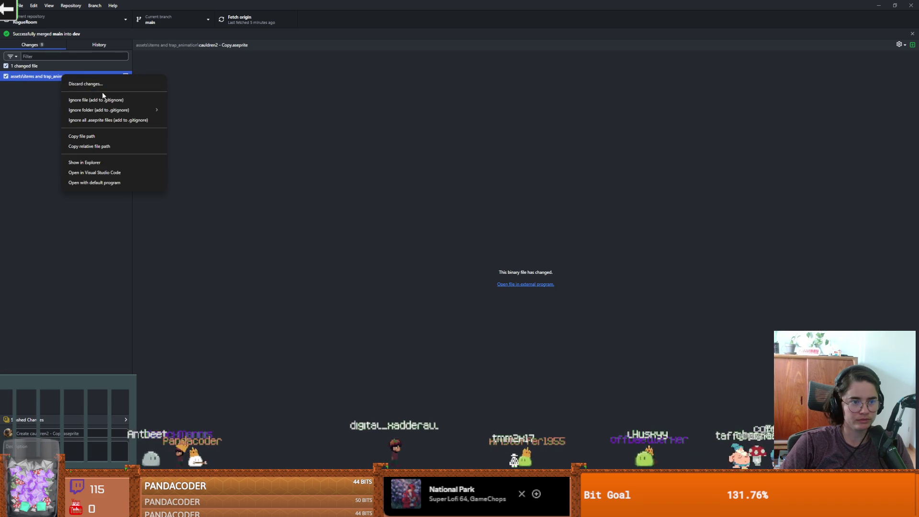
{"action": "left_click", "coordinate": [120, 83]}
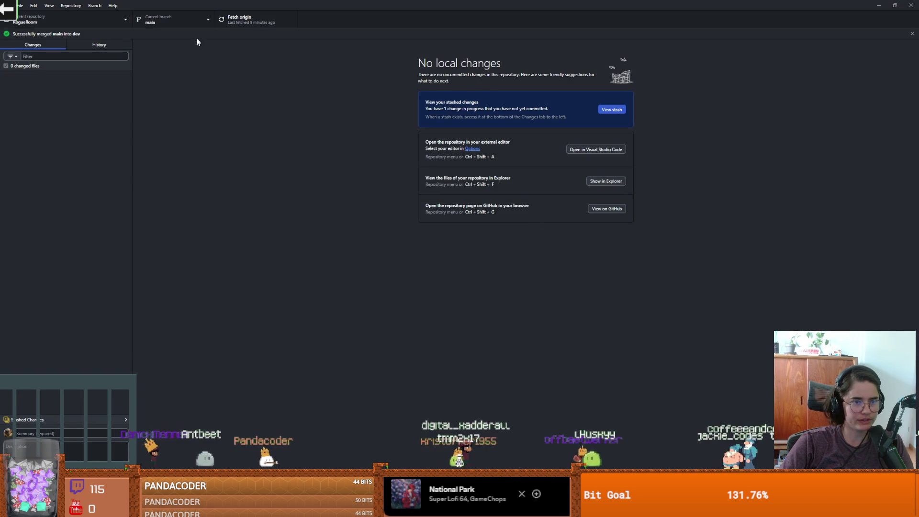
{"action": "left_click", "coordinate": [191, 19]}
{"action": "left_click", "coordinate": [161, 93]}
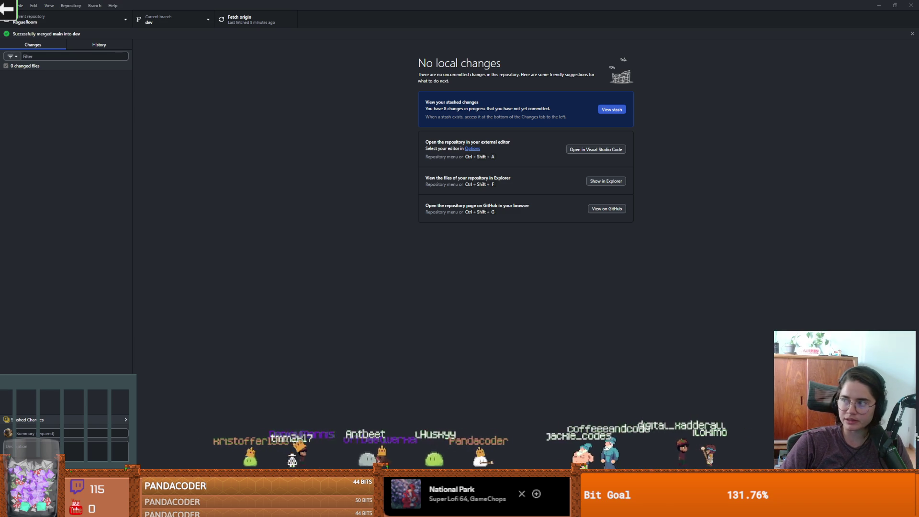
{"action": "key", "text": "ctrl+shift+f"}
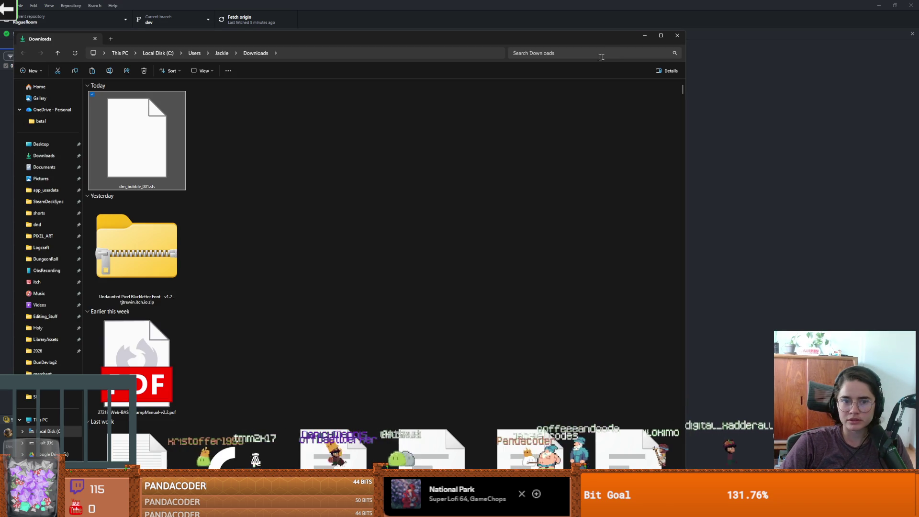
{"action": "key", "text": "alt+Tab"}
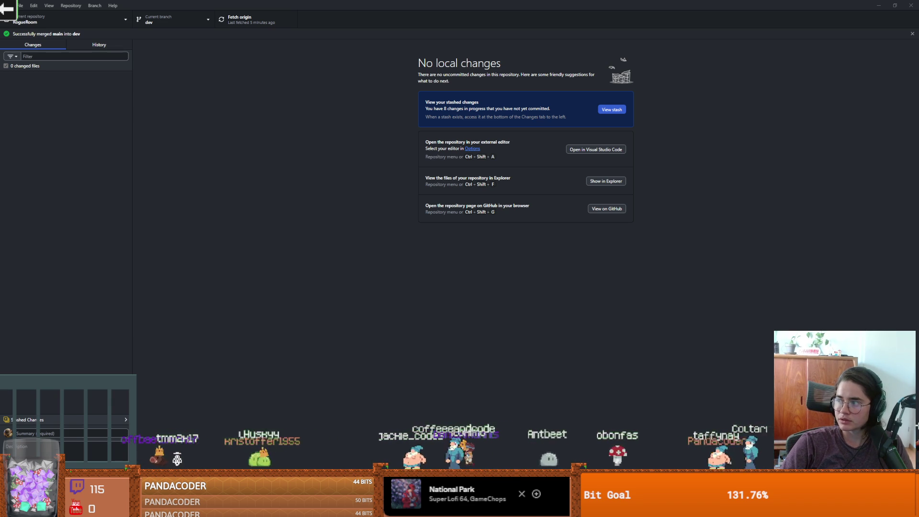
{"action": "key", "text": "super+Down"}
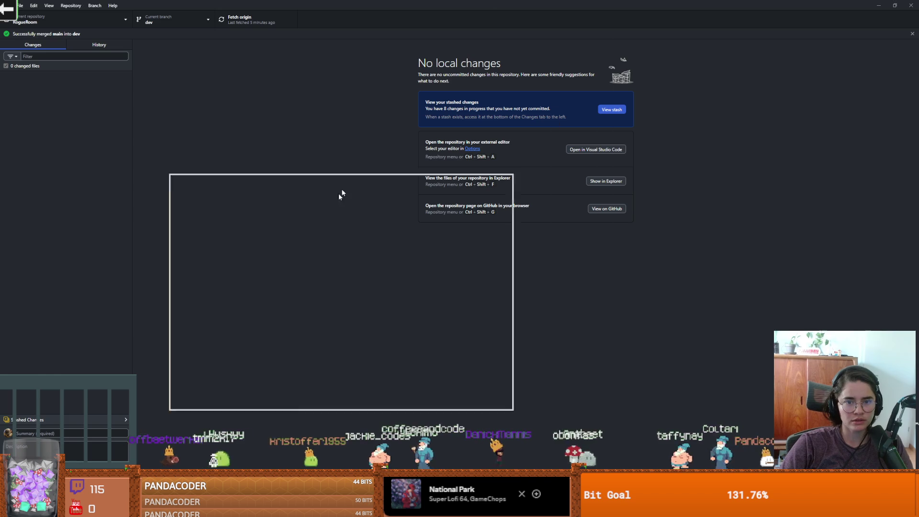
Minimize GitHub Desktop, close sfxr, and open Dungeon Roll from the Project Manager
{"action": "left_click", "coordinate": [475, 186]}
{"action": "left_click", "coordinate": [487, 89]}
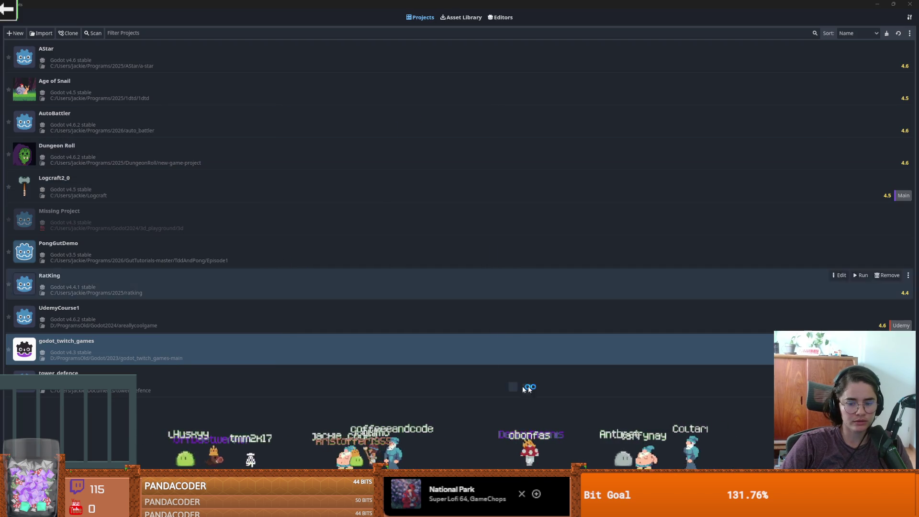
{"action": "left_click", "coordinate": [227, 152]}
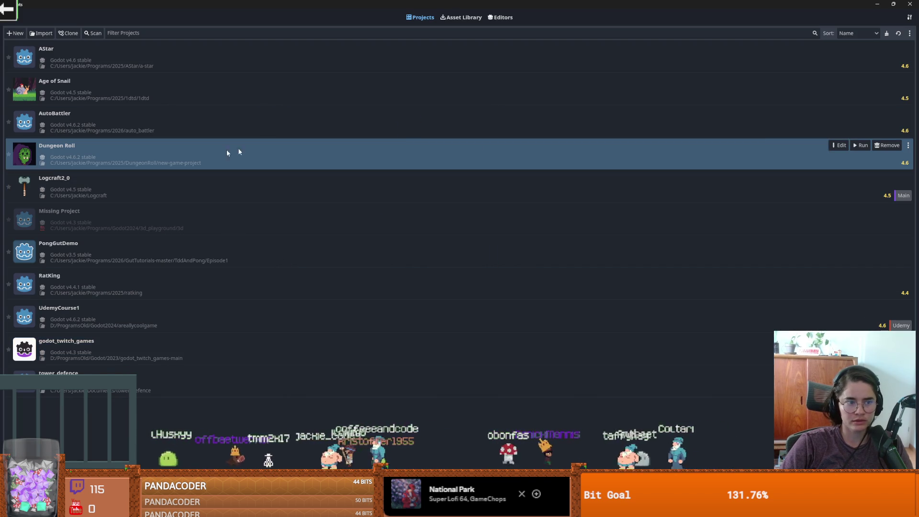
{"action": "left_click", "coordinate": [839, 145]}
{"action": "left_click", "coordinate": [433, 278]}
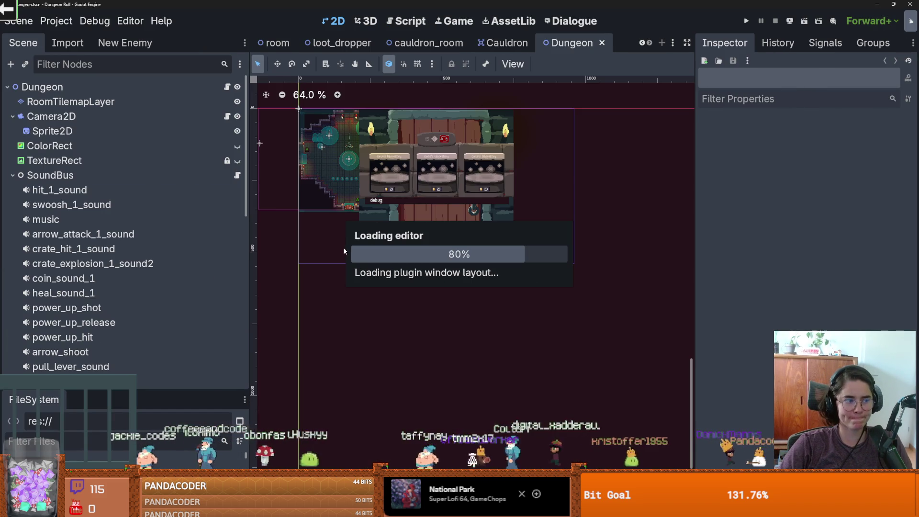
Switch to the cauldron_room scene and inspect the StirAudio player's properties
{"action": "scroll", "coordinate": [235, 268], "scroll_direction": "down", "scroll_amount": 1}
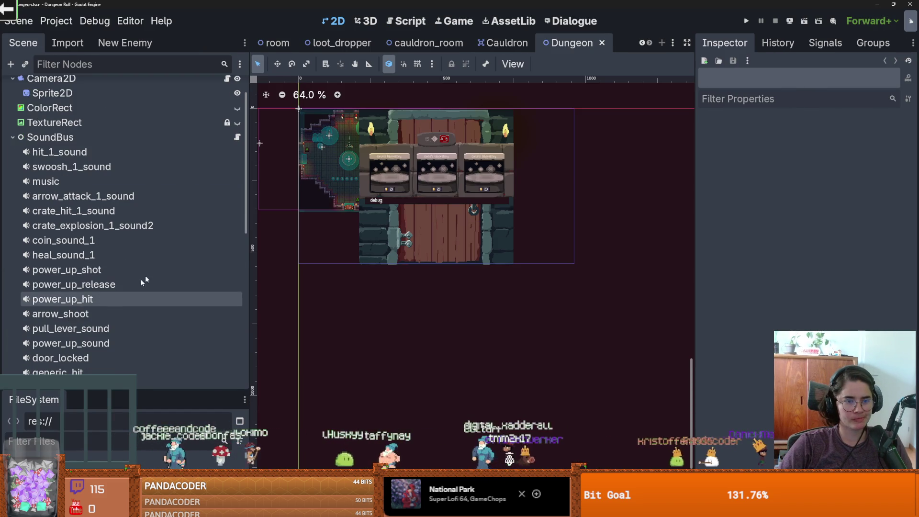
{"action": "left_click", "coordinate": [429, 43]}
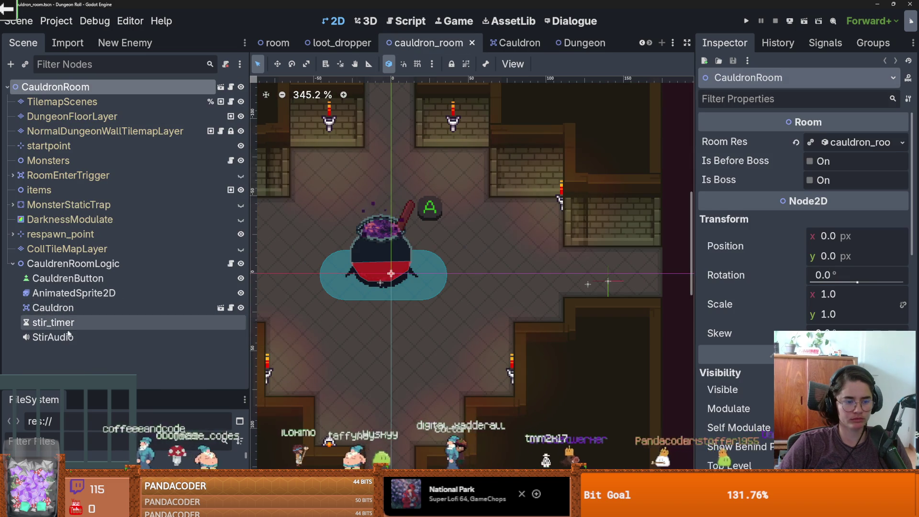
{"action": "left_click", "coordinate": [92, 337]}
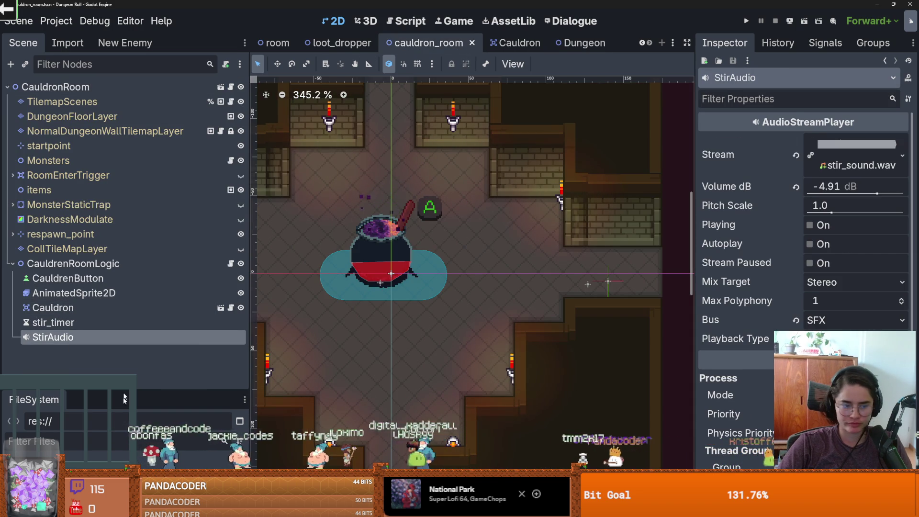
{"action": "left_click_drag", "start_coordinate": [125, 389], "coordinate": [124, 168]}
{"action": "scroll", "coordinate": [95, 287], "scroll_direction": "down", "scroll_amount": 3}
Collapse the assets and Core folders and enlarge the FileSystem file list
{"action": "left_click", "coordinate": [11, 285]}
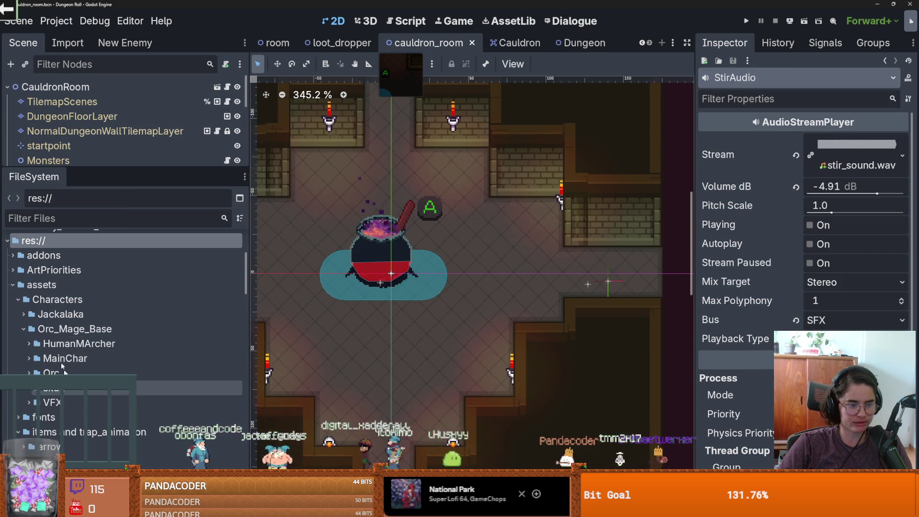
{"action": "left_click", "coordinate": [12, 285]}
{"action": "scroll", "coordinate": [60, 312], "scroll_direction": "down", "scroll_amount": 2}
{"action": "left_click", "coordinate": [12, 255]}
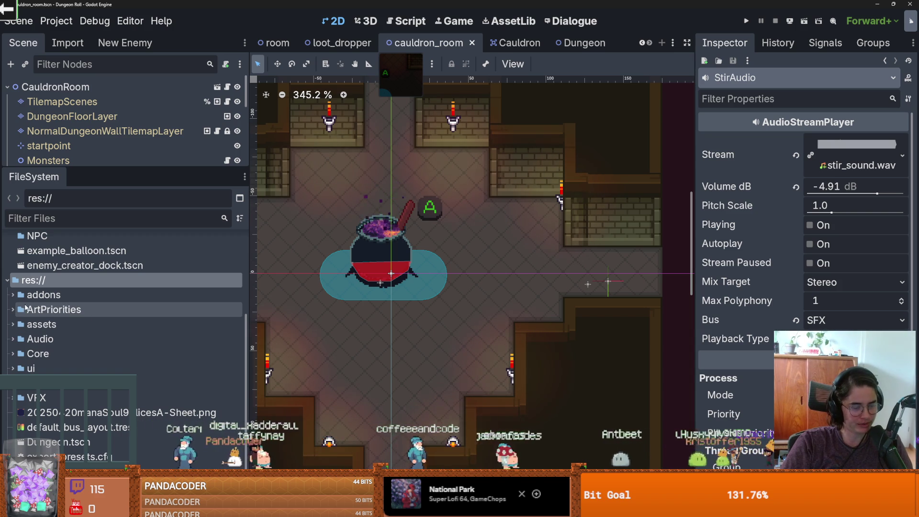
{"action": "mouse_move", "coordinate": [115, 156]}
{"action": "left_mouse_down"}
{"action": "mouse_move", "coordinate": [119, 95]}
{"action": "mouse_move", "coordinate": [119, 142]}
{"action": "left_mouse_up"}
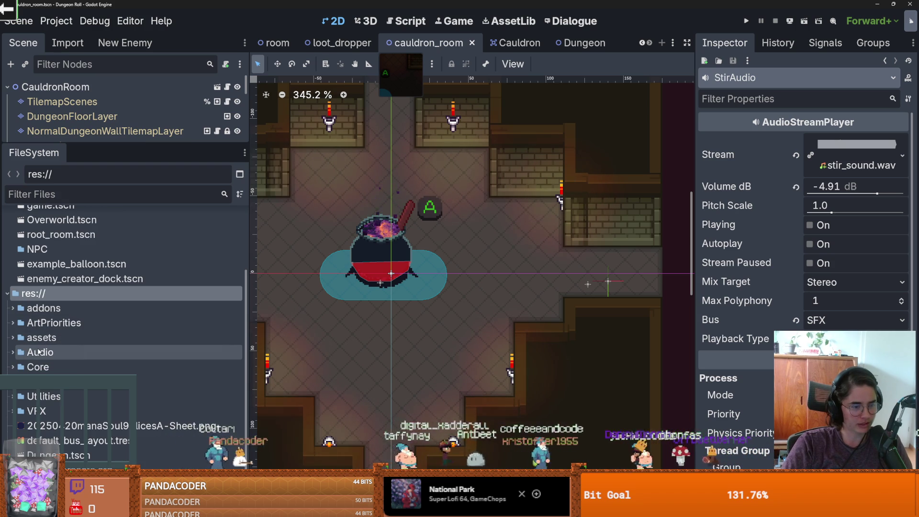
{"action": "scroll", "coordinate": [36, 343], "scroll_direction": "down", "scroll_amount": 1}
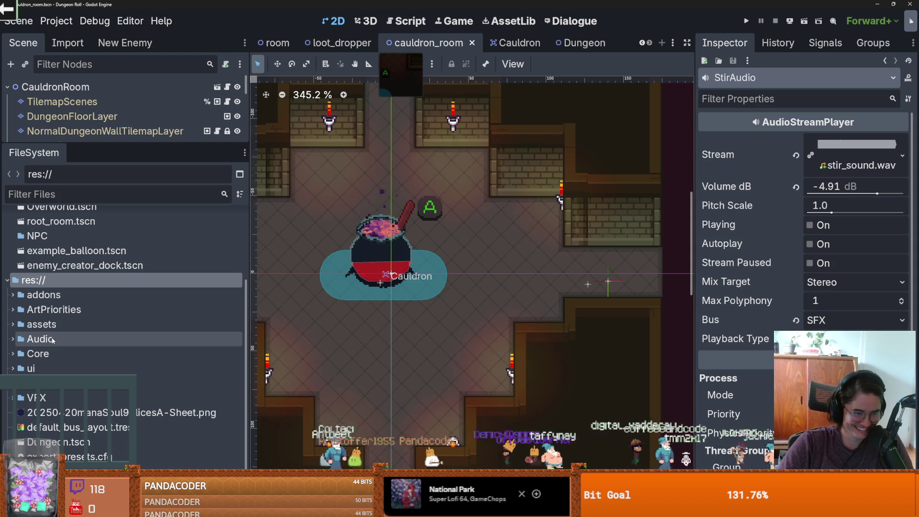
Expand Core > Rooms > RoomScenes in the FileSystem dock, collapsing unrelated room folders
{"action": "left_click", "coordinate": [9, 354]}
{"action": "scroll", "coordinate": [14, 345], "scroll_direction": "down", "scroll_amount": 3}
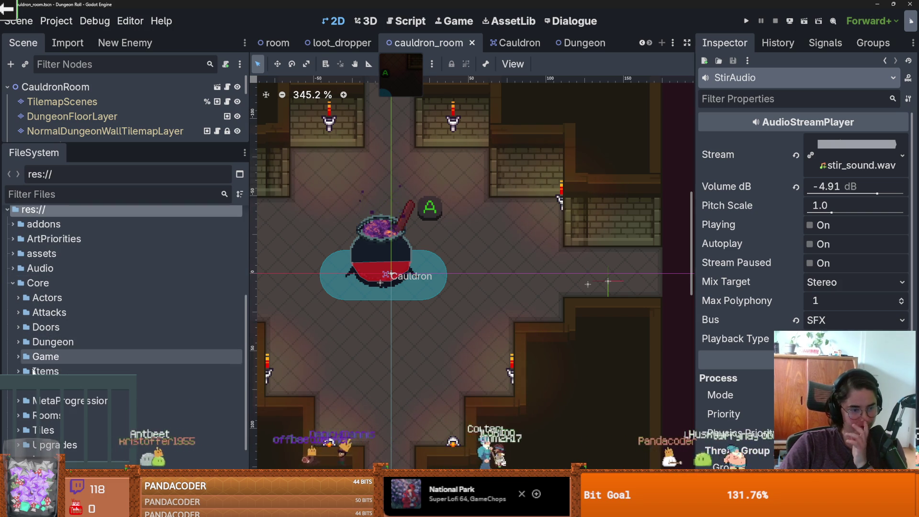
{"action": "double_click", "coordinate": [67, 414]}
{"action": "scroll", "coordinate": [74, 399], "scroll_direction": "down", "scroll_amount": 3}
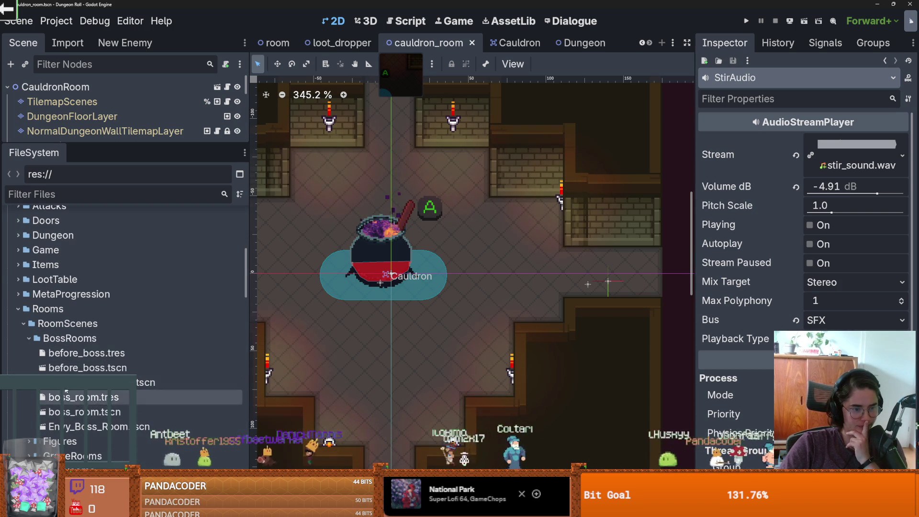
{"action": "left_click", "coordinate": [23, 323]}
{"action": "scroll", "coordinate": [42, 349], "scroll_direction": "down", "scroll_amount": 2}
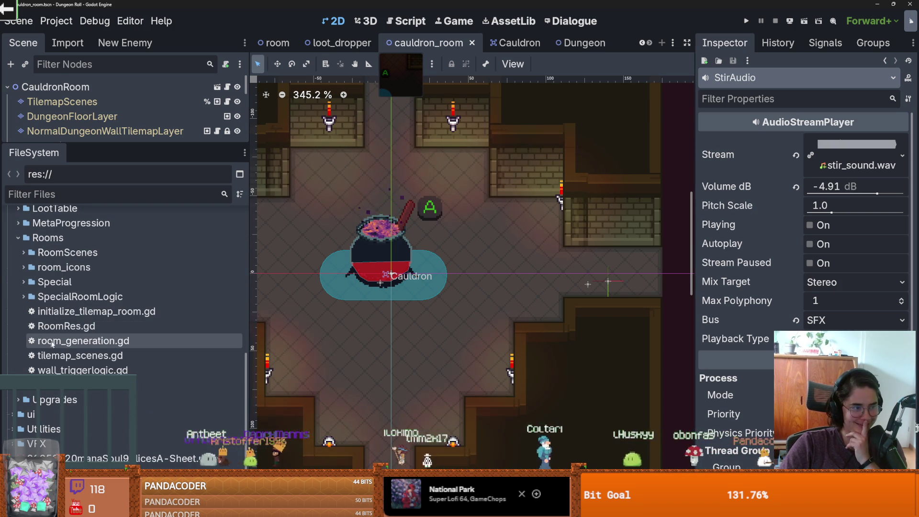
{"action": "scroll", "coordinate": [58, 306], "scroll_direction": "up", "scroll_amount": 1}
{"action": "left_click", "coordinate": [23, 287]}
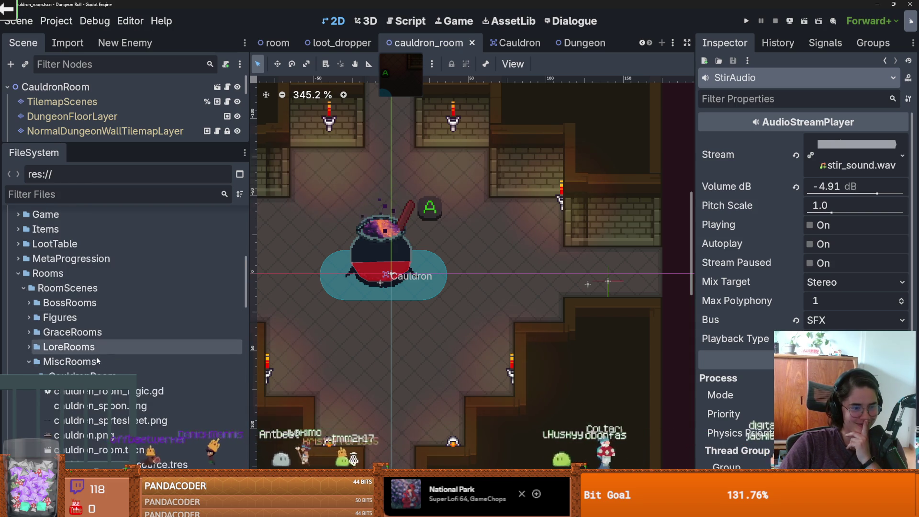
{"action": "scroll", "coordinate": [29, 325], "scroll_direction": "down", "scroll_amount": 1}
{"action": "left_click", "coordinate": [30, 325]}
{"action": "left_click", "coordinate": [28, 325]}
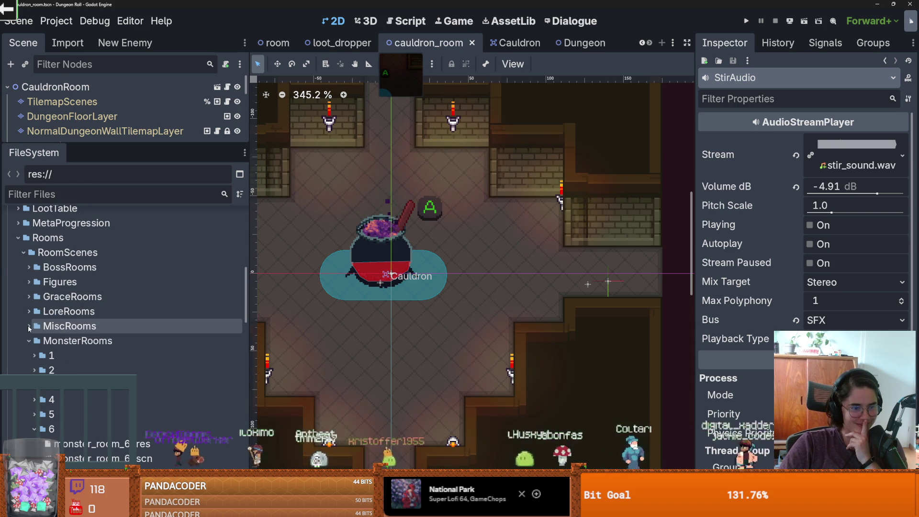
{"action": "left_click", "coordinate": [28, 340]}
{"action": "left_click", "coordinate": [29, 385]}
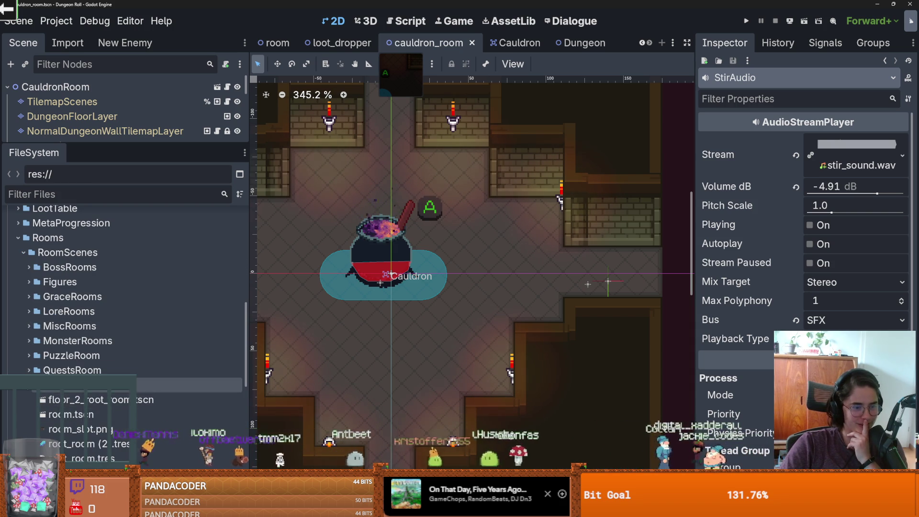
{"action": "left_click", "coordinate": [30, 400]}
{"action": "left_click", "coordinate": [30, 400]}
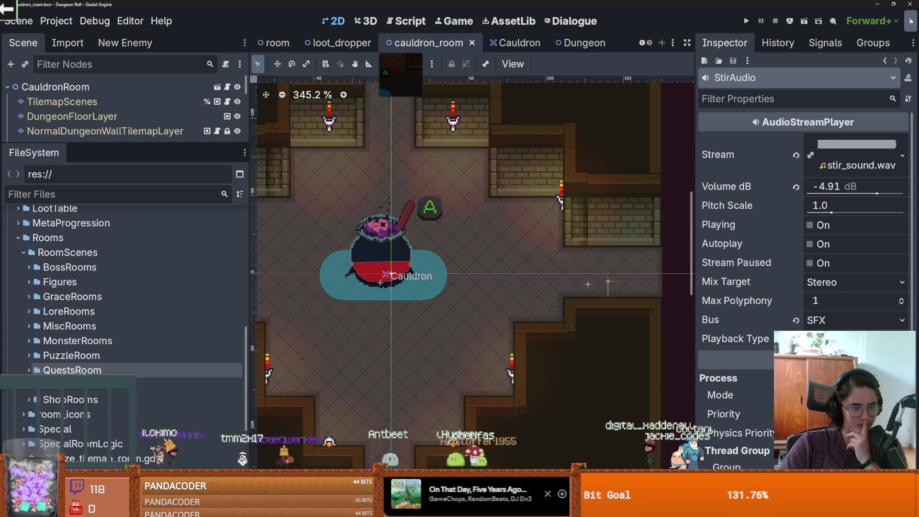
Expand MiscRooms > CauldronRoom and select dm_bubble_001.wav, bringing up its context menu
{"action": "left_click", "coordinate": [29, 327]}
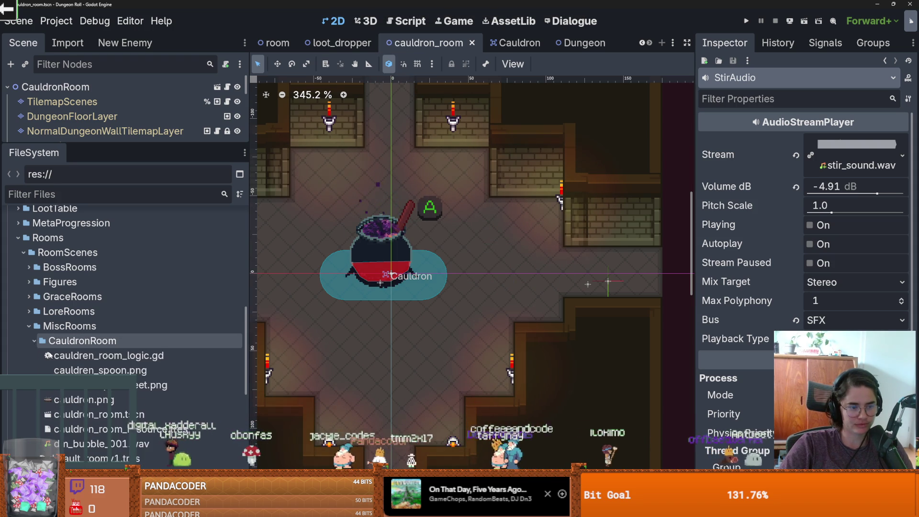
{"action": "scroll", "coordinate": [95, 410], "scroll_direction": "down", "scroll_amount": 2}
{"action": "left_click", "coordinate": [80, 407]}
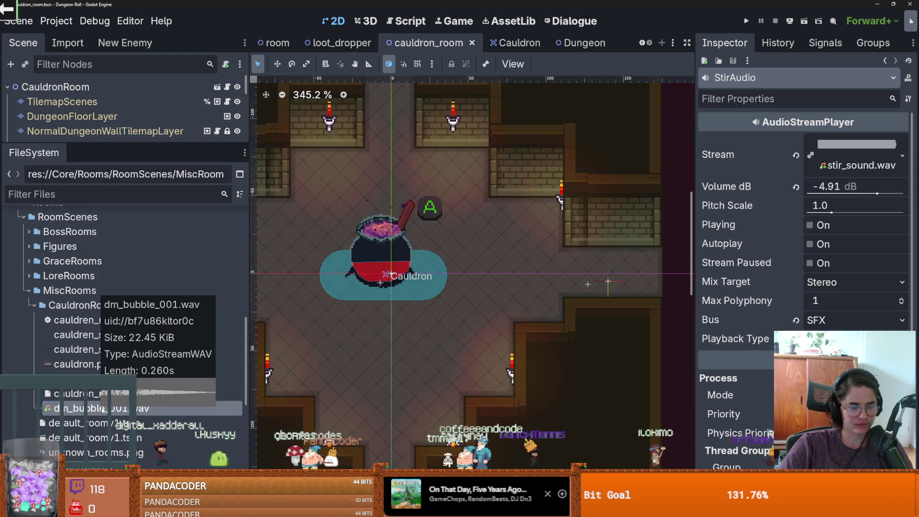
{"action": "right_click", "coordinate": [80, 408]}
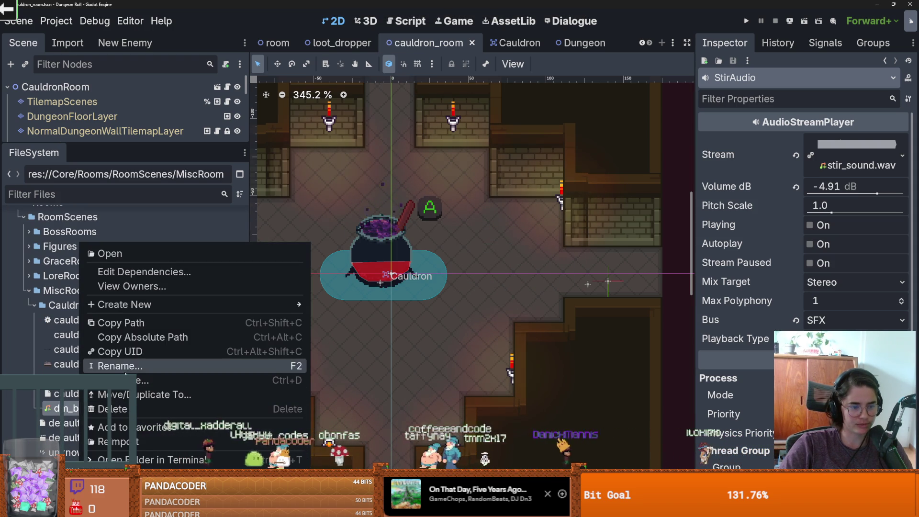
Move the bubble sound file into the Audio/SFX folder
{"action": "left_click", "coordinate": [121, 397]}
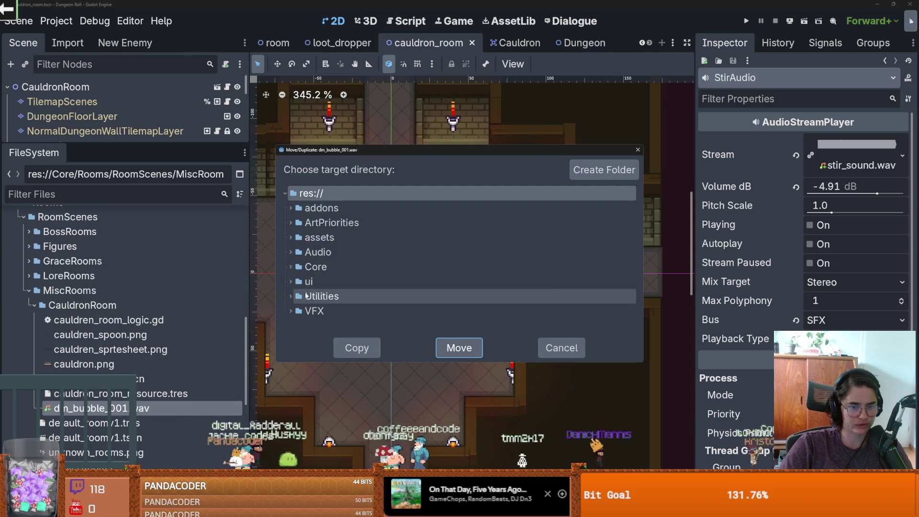
{"action": "left_click", "coordinate": [291, 252]}
{"action": "left_click", "coordinate": [318, 282]}
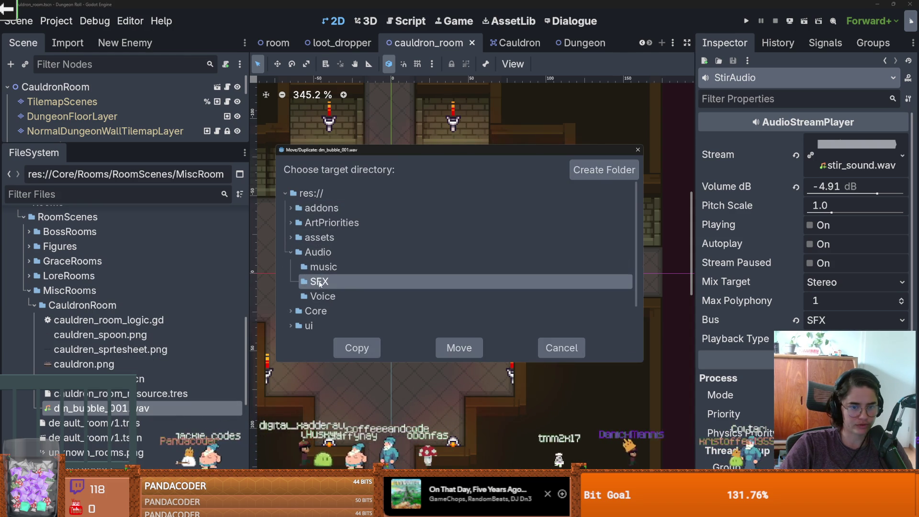
{"action": "left_click", "coordinate": [455, 348]}
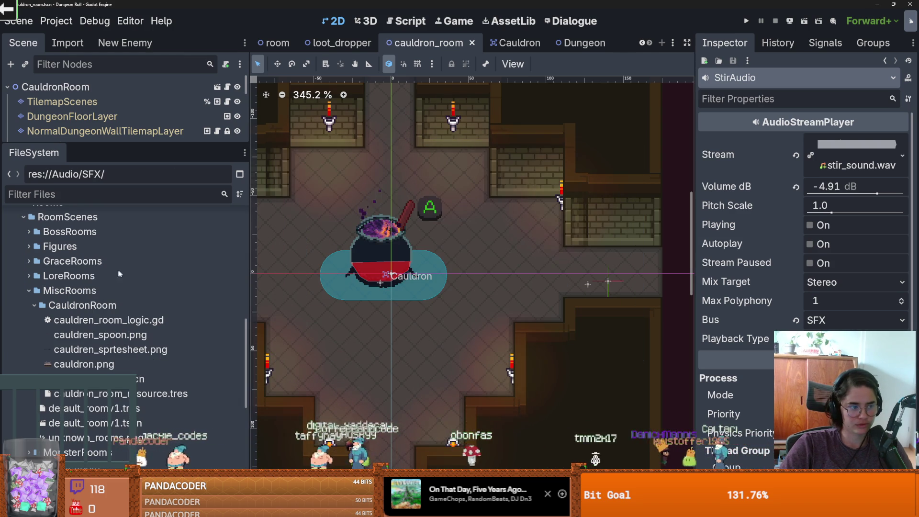
Resize the Scene dock divider to give the scene tree more room
{"action": "left_click_drag", "start_coordinate": [148, 150], "coordinate": [154, 242]}
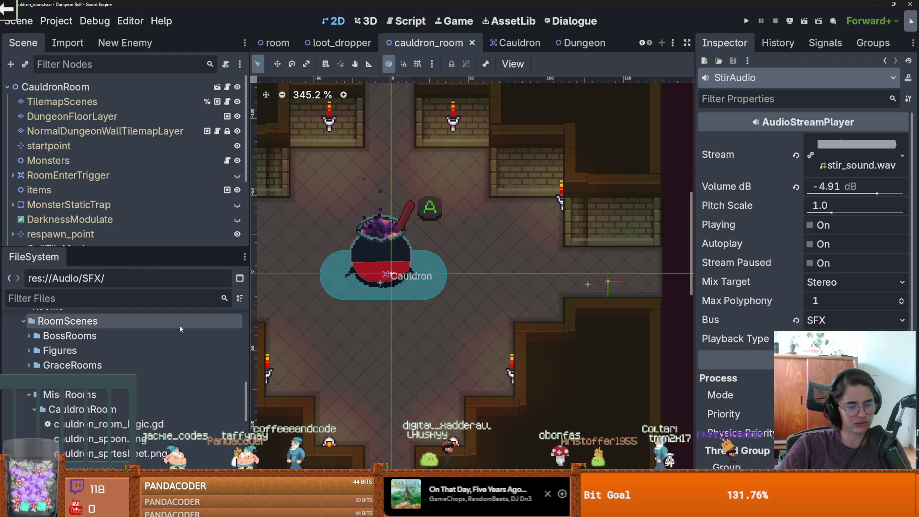
{"action": "scroll", "coordinate": [180, 330], "scroll_direction": "down", "scroll_amount": 2}
{"action": "scroll", "coordinate": [249, 364], "scroll_direction": "up", "scroll_amount": 5}
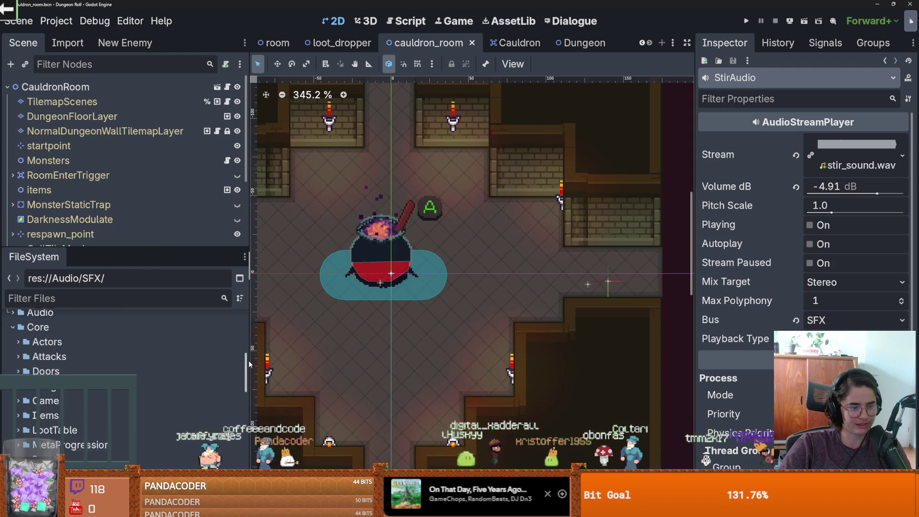
{"action": "scroll", "coordinate": [249, 377], "scroll_direction": "down", "scroll_amount": 2}
{"action": "left_click_drag", "start_coordinate": [182, 246], "coordinate": [183, 362]}
Save cauldron_room, collapse the CauldrenRoomLogic node, and widen the scene viewport
{"action": "key", "text": "ctrl+s"}
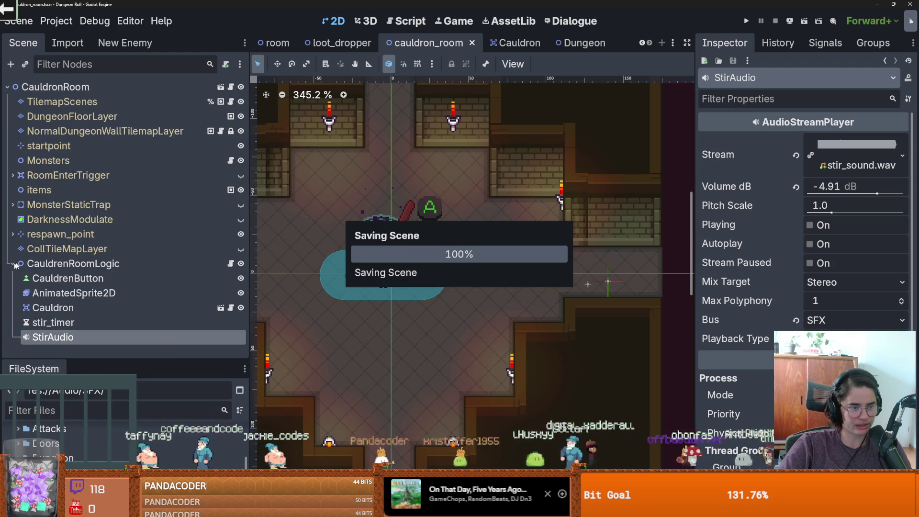
{"action": "left_click", "coordinate": [12, 264]}
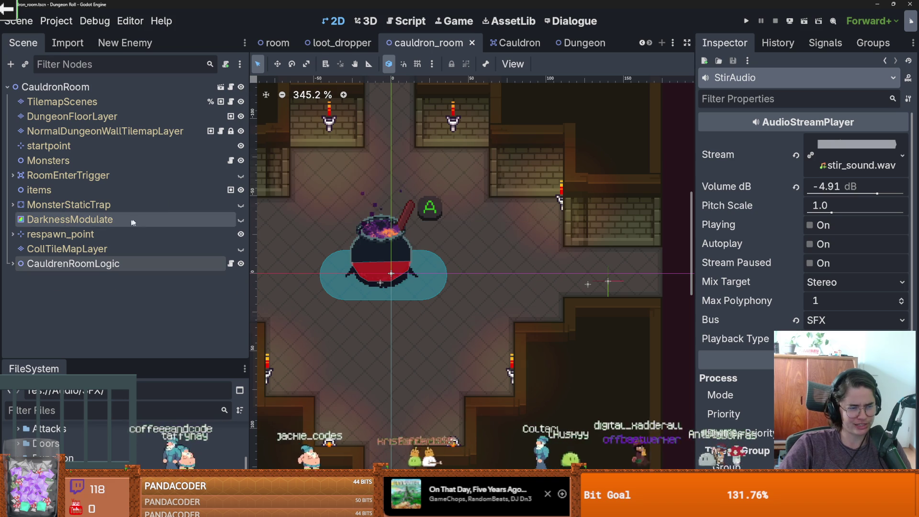
{"action": "key", "text": "ctrl+s"}
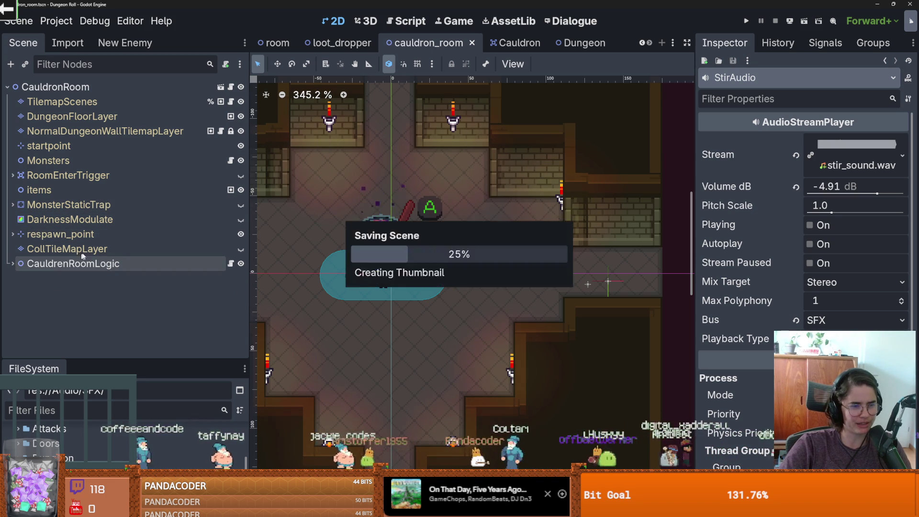
{"action": "left_click_drag", "start_coordinate": [182, 360], "coordinate": [182, 385]}
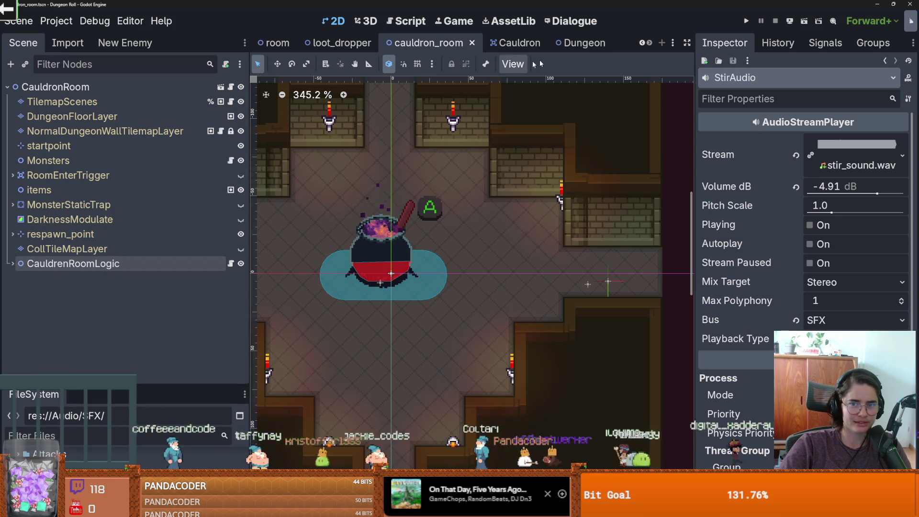
{"action": "left_click_drag", "start_coordinate": [687, 81], "coordinate": [818, 81]}
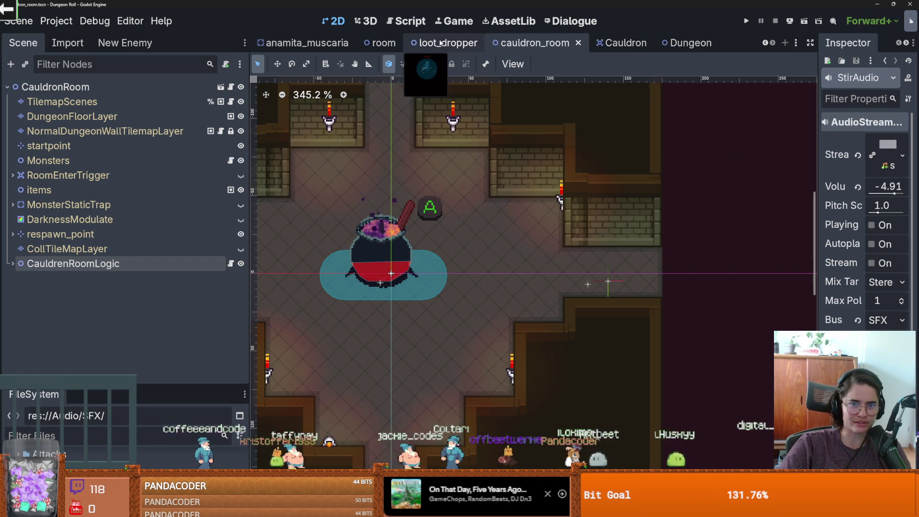
Look through the anamita_muscaria and Cauldron scene tabs, then return to cauldron_room
{"action": "left_click", "coordinate": [447, 43]}
{"action": "left_click", "coordinate": [326, 45]}
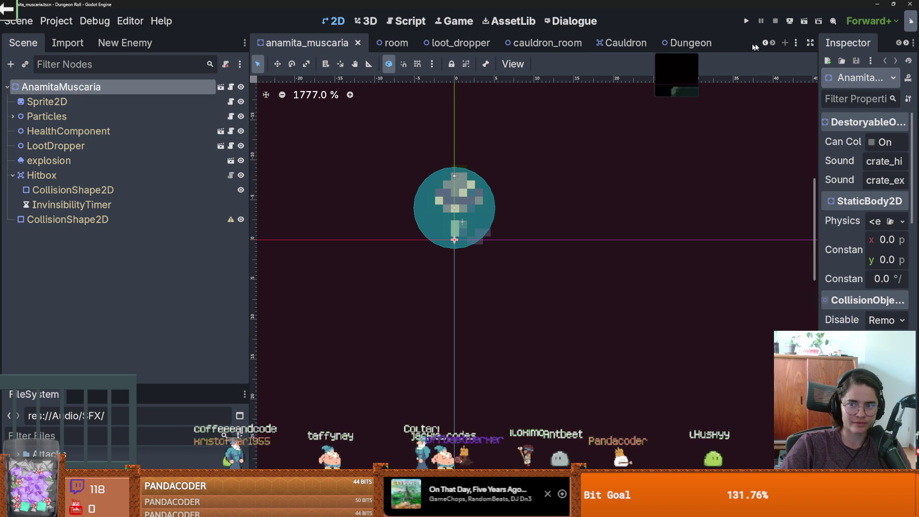
{"action": "left_click", "coordinate": [765, 44]}
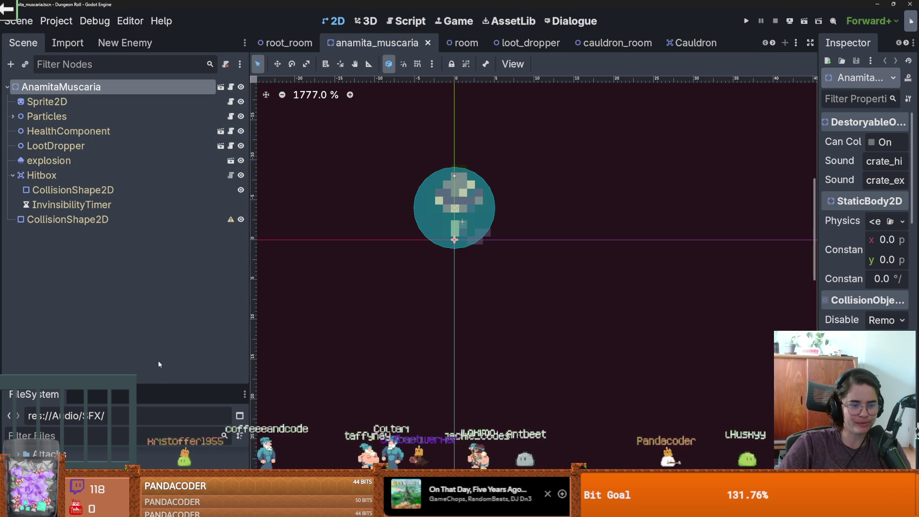
{"action": "left_click_drag", "start_coordinate": [156, 384], "coordinate": [171, 237]}
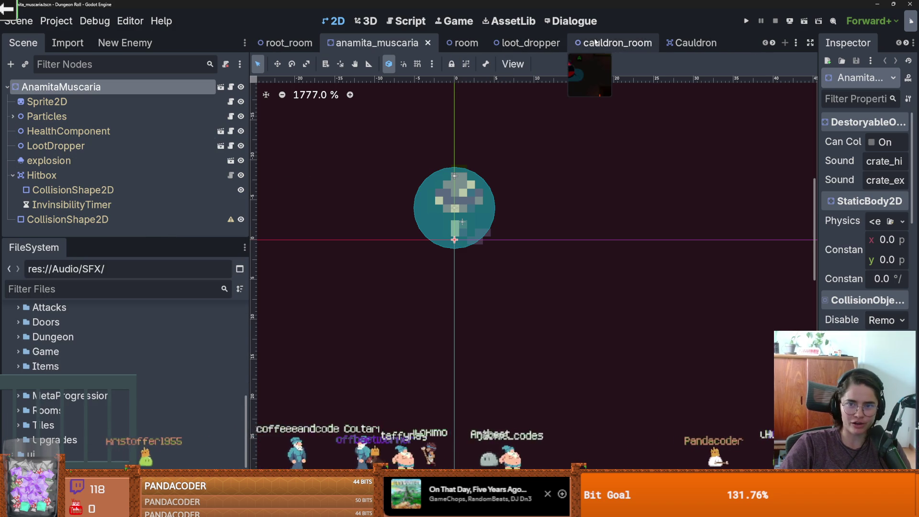
{"action": "left_click", "coordinate": [691, 42]}
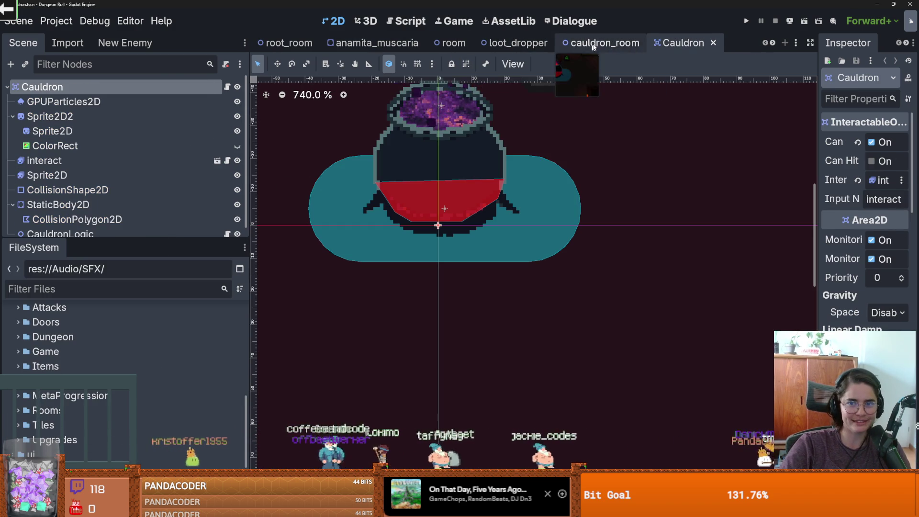
{"action": "left_click", "coordinate": [605, 43]}
{"action": "left_click_drag", "start_coordinate": [140, 237], "coordinate": [144, 383]}
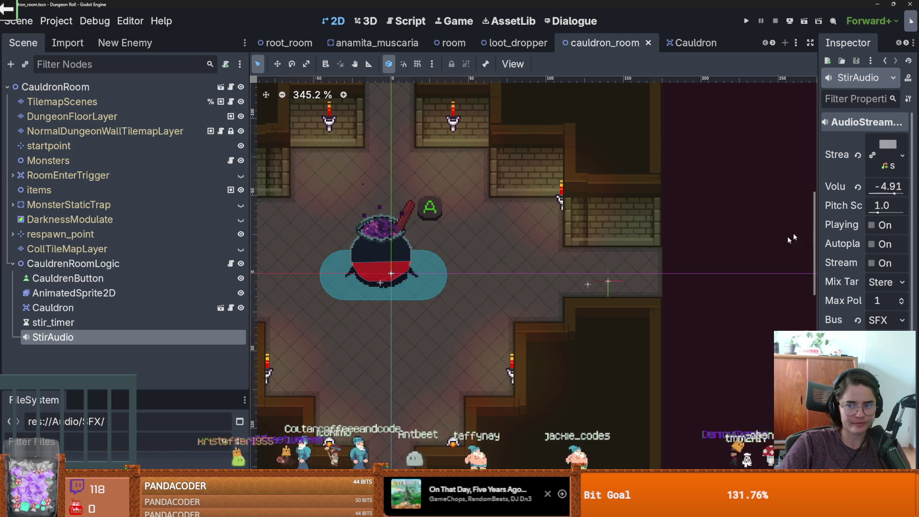
Set StirAudio's Stream to dm_bubble_001.wav via Quick Load with the search 'dm'
{"action": "left_click_drag", "start_coordinate": [817, 218], "coordinate": [617, 218]}
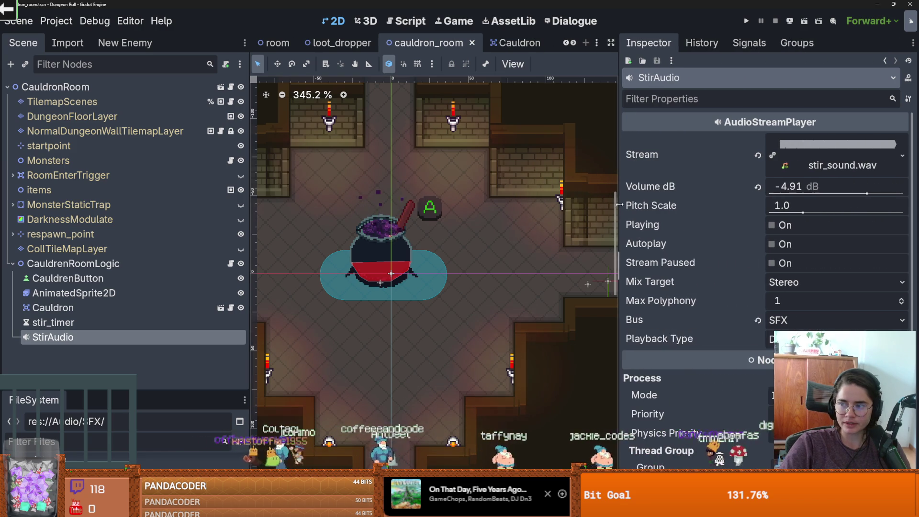
{"action": "left_click", "coordinate": [902, 156]}
{"action": "left_click", "coordinate": [766, 393]}
{"action": "type", "text": "dm"}
{"action": "key", "text": "Return"}
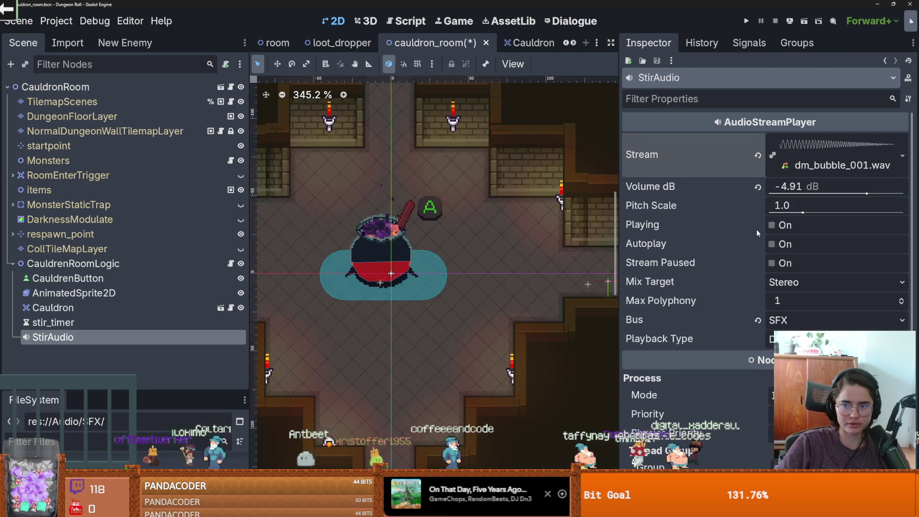
Filter the FileSystem by 'dm_' and select dm_bubble_001.wav
{"action": "left_click_drag", "start_coordinate": [146, 397], "coordinate": [143, 176]}
{"action": "left_click", "coordinate": [100, 222]}
{"action": "type", "text": "dm_"}
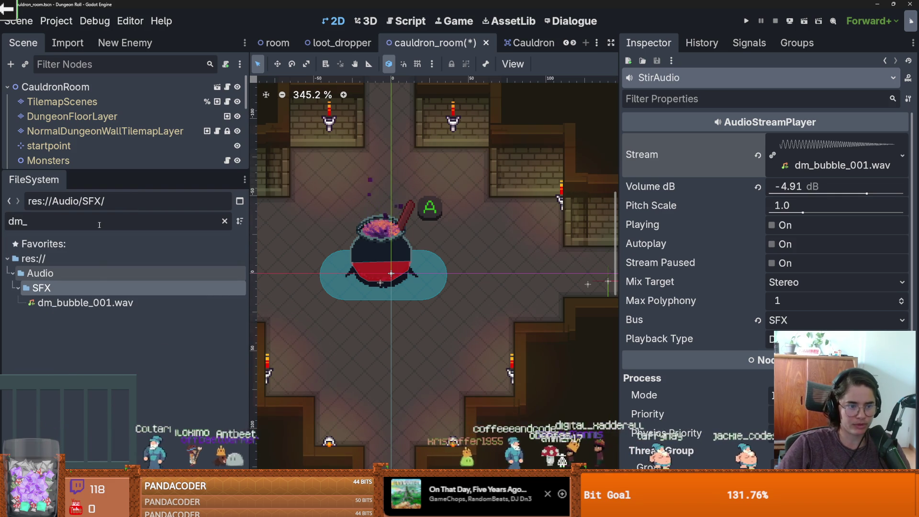
{"action": "left_click", "coordinate": [86, 302]}
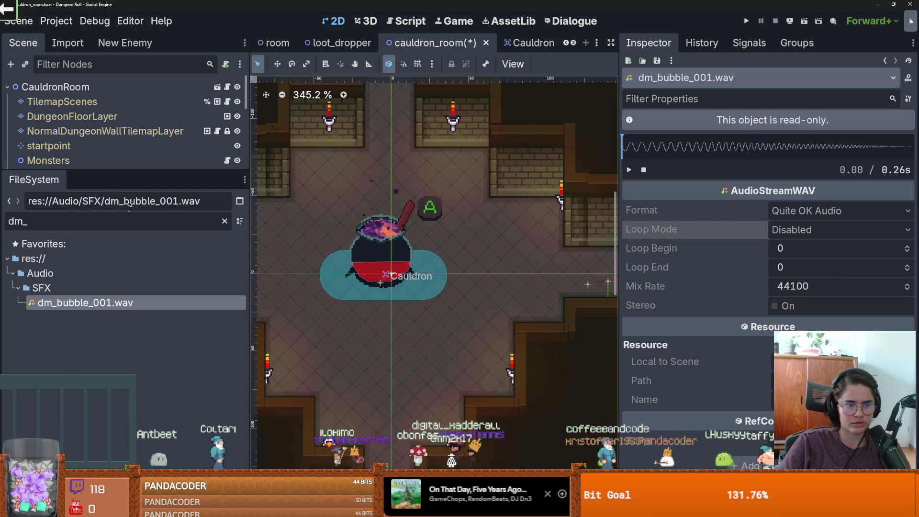
Set dm_bubble_001.wav's import Loop Mode to Forward in the Import tab
{"action": "left_click", "coordinate": [68, 42]}
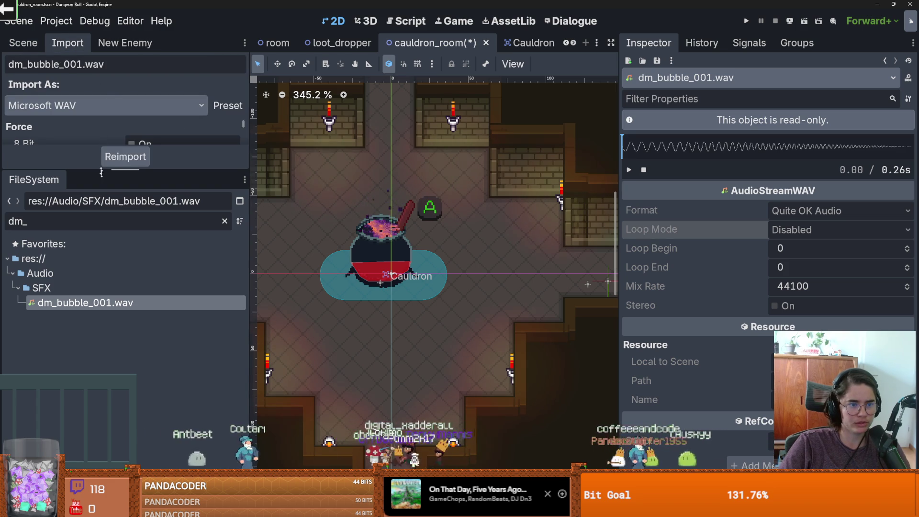
{"action": "left_click_drag", "start_coordinate": [99, 169], "coordinate": [101, 356]}
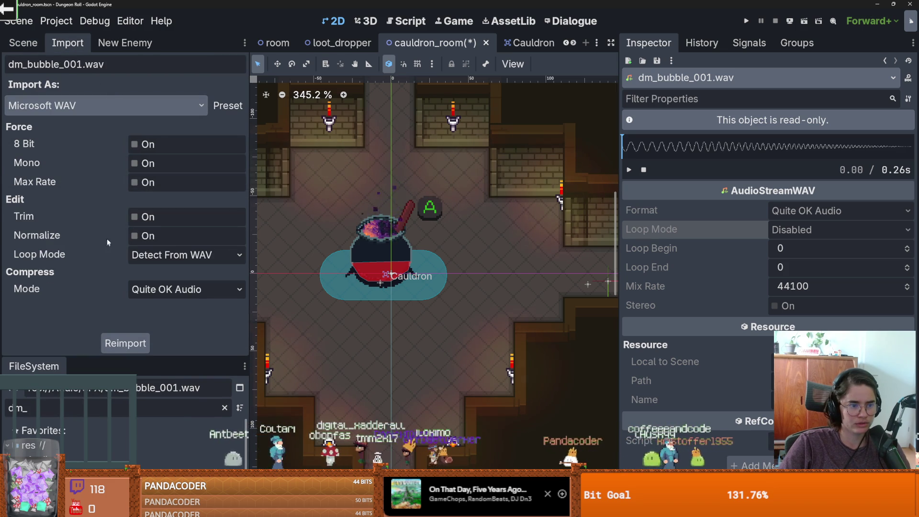
{"action": "left_click", "coordinate": [150, 258]}
{"action": "left_click", "coordinate": [149, 258]}
{"action": "left_click", "coordinate": [150, 259]}
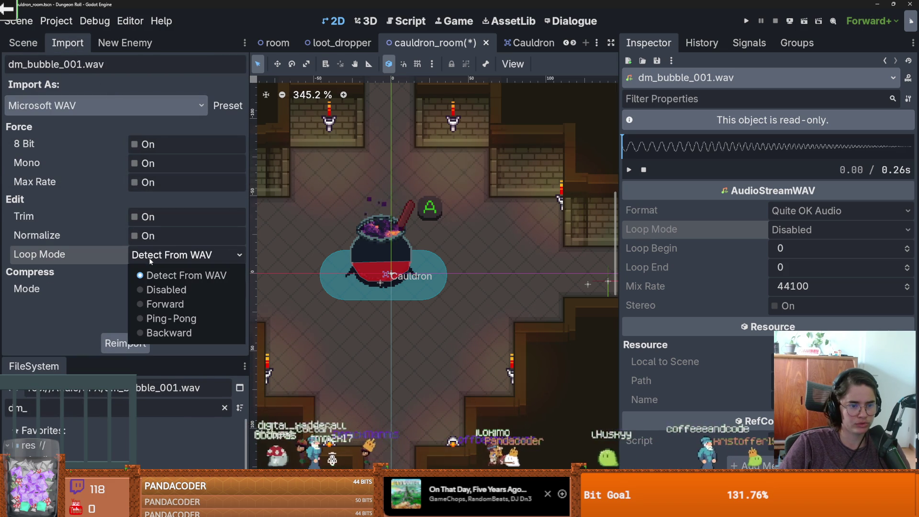
{"action": "left_click", "coordinate": [163, 304]}
{"action": "scroll", "coordinate": [99, 260], "scroll_direction": "down", "scroll_amount": 1}
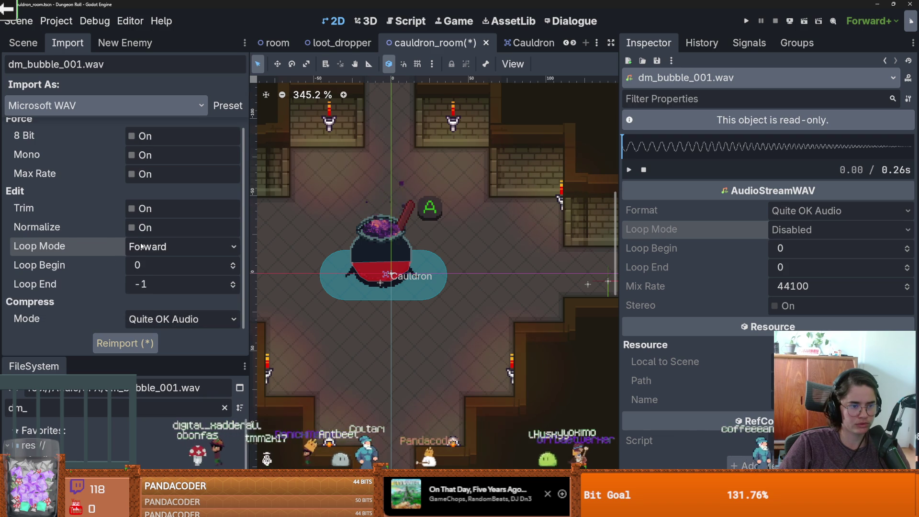
{"action": "scroll", "coordinate": [104, 239], "scroll_direction": "up", "scroll_amount": 1}
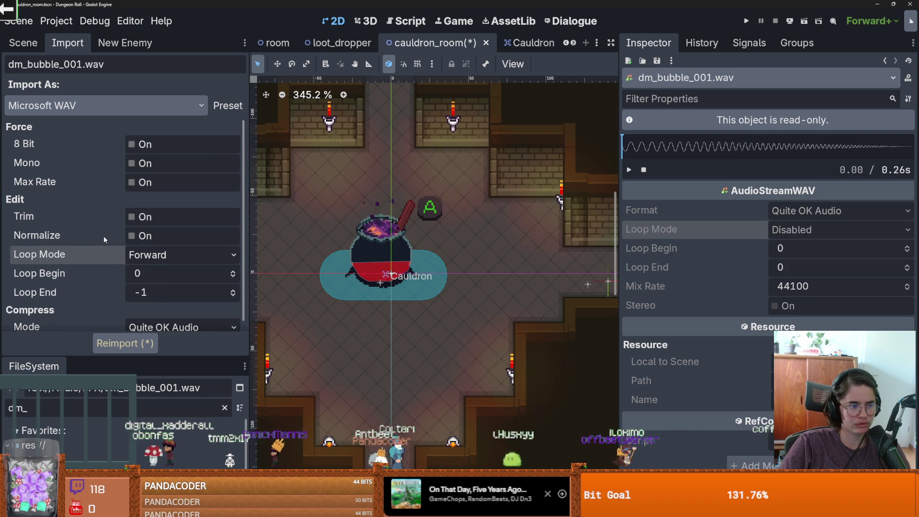
{"action": "scroll", "coordinate": [104, 236], "scroll_direction": "down", "scroll_amount": 1}
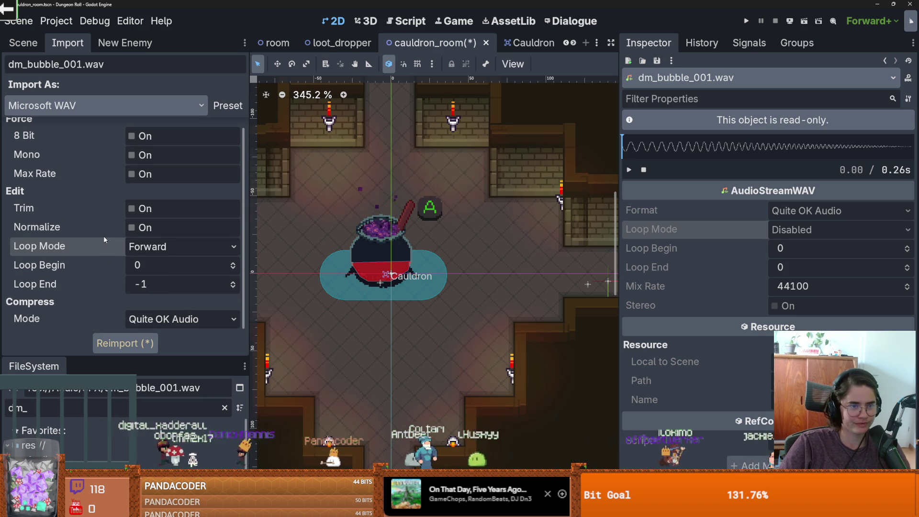
Switch the import type to Keep File, then back to Microsoft WAV
{"action": "left_click", "coordinate": [119, 113]}
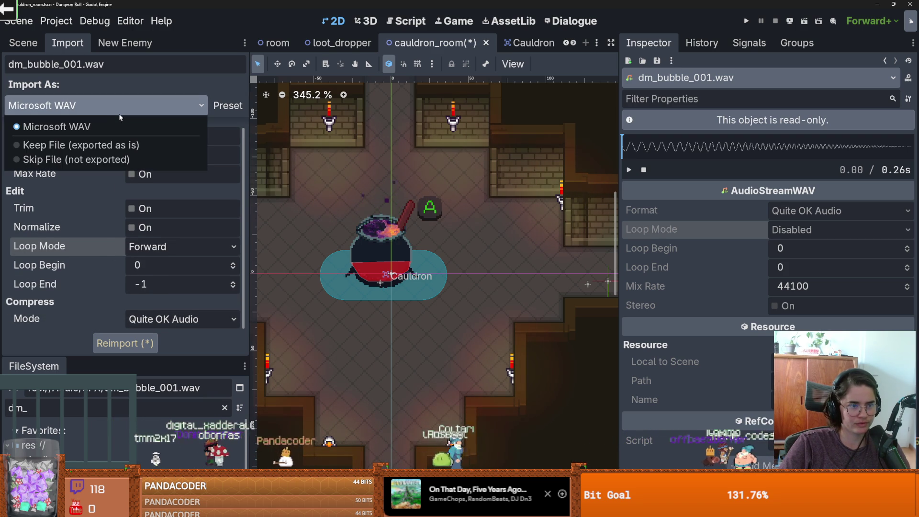
{"action": "left_click", "coordinate": [98, 145]}
{"action": "left_click", "coordinate": [105, 105]}
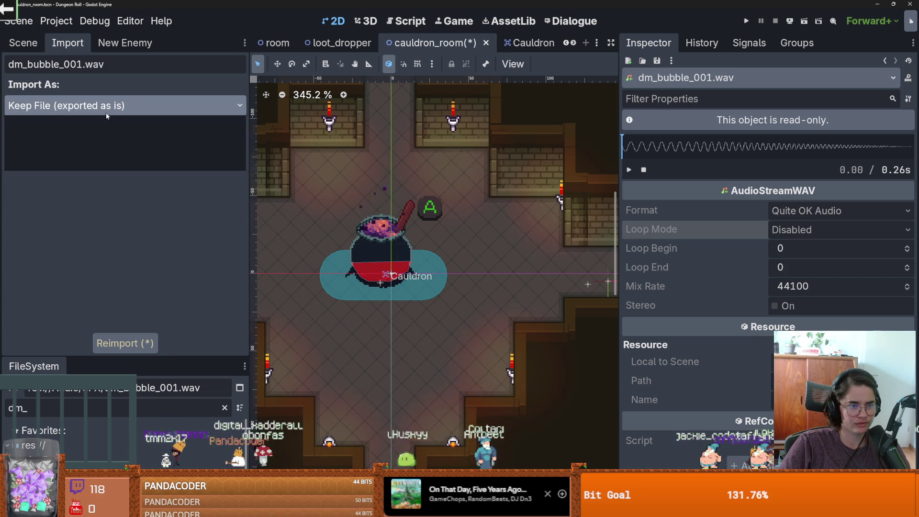
{"action": "left_click", "coordinate": [104, 126]}
Save cauldron_room, reselect Forward loop mode, save again, and return to the Scene tab
{"action": "key", "text": "ctrl+s"}
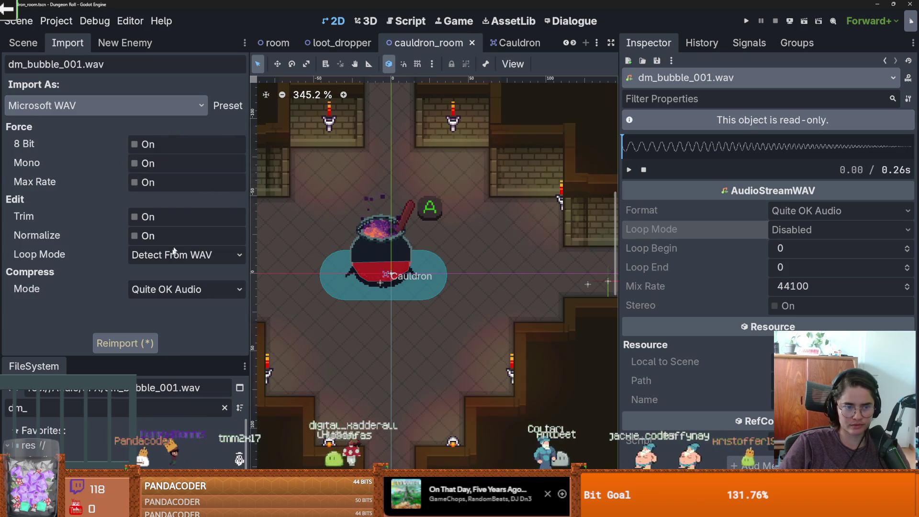
{"action": "left_click", "coordinate": [175, 254]}
{"action": "left_click", "coordinate": [175, 305]}
{"action": "key", "text": "ctrl+s"}
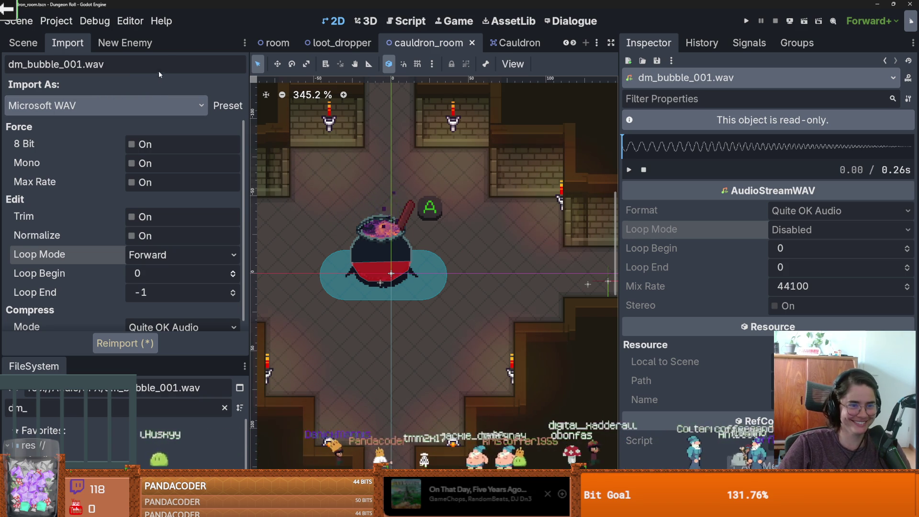
{"action": "left_click", "coordinate": [23, 43]}
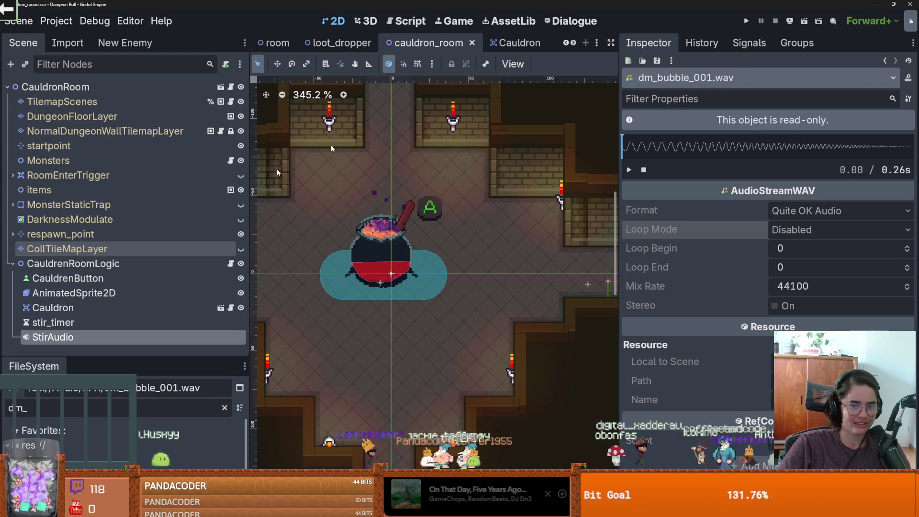
Collapse StaticBody2D in the Cauldron scene, save it, and return to cauldron_room
{"action": "left_click", "coordinate": [497, 45]}
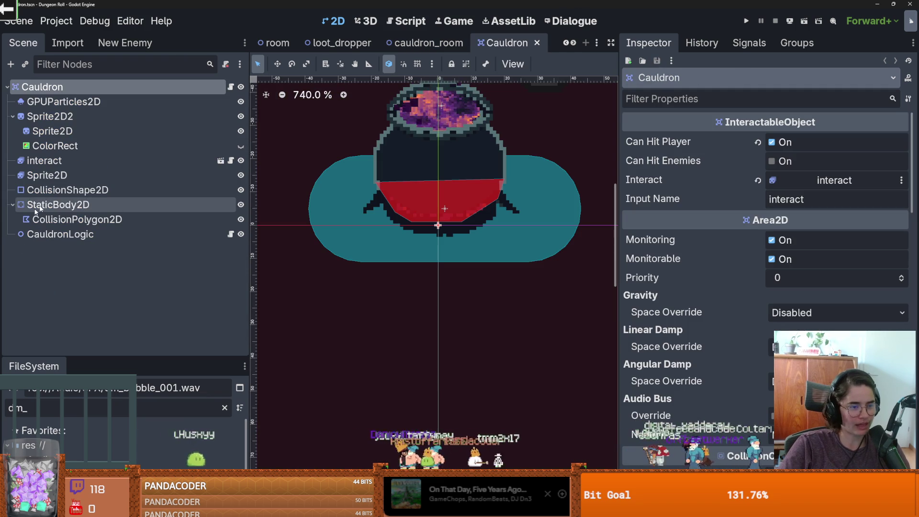
{"action": "left_click", "coordinate": [13, 205]}
{"action": "key", "text": "ctrl+s"}
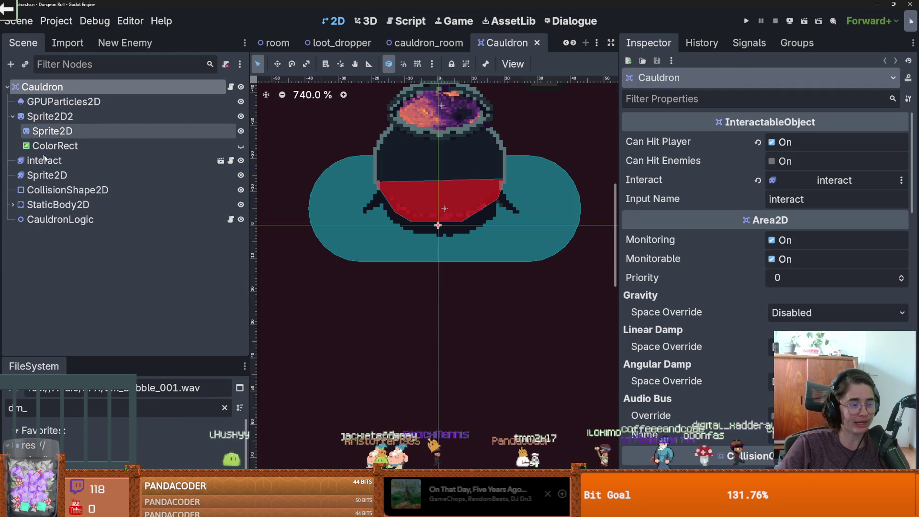
{"action": "left_click", "coordinate": [423, 43]}
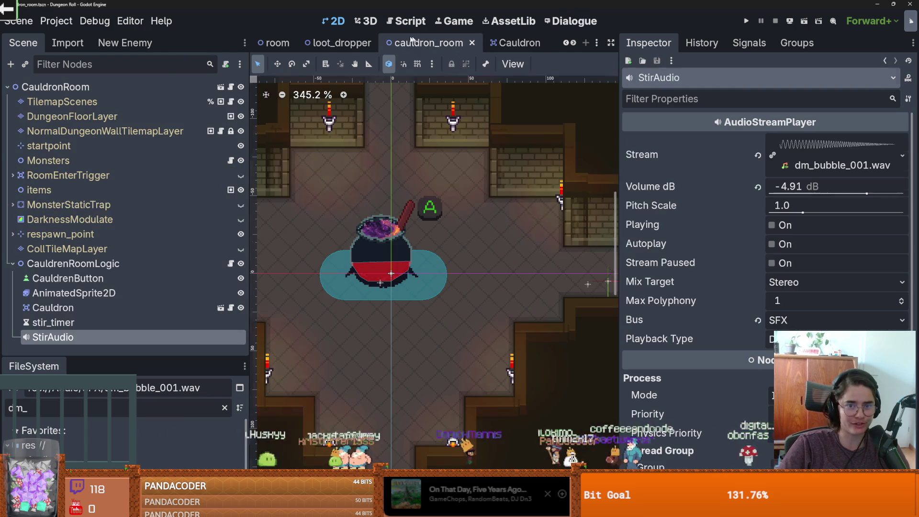
Load dm_bubble_001.wav as StirAudio's stream and turn on Playing to preview it
{"action": "left_click", "coordinate": [902, 155]}
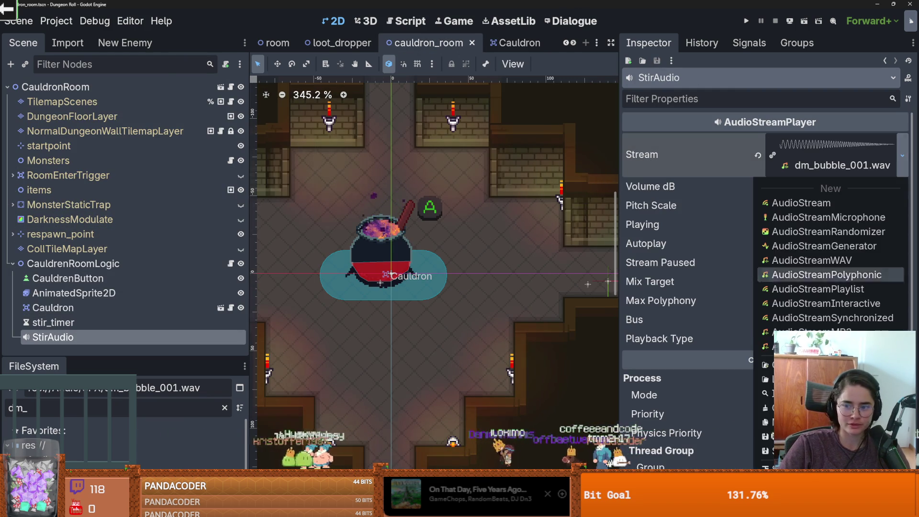
{"action": "left_click", "coordinate": [785, 365]}
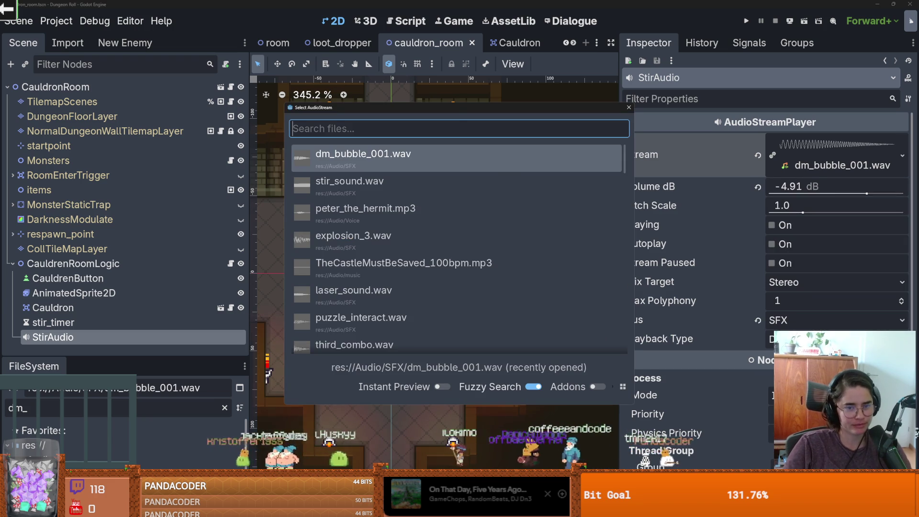
{"action": "key", "text": "Return"}
{"action": "left_click", "coordinate": [771, 225]}
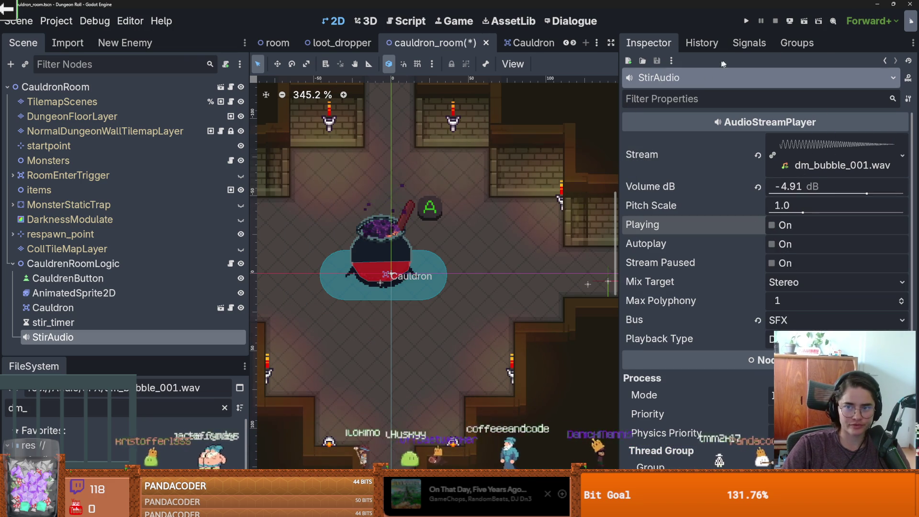
Browse the stream type list, lower volume to about -7 dB, and inspect the dm_bubble_001.wav resource
{"action": "left_click", "coordinate": [902, 156]}
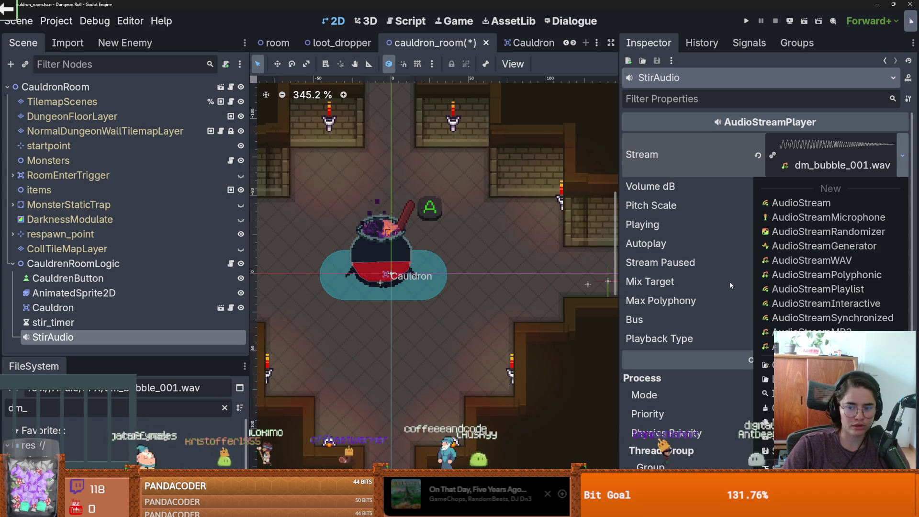
{"action": "left_click", "coordinate": [691, 265]}
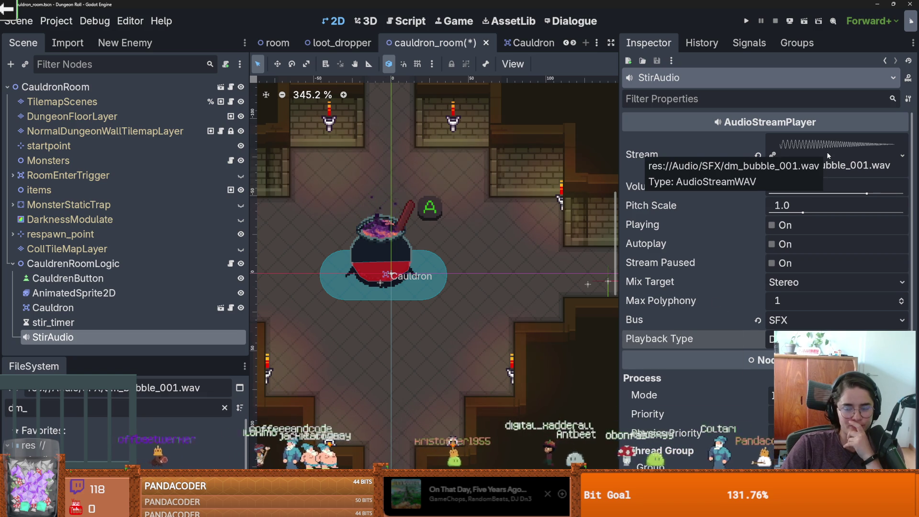
{"action": "left_click", "coordinate": [903, 156]}
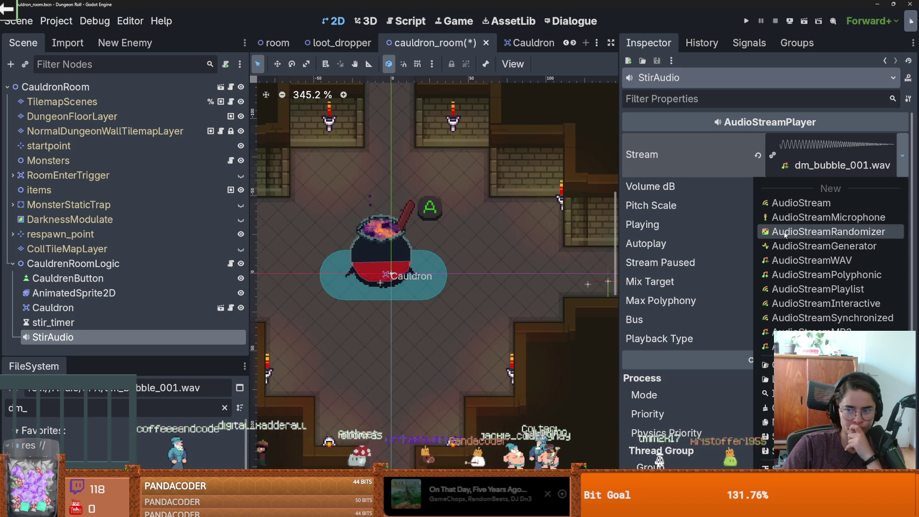
{"action": "left_click", "coordinate": [734, 151]}
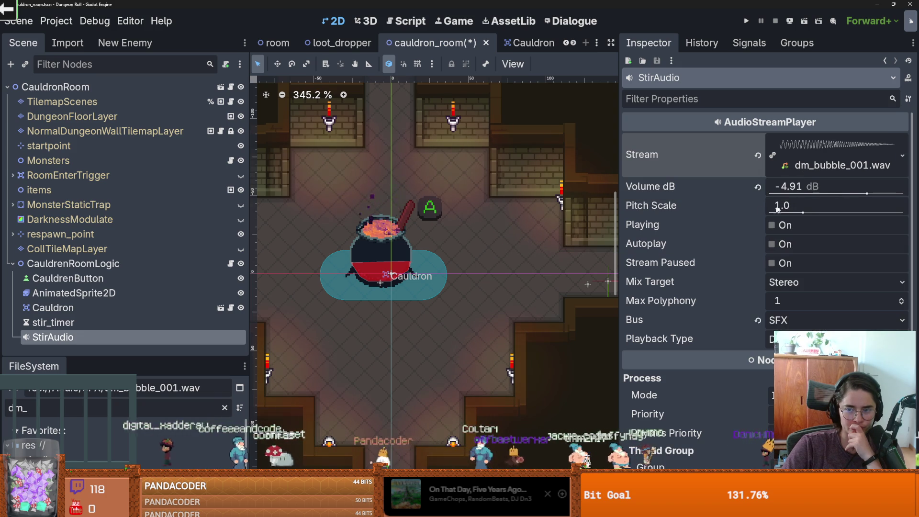
{"action": "left_click_drag", "start_coordinate": [867, 194], "coordinate": [864, 194]}
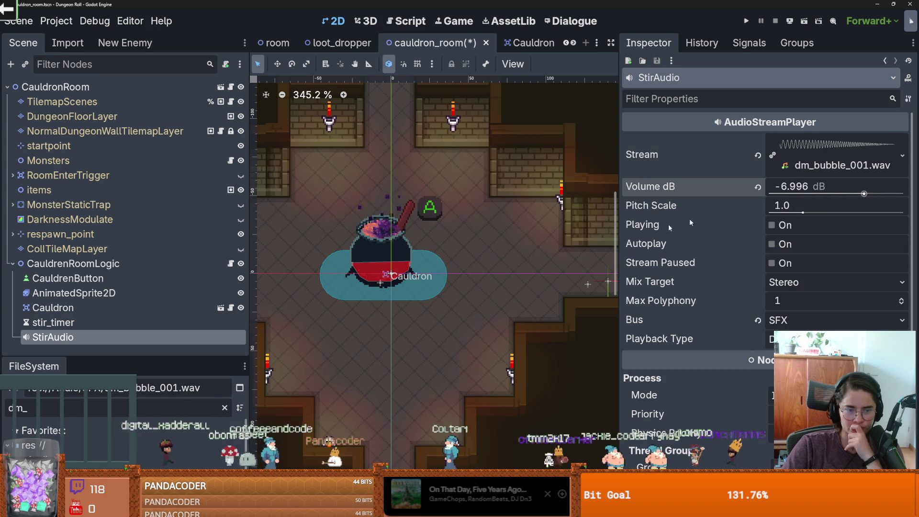
{"action": "left_click", "coordinate": [833, 163]}
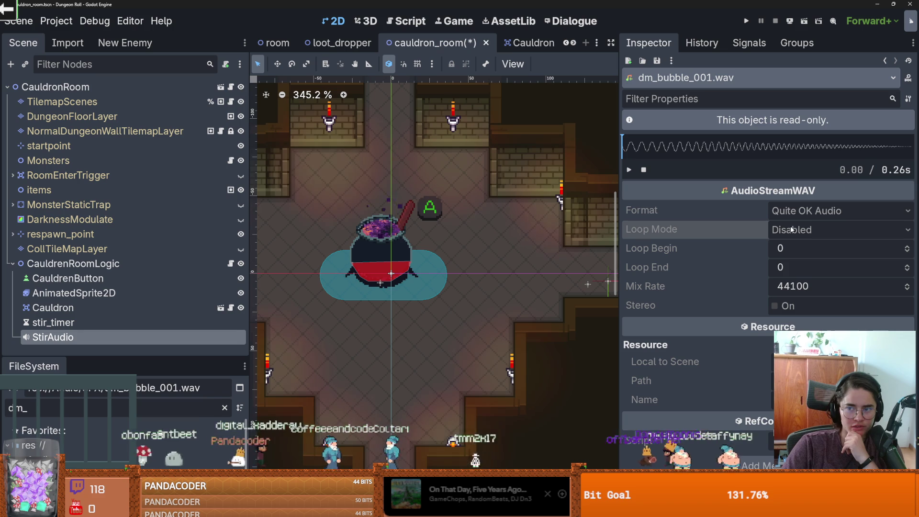
Try Make Sub-Resources Unique, dismiss the warning, and enlarge the file browser panel
{"action": "left_click", "coordinate": [906, 99]}
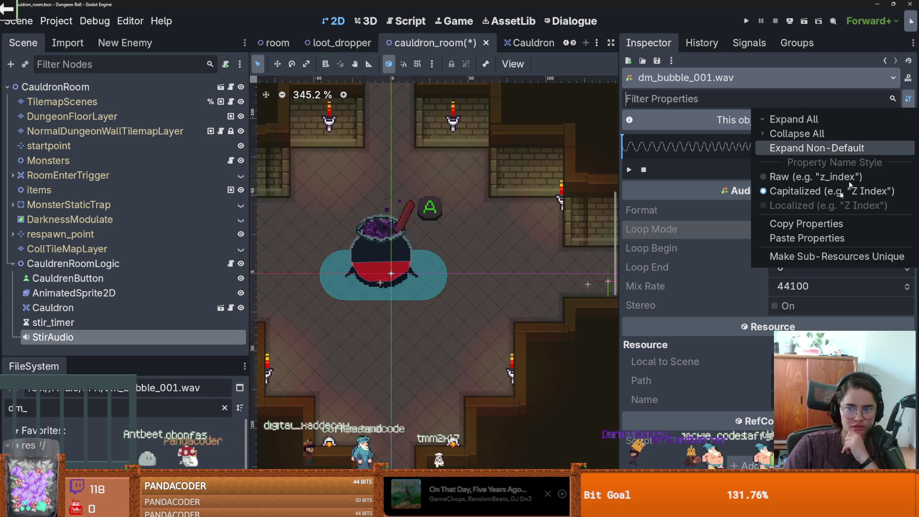
{"action": "left_click", "coordinate": [814, 256]}
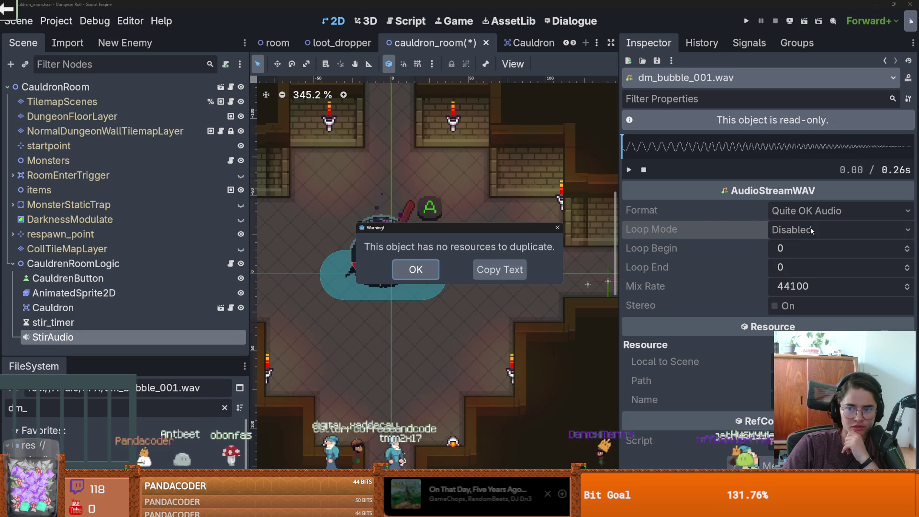
{"action": "left_click", "coordinate": [413, 274]}
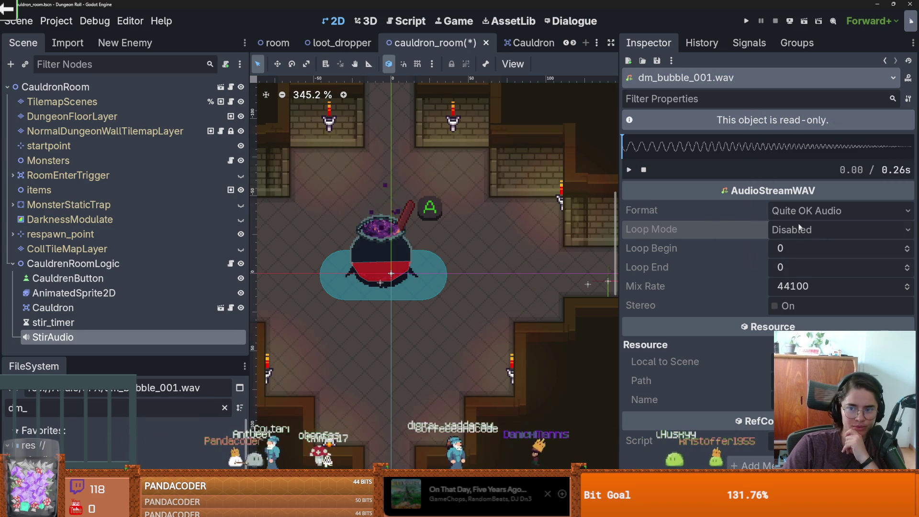
{"action": "mouse_move", "coordinate": [799, 193]}
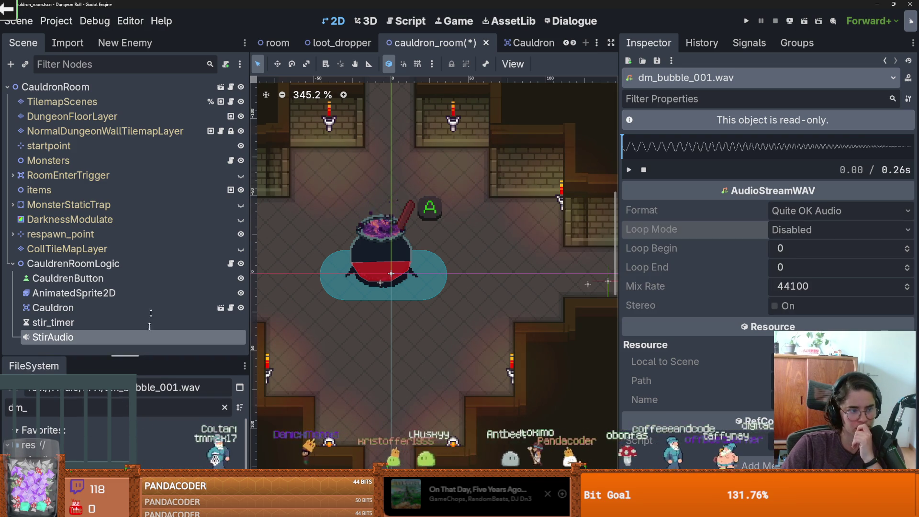
{"action": "left_click_drag", "start_coordinate": [148, 341], "coordinate": [148, 197]}
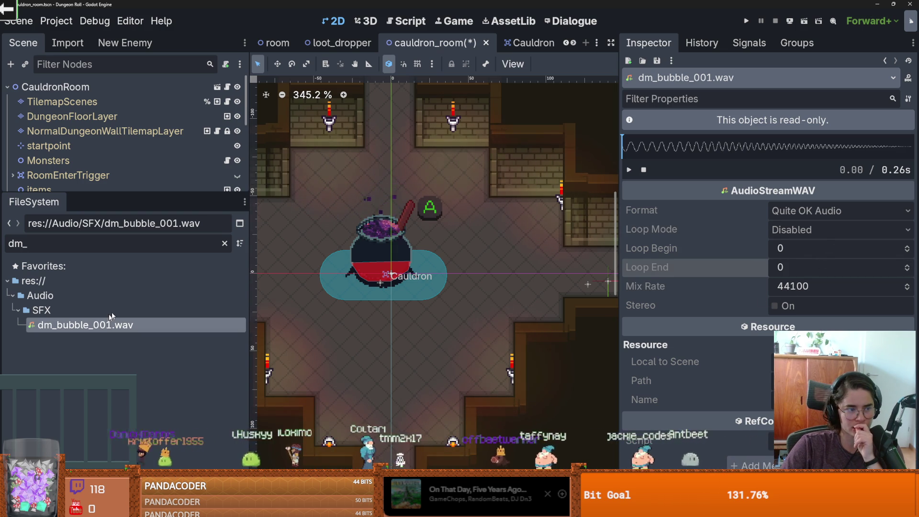
Set dm_bubble_001.wav's Loop Mode to Forward, reimport it, and preview the sound
{"action": "left_click", "coordinate": [68, 42]}
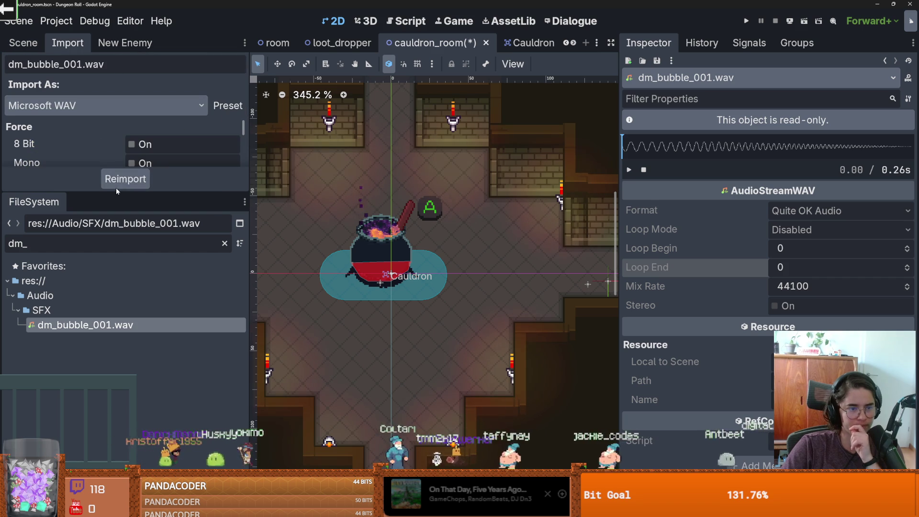
{"action": "left_click_drag", "start_coordinate": [58, 190], "coordinate": [72, 385]}
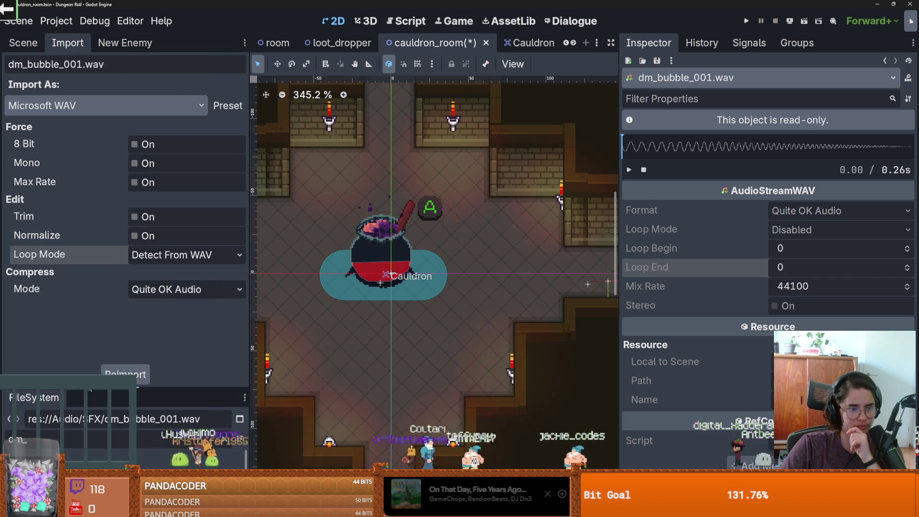
{"action": "left_click", "coordinate": [180, 261]}
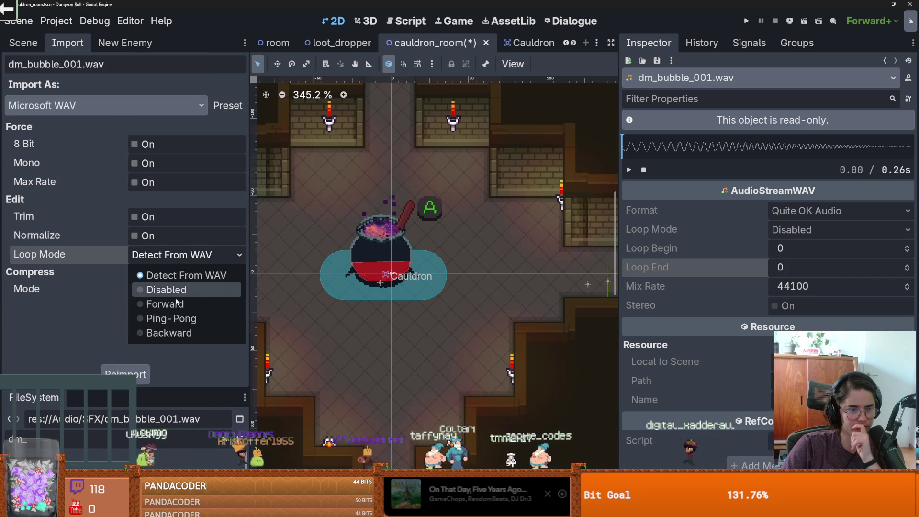
{"action": "left_click", "coordinate": [153, 304]}
{"action": "left_click", "coordinate": [131, 375]}
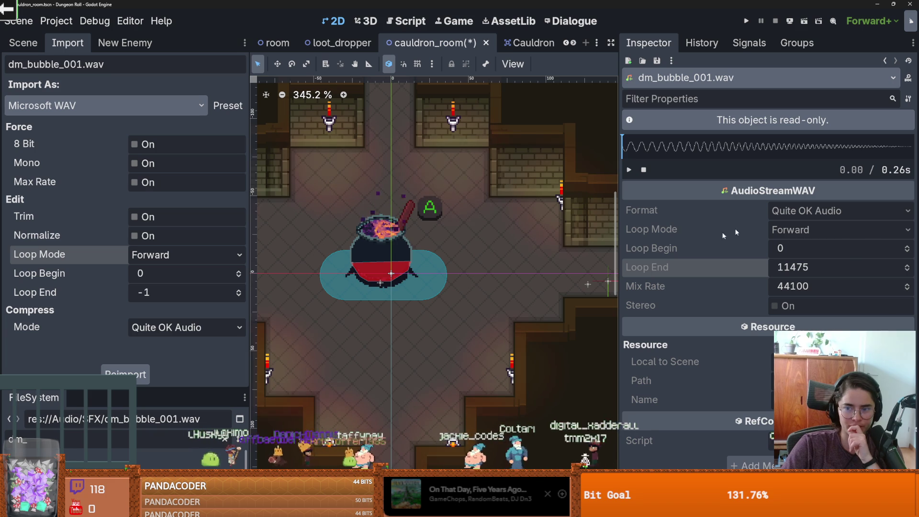
{"action": "left_click", "coordinate": [629, 170]}
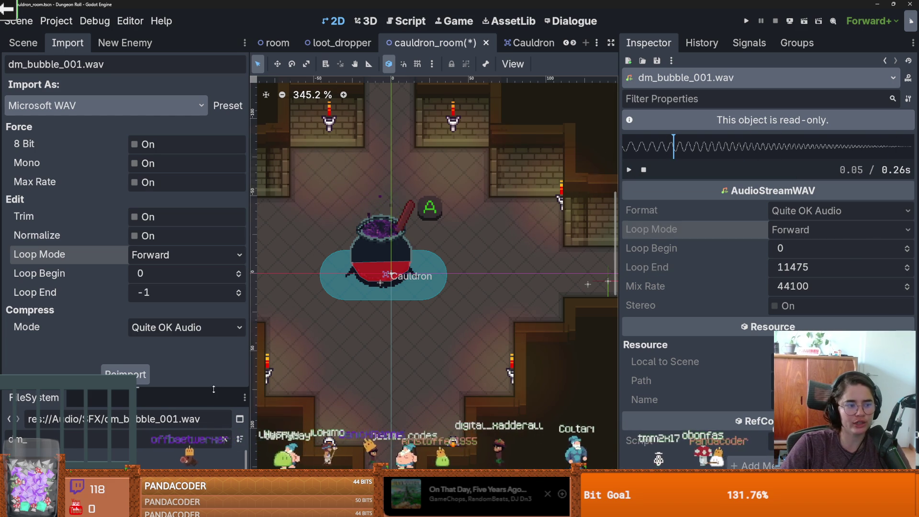
Return to the scene tree and select the StirAudio node
{"action": "left_click_drag", "start_coordinate": [213, 387], "coordinate": [216, 286]}
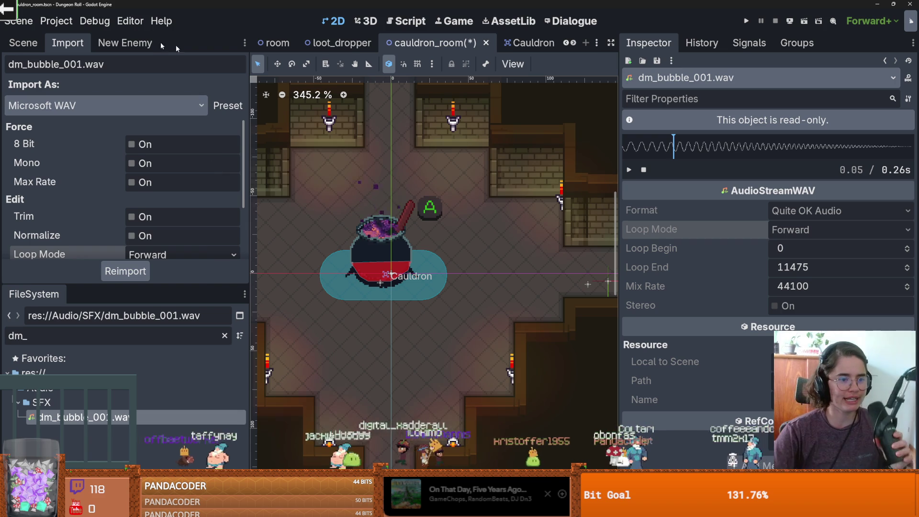
{"action": "left_click", "coordinate": [23, 43]}
{"action": "mouse_move", "coordinate": [125, 281]}
{"action": "left_mouse_down"}
{"action": "mouse_move", "coordinate": [127, 322]}
{"action": "mouse_move", "coordinate": [106, 242]}
{"action": "left_mouse_up"}
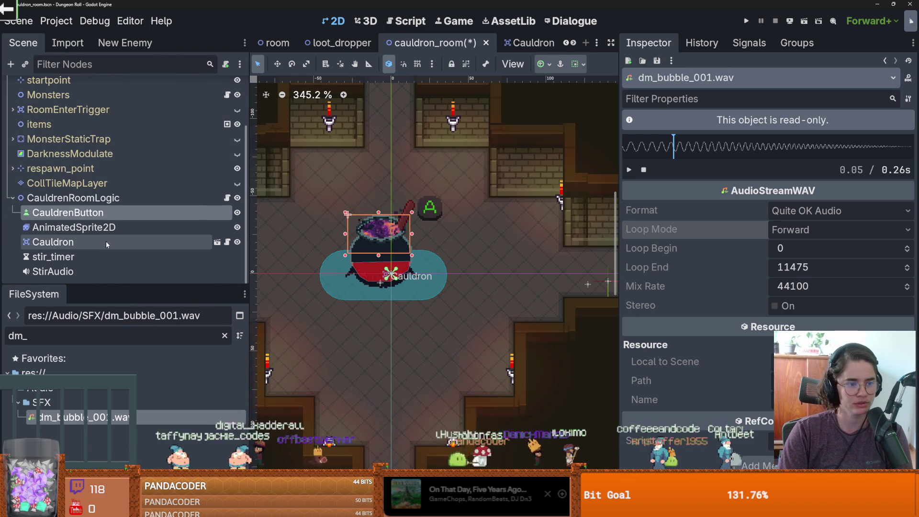
{"action": "left_click", "coordinate": [53, 270]}
Replace StirAudio's stream with a new AudioStreamRandomizer
{"action": "left_click", "coordinate": [902, 155]}
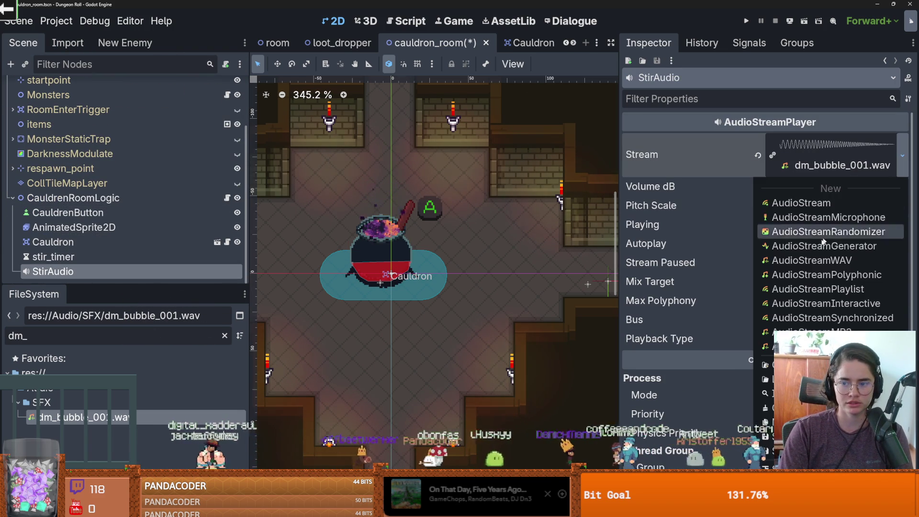
{"action": "key", "text": "Escape"}
{"action": "left_click", "coordinate": [862, 143]}
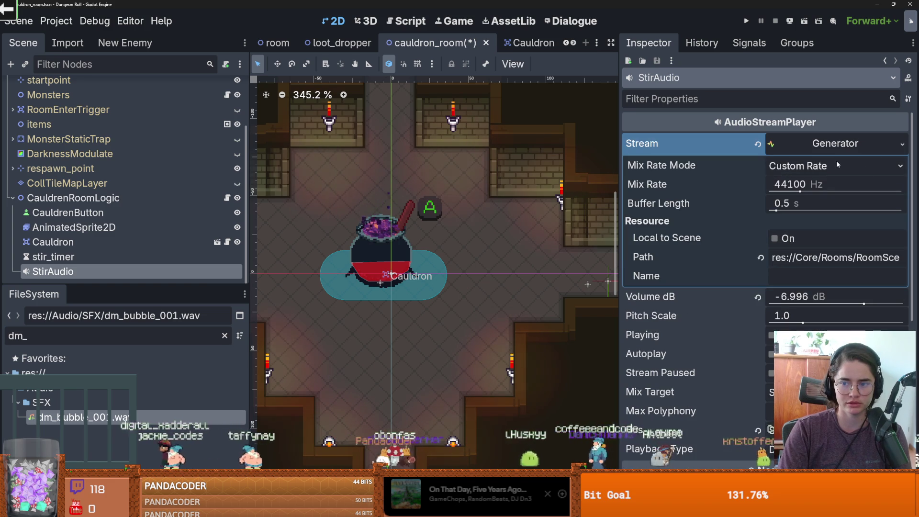
{"action": "left_click", "coordinate": [903, 144]}
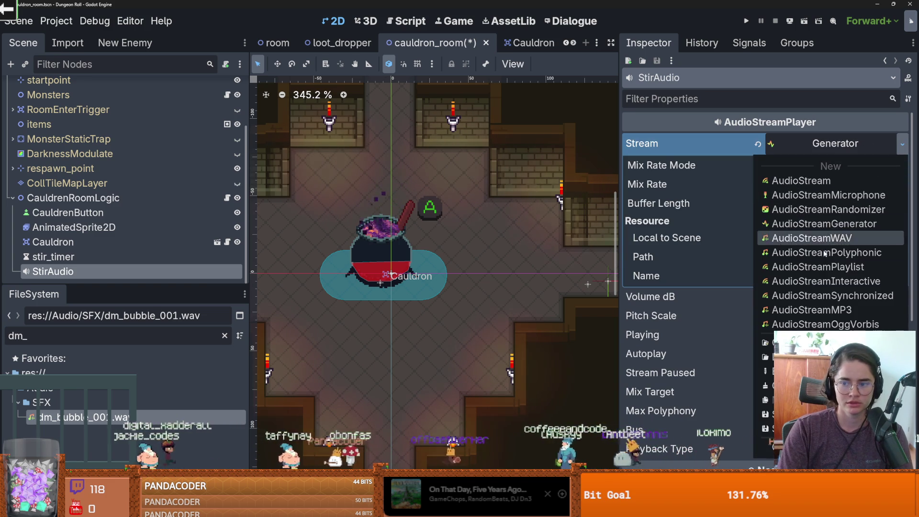
{"action": "left_click", "coordinate": [823, 210]}
{"action": "left_click", "coordinate": [825, 145]}
{"action": "left_click", "coordinate": [808, 149]}
Add dm_bubble_001.wav to the randomizer with 0.195 random pitch semitones, higher weight, and Playing on
{"action": "left_click", "coordinate": [769, 240]}
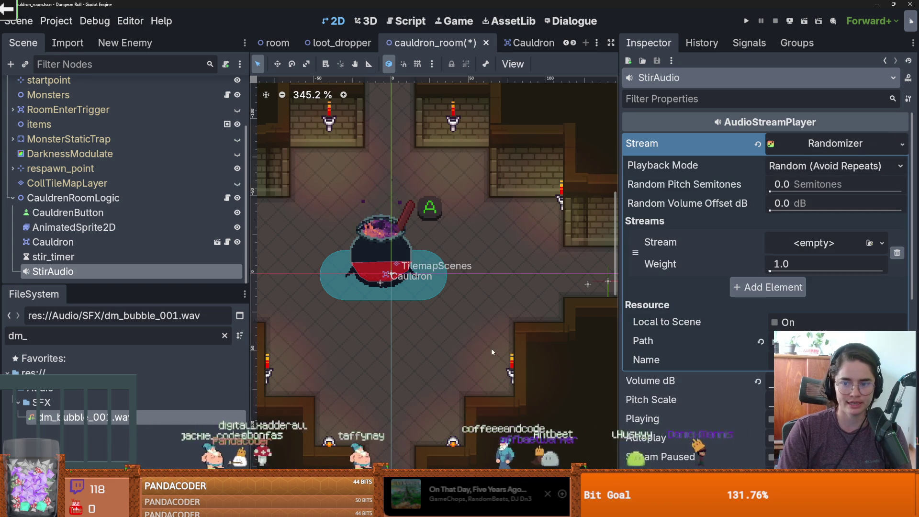
{"action": "mouse_move", "coordinate": [77, 417]}
{"action": "left_mouse_down"}
{"action": "mouse_move", "coordinate": [728, 279]}
{"action": "mouse_move", "coordinate": [806, 246]}
{"action": "left_mouse_up"}
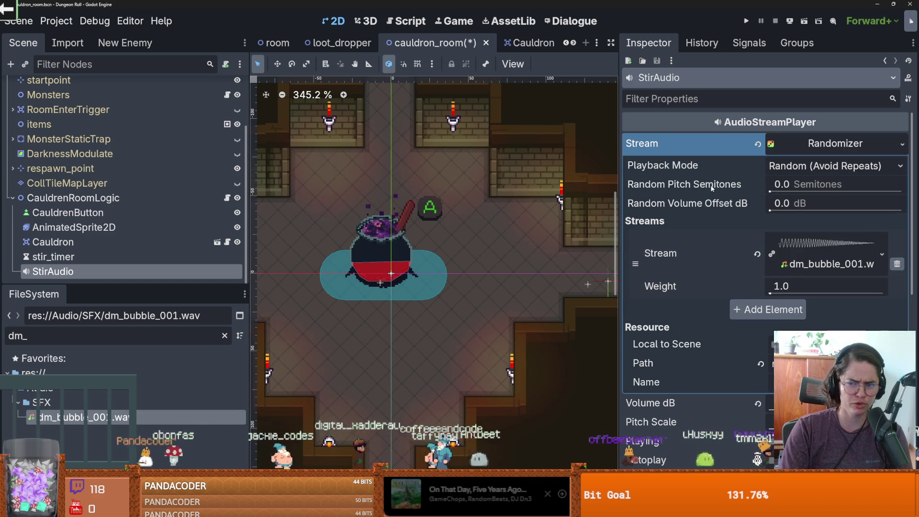
{"action": "mouse_move", "coordinate": [712, 188]}
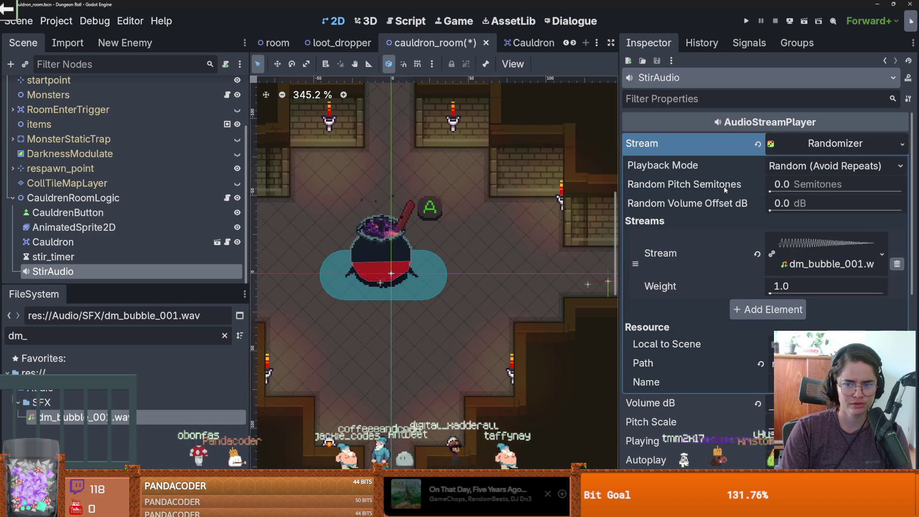
{"action": "left_click", "coordinate": [772, 191]}
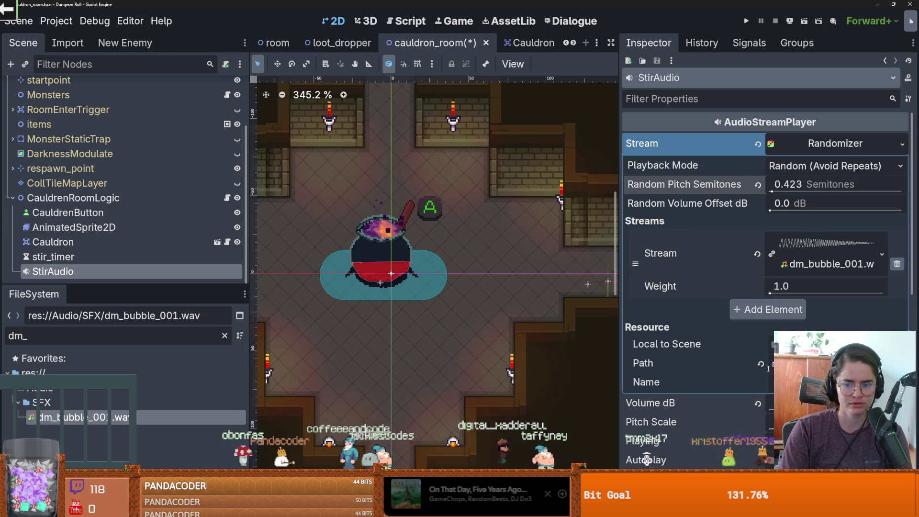
{"action": "scroll", "coordinate": [770, 367], "scroll_direction": "down", "scroll_amount": 3}
{"action": "left_click", "coordinate": [771, 346]}
{"action": "scroll", "coordinate": [786, 248], "scroll_direction": "up", "scroll_amount": 3}
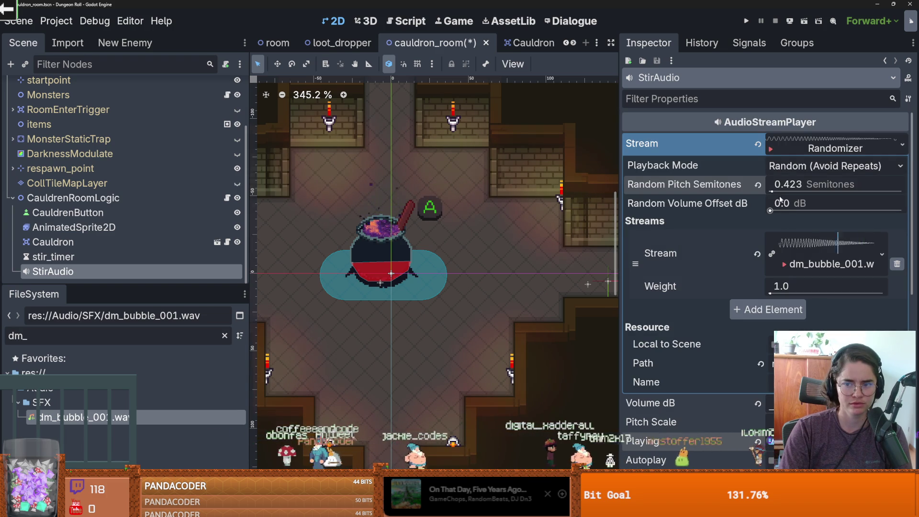
{"action": "left_click_drag", "start_coordinate": [771, 192], "coordinate": [757, 192]}
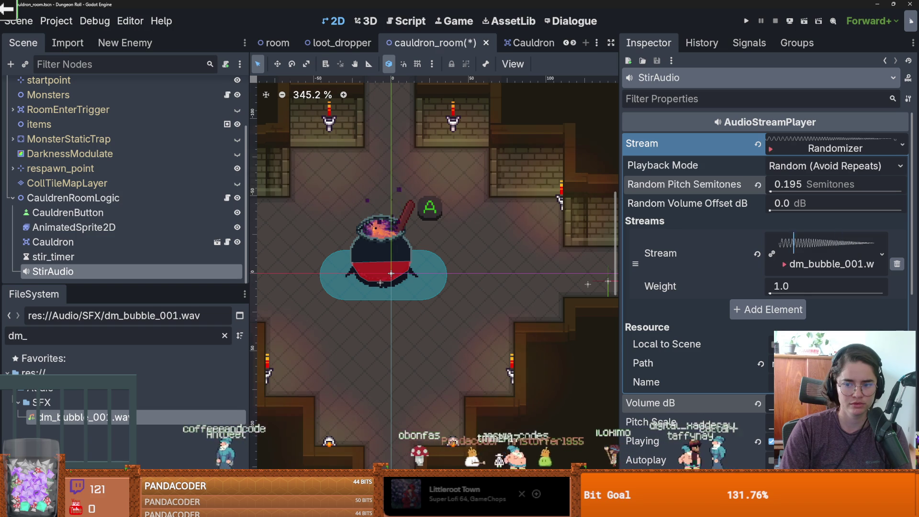
{"action": "left_click_drag", "start_coordinate": [776, 291], "coordinate": [795, 293]}
{"action": "left_click", "coordinate": [835, 148]}
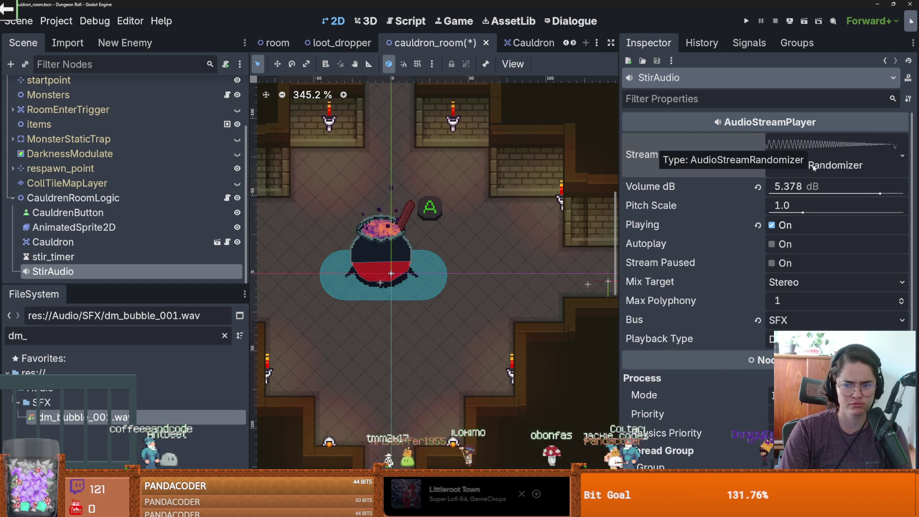
Nudge pitch scale to 1.03 and reset random pitch to 0.0, keeping Random (Avoid Repeats)
{"action": "left_click_drag", "start_coordinate": [807, 215], "coordinate": [808, 216]}
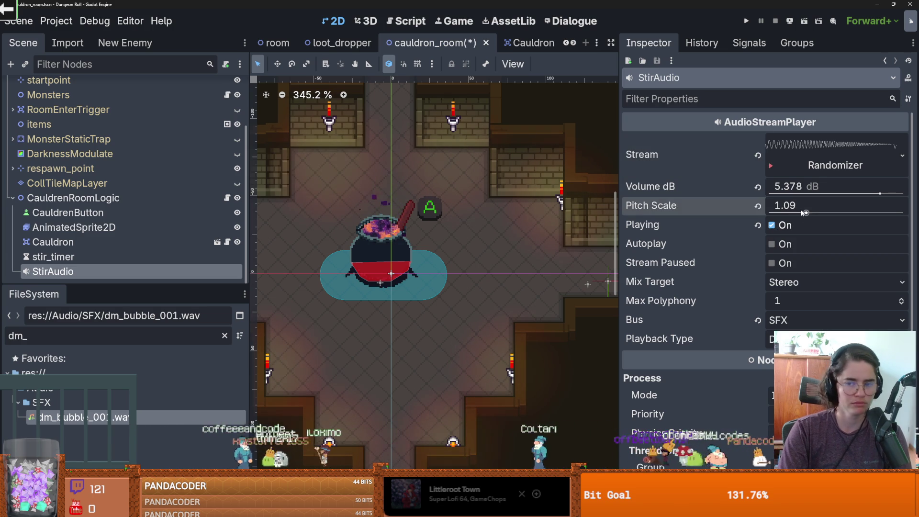
{"action": "left_click", "coordinate": [812, 165]}
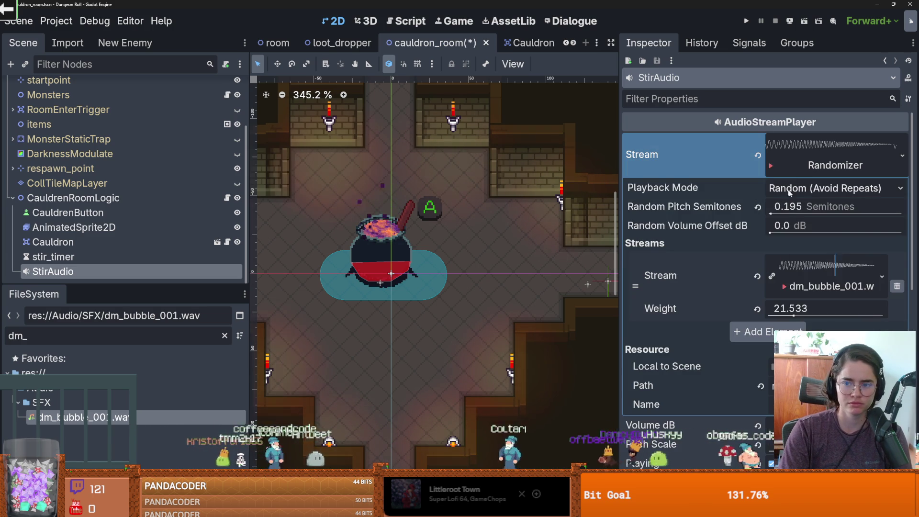
{"action": "mouse_move", "coordinate": [774, 214]}
{"action": "left_mouse_down"}
{"action": "mouse_move", "coordinate": [750, 215]}
{"action": "mouse_move", "coordinate": [903, 214]}
{"action": "left_mouse_up"}
{"action": "left_click_drag", "start_coordinate": [813, 211], "coordinate": [753, 211]}
{"action": "left_click", "coordinate": [758, 206]}
{"action": "left_click", "coordinate": [791, 190]}
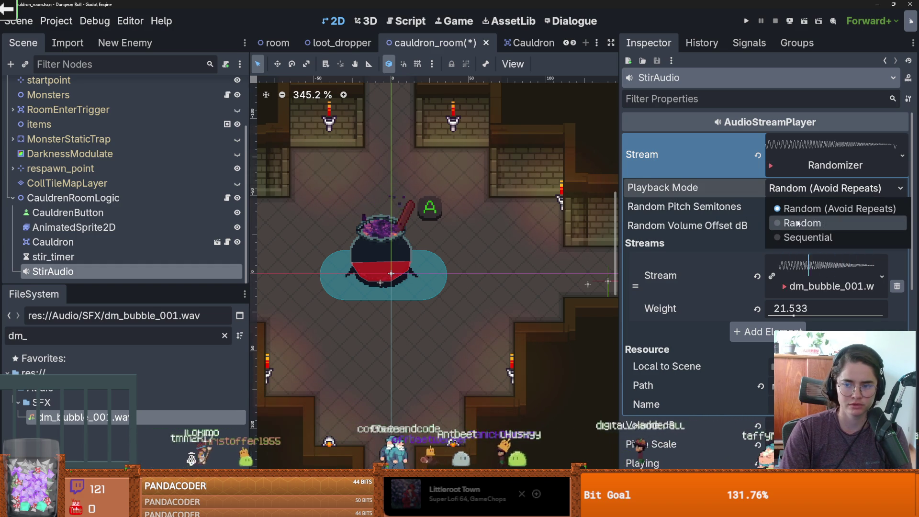
{"action": "left_click", "coordinate": [716, 232]}
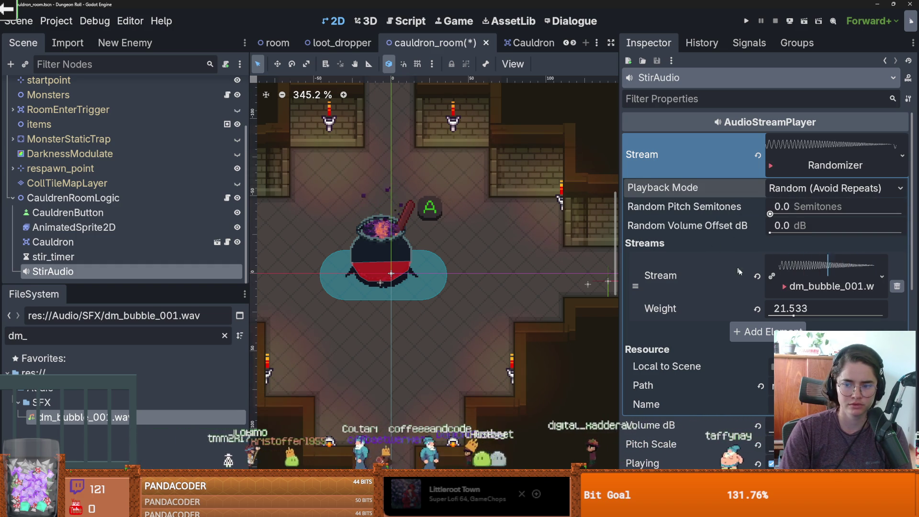
Lower the bubble stream's weight to 2.88, stop the preview, and save cauldron_room
{"action": "scroll", "coordinate": [730, 259], "scroll_direction": "down", "scroll_amount": 3}
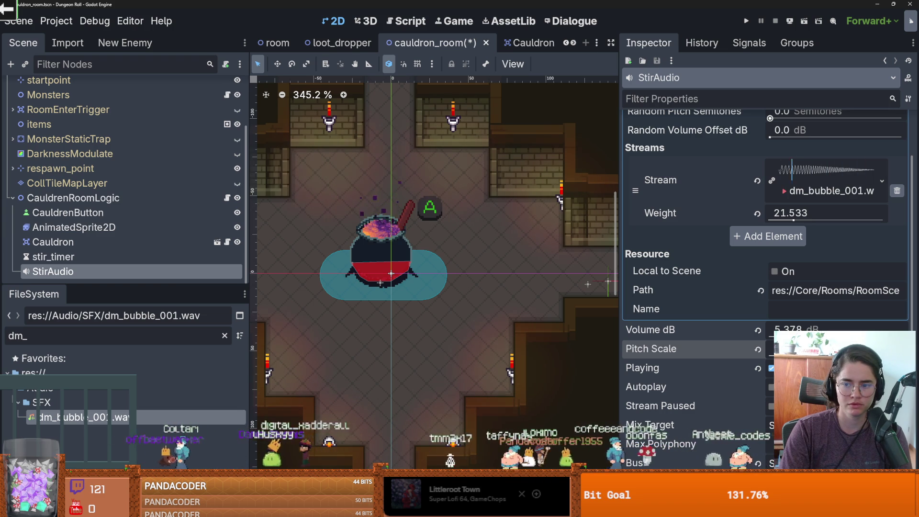
{"action": "mouse_move", "coordinate": [802, 221]}
{"action": "left_mouse_down"}
{"action": "mouse_move", "coordinate": [836, 220]}
{"action": "mouse_move", "coordinate": [779, 220]}
{"action": "left_mouse_up"}
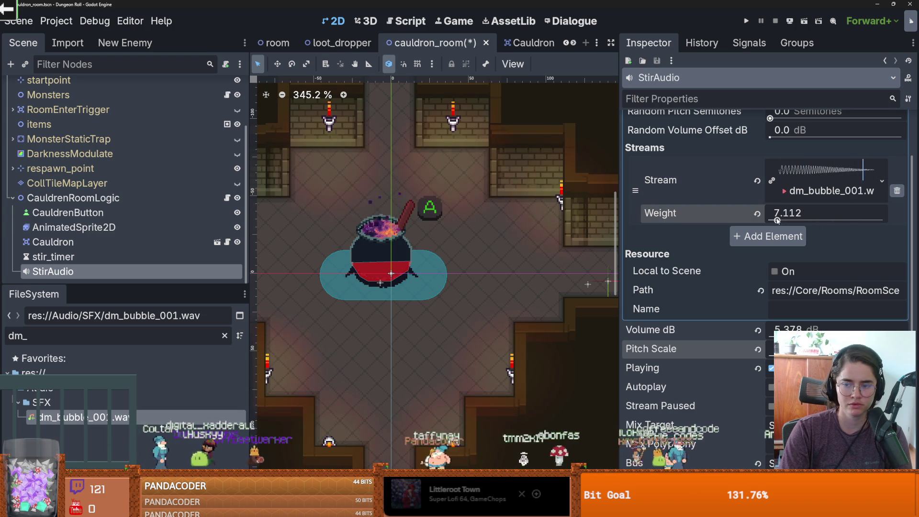
{"action": "left_click", "coordinate": [772, 369]}
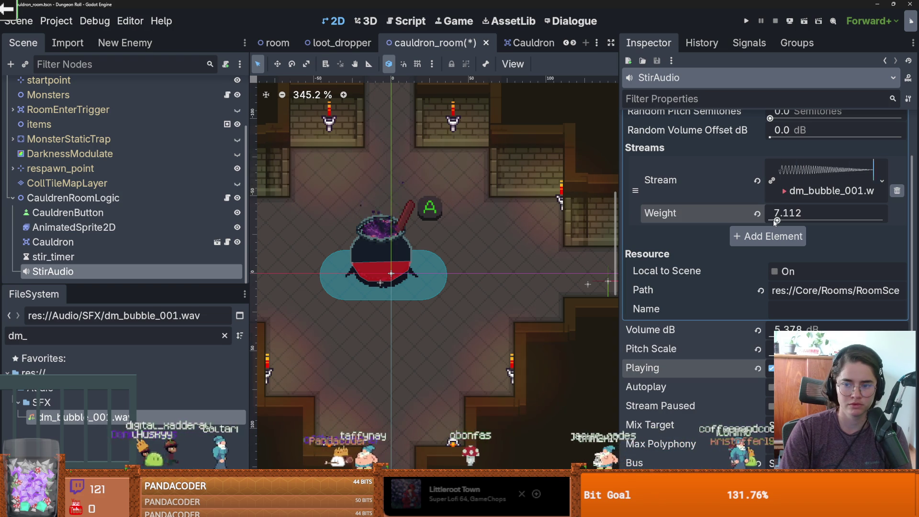
{"action": "left_click_drag", "start_coordinate": [771, 220], "coordinate": [769, 221]}
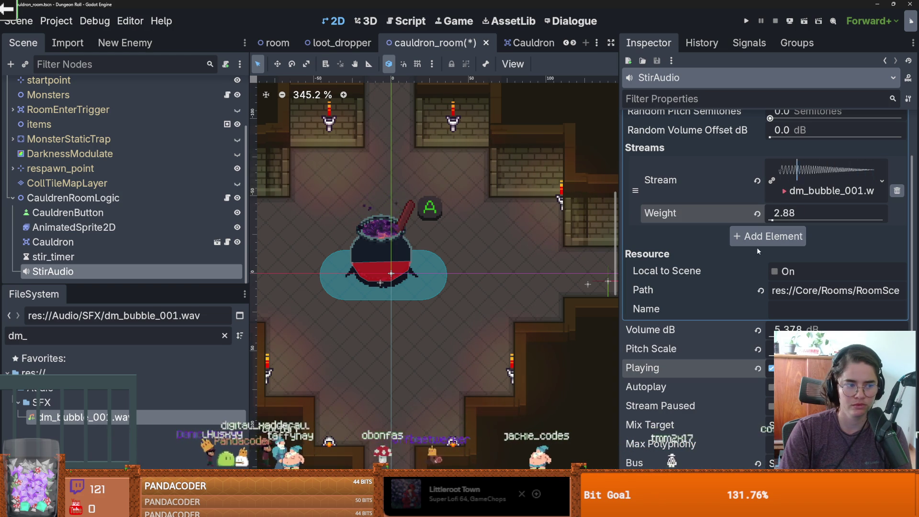
{"action": "scroll", "coordinate": [736, 250], "scroll_direction": "up", "scroll_amount": 1}
{"action": "scroll", "coordinate": [737, 232], "scroll_direction": "up", "scroll_amount": 1}
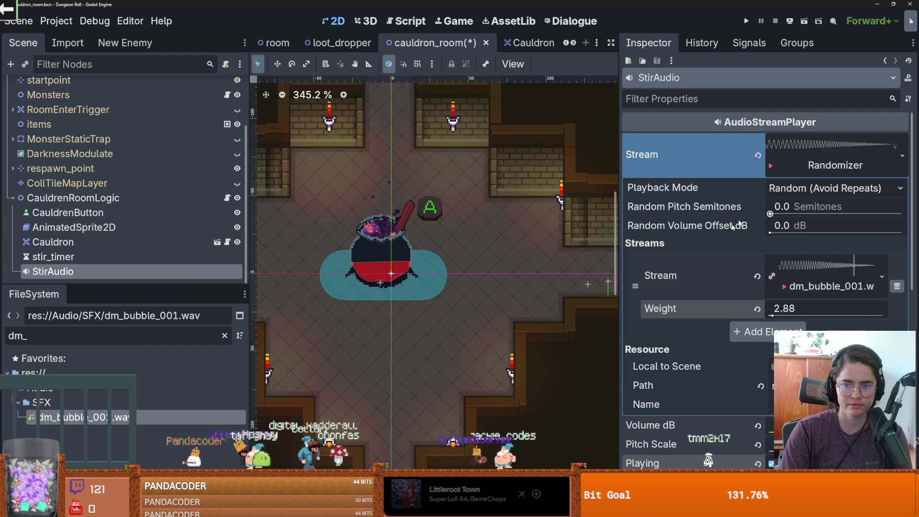
{"action": "left_click", "coordinate": [819, 164]}
{"action": "key", "text": "ctrl+s"}
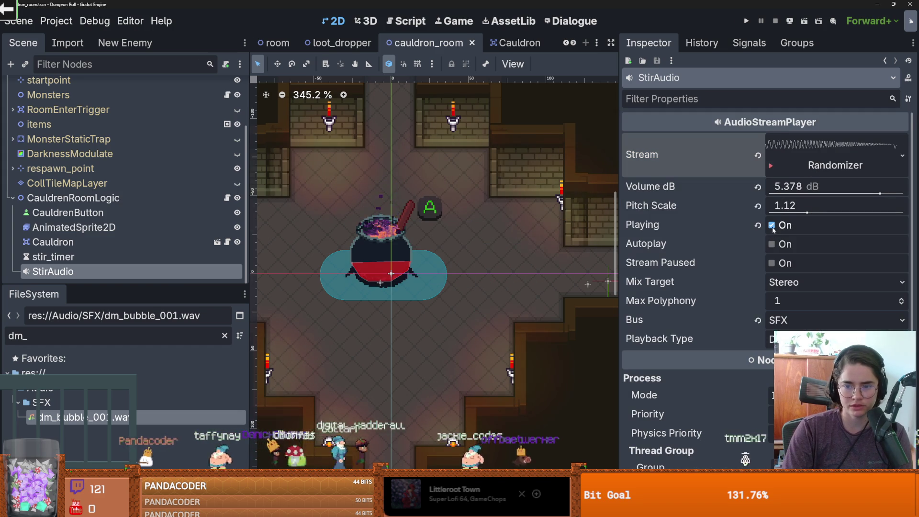
Lower StirAudio's pitch scale slightly and save the scene again
{"action": "left_click_drag", "start_coordinate": [808, 213], "coordinate": [804, 214]}
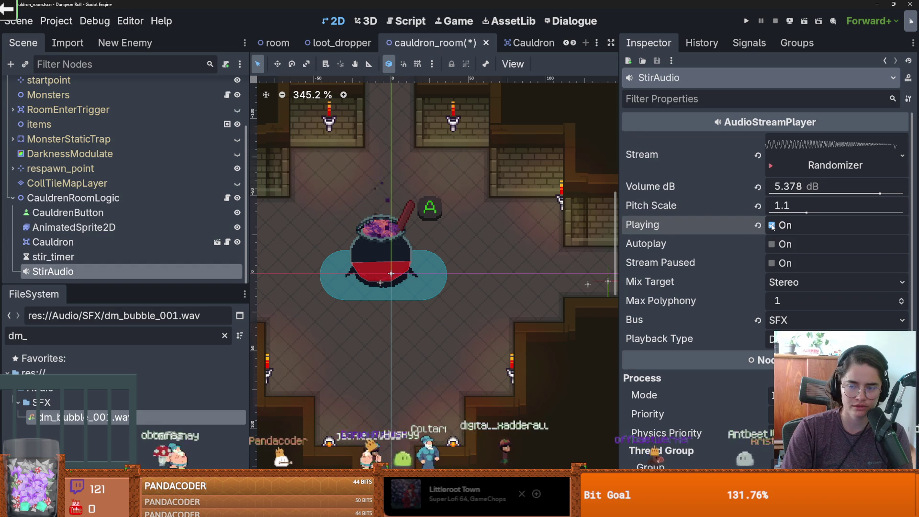
{"action": "left_click", "coordinate": [817, 150]}
{"action": "key", "text": "ctrl+s"}
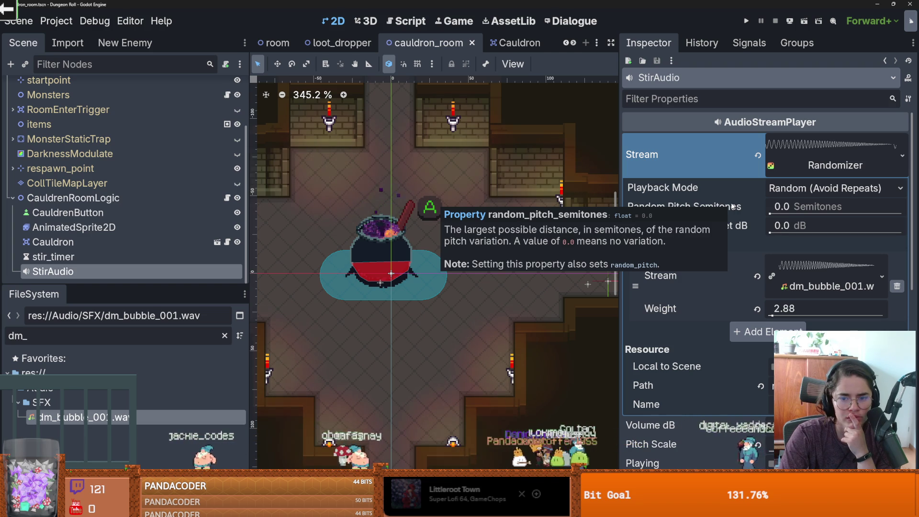
Set random pitch to 0.293 semitones, preview the stir sound, and save cauldron_room
{"action": "left_click_drag", "start_coordinate": [769, 214], "coordinate": [772, 213]}
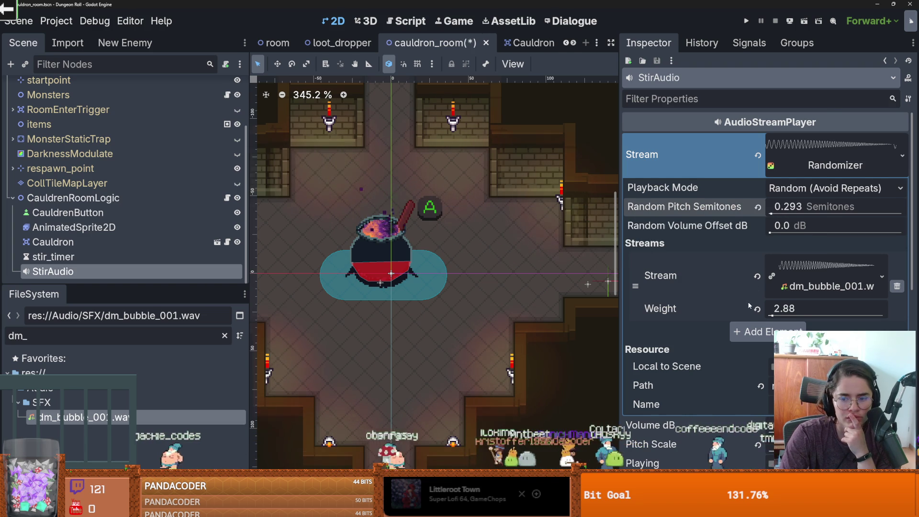
{"action": "scroll", "coordinate": [749, 305], "scroll_direction": "down", "scroll_amount": 2}
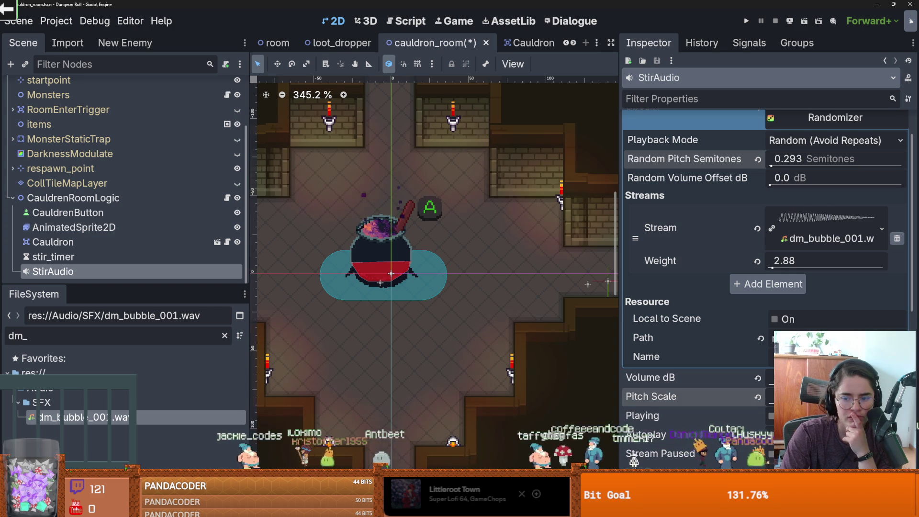
{"action": "left_click", "coordinate": [771, 416]}
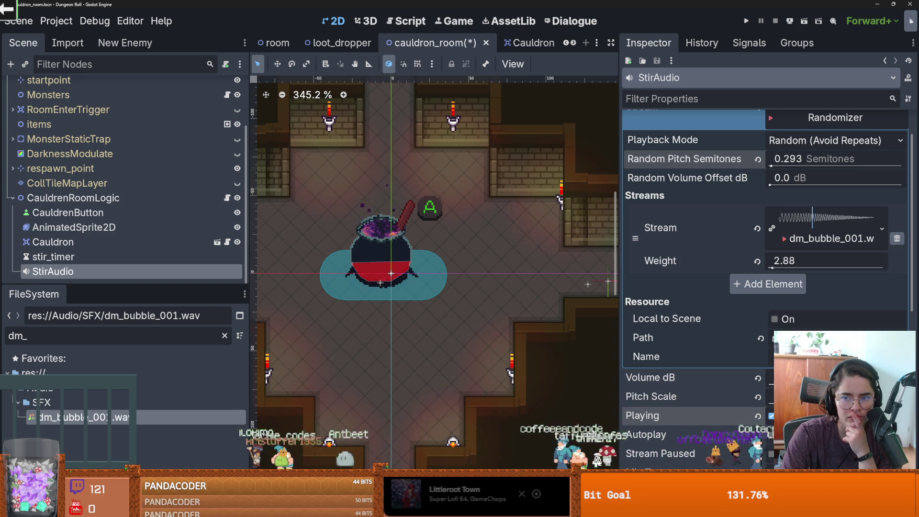
{"action": "scroll", "coordinate": [823, 165], "scroll_direction": "up", "scroll_amount": 2}
{"action": "left_click", "coordinate": [830, 169]}
{"action": "key", "text": "ctrl+s"}
{"action": "left_click", "coordinate": [772, 225]}
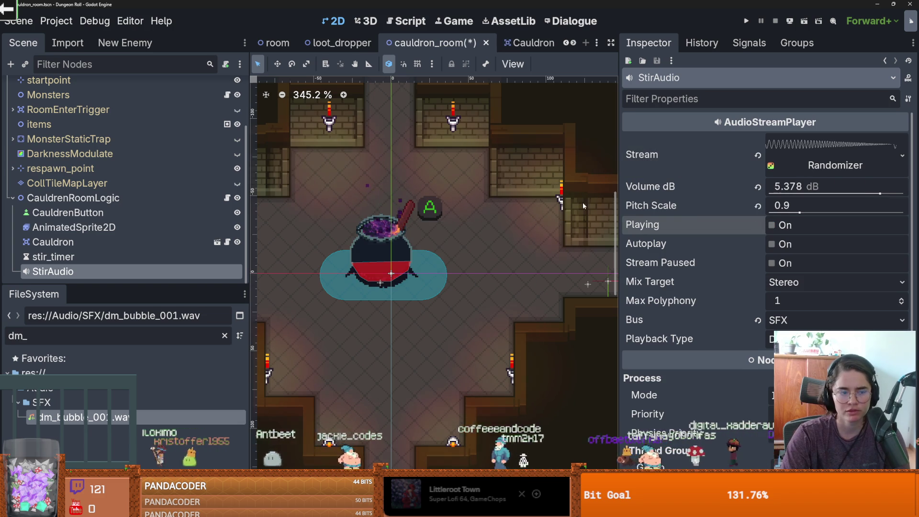
{"action": "key", "text": "ctrl+s"}
Open cauldren_room_logic.gd and add a blank line after on_stir_timer_timeout()
{"action": "left_click", "coordinate": [227, 197]}
{"action": "scroll", "coordinate": [485, 260], "scroll_direction": "down", "scroll_amount": 7}
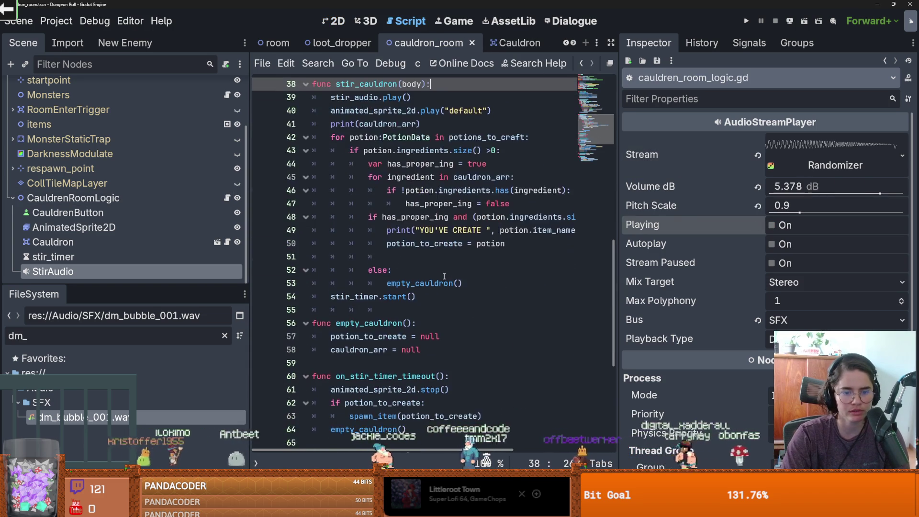
{"action": "scroll", "coordinate": [427, 272], "scroll_direction": "up", "scroll_amount": 2}
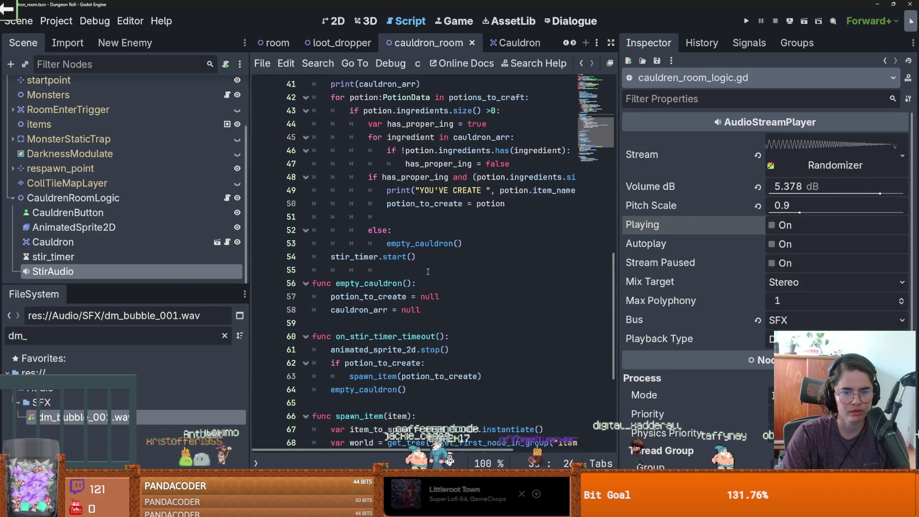
{"action": "scroll", "coordinate": [427, 275], "scroll_direction": "down", "scroll_amount": 3}
{"action": "left_click", "coordinate": [466, 263]}
{"action": "key", "text": "Return"}
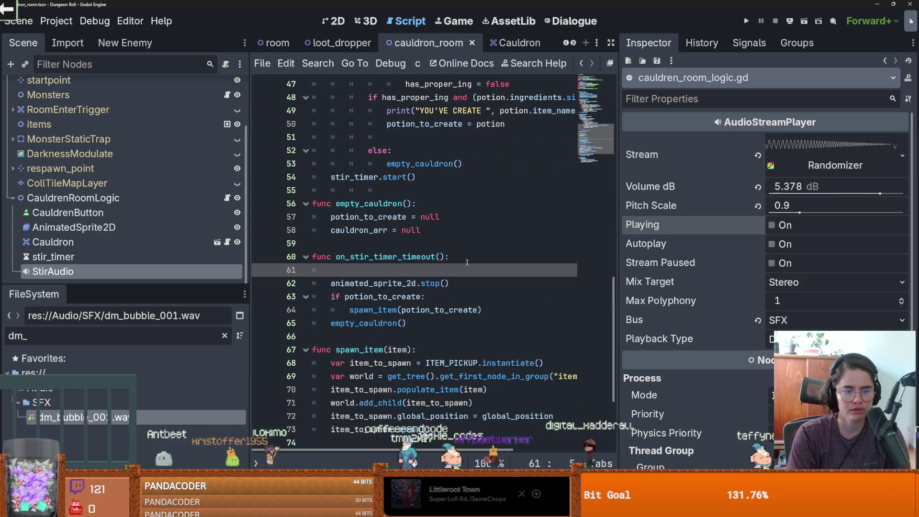
{"action": "type", "text": "sit"}
Add stir_audio.stop() to on_stir_timer_timeout, save the script, and run the game with F5
{"action": "key", "text": "BackSpace"}
{"action": "key", "text": "BackSpace"}
{"action": "type", "text": "ti"}
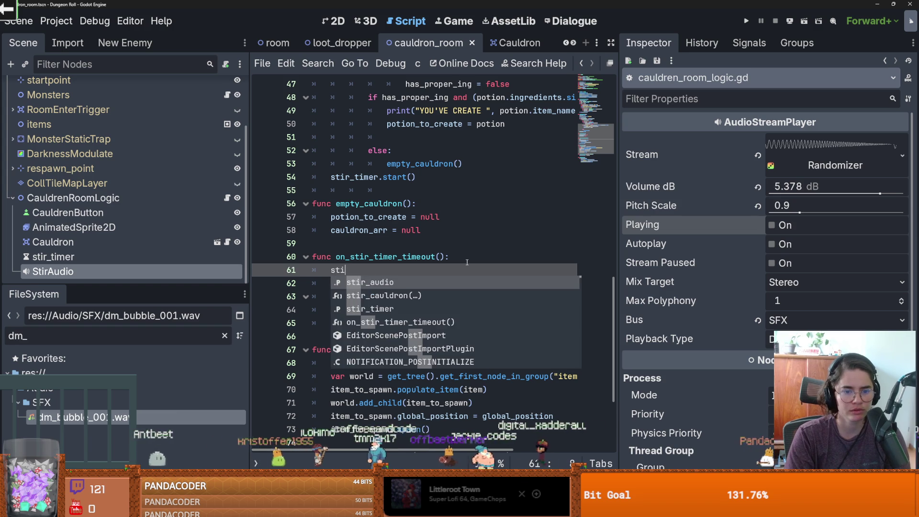
{"action": "key", "text": "Return"}
{"action": "type", "text": ".play"}
{"action": "key", "text": "Return"}
{"action": "key", "text": "ctrl+s"}
{"action": "key", "text": "F5"}
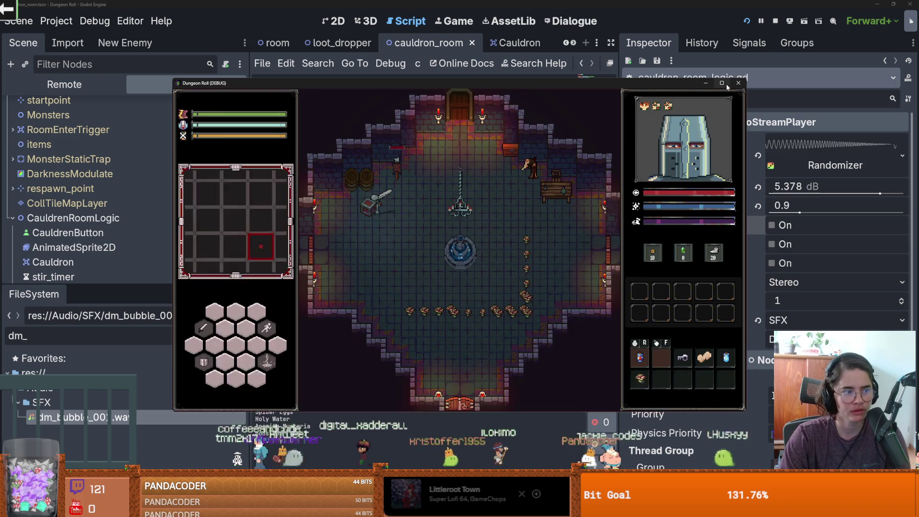
In the maximised game, walk the knight through the east door to the cauldron and stir it with E
{"action": "left_click", "coordinate": [722, 83]}
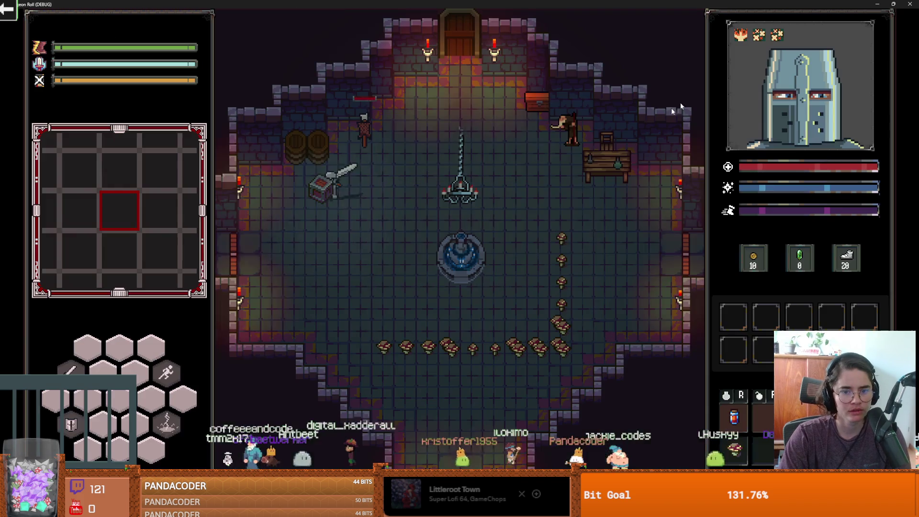
{"action": "left_click", "coordinate": [560, 223]}
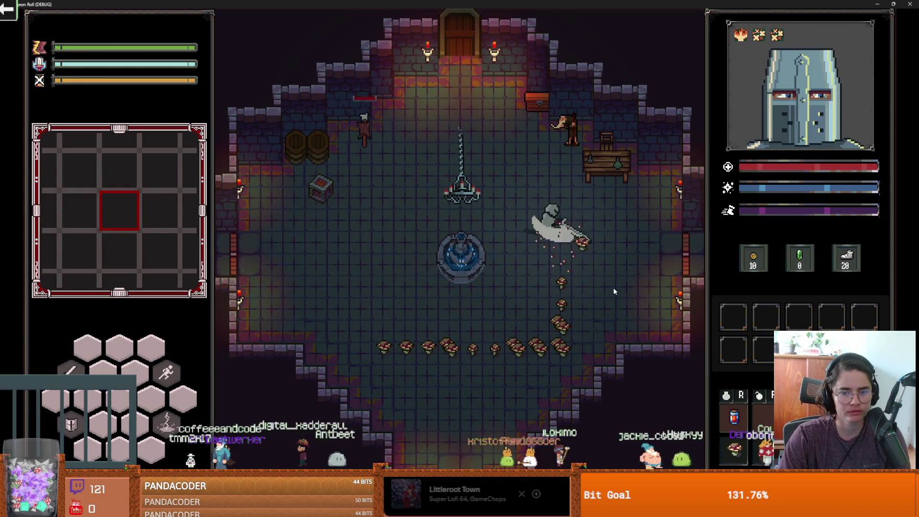
{"action": "key", "text": "d"}
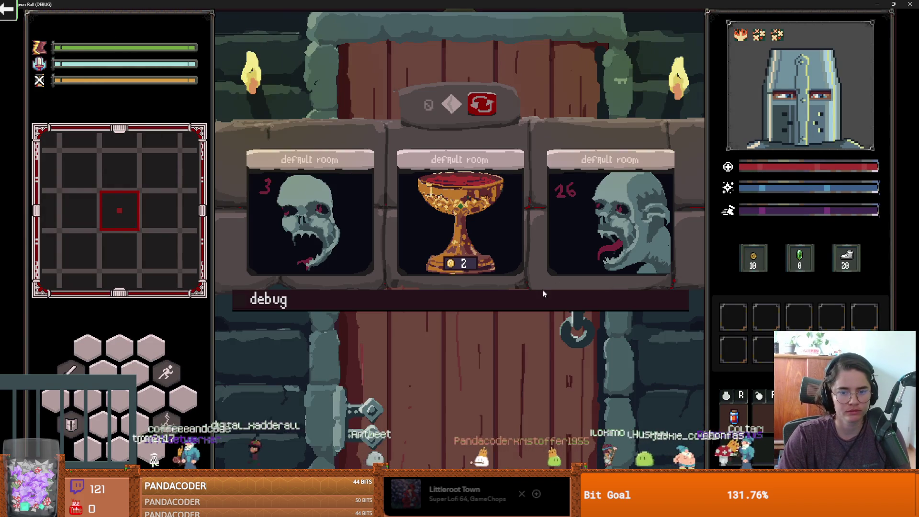
{"action": "left_click", "coordinate": [610, 333]}
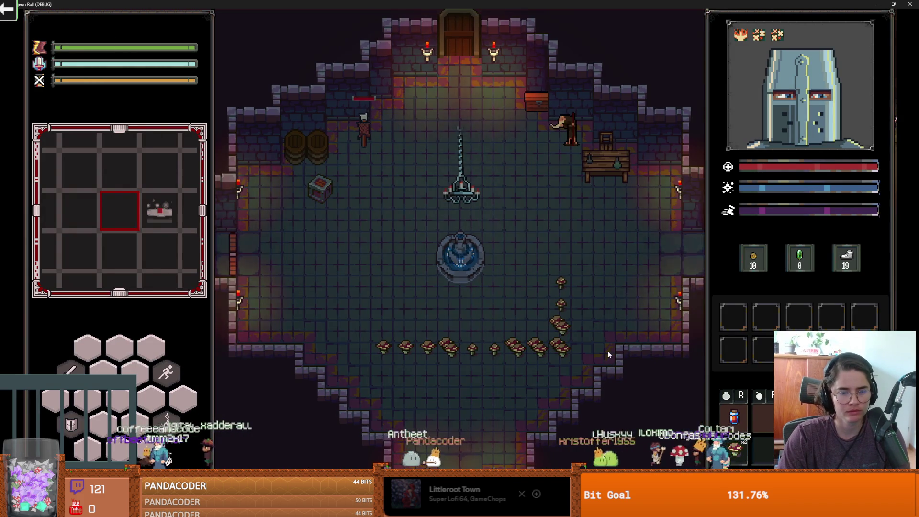
{"action": "key", "text": "d"}
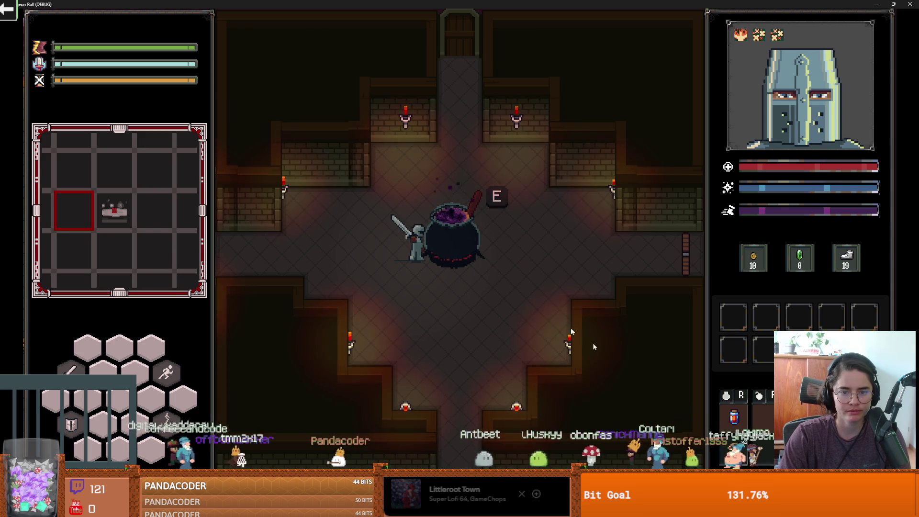
{"action": "key", "text": "e"}
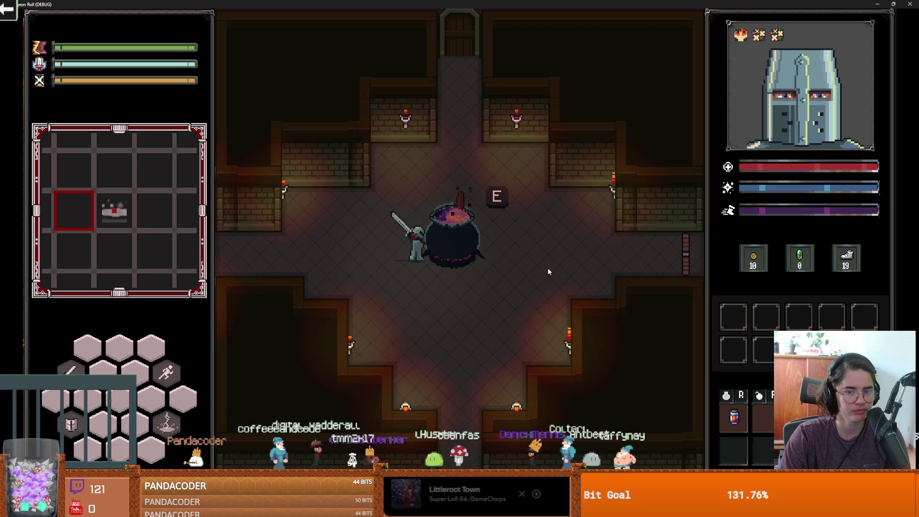
Walk around the cauldron after the Health Potion appears, then close the game and save the scene
{"action": "key", "text": "a"}
{"action": "key", "text": "s"}
{"action": "key", "text": "d"}
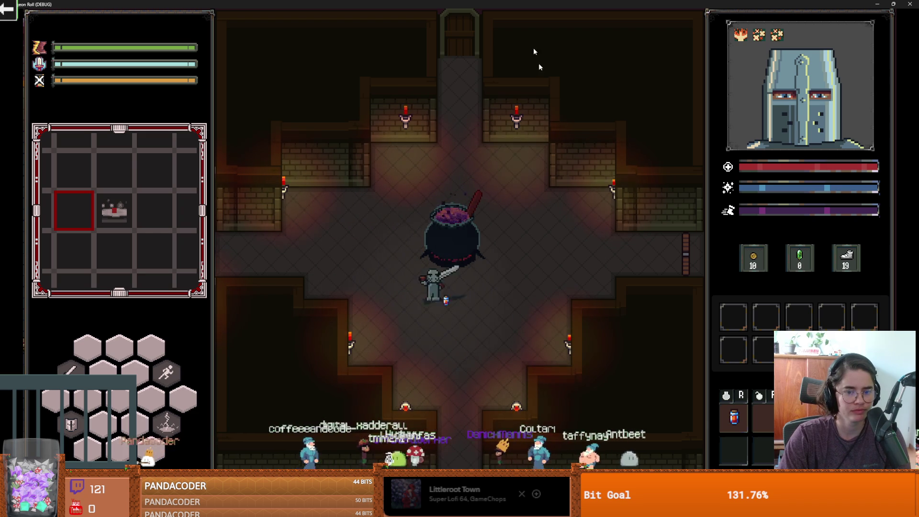
{"action": "key", "text": "super+Down"}
{"action": "left_click", "coordinate": [707, 114]}
{"action": "key", "text": "ctrl+s"}
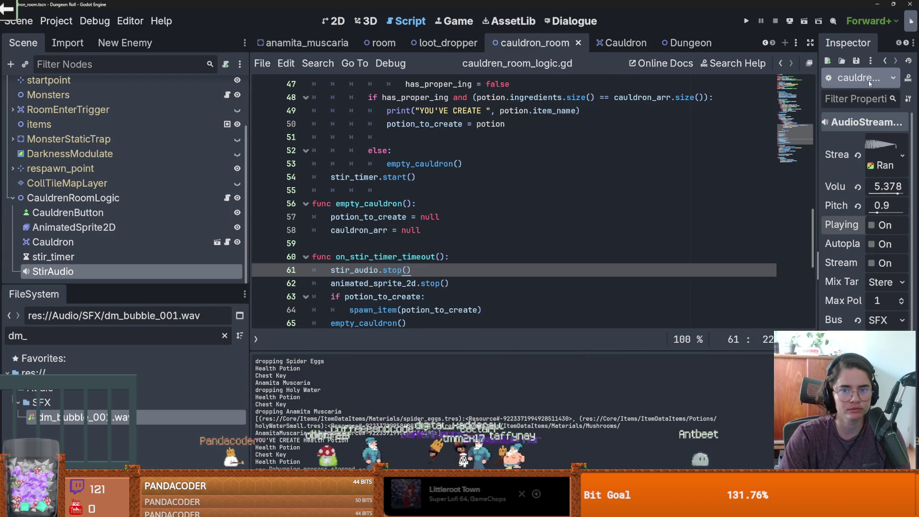
Clear the FileSystem filter and open Dungeon.tscn from Favorites
{"action": "left_click", "coordinate": [767, 43]}
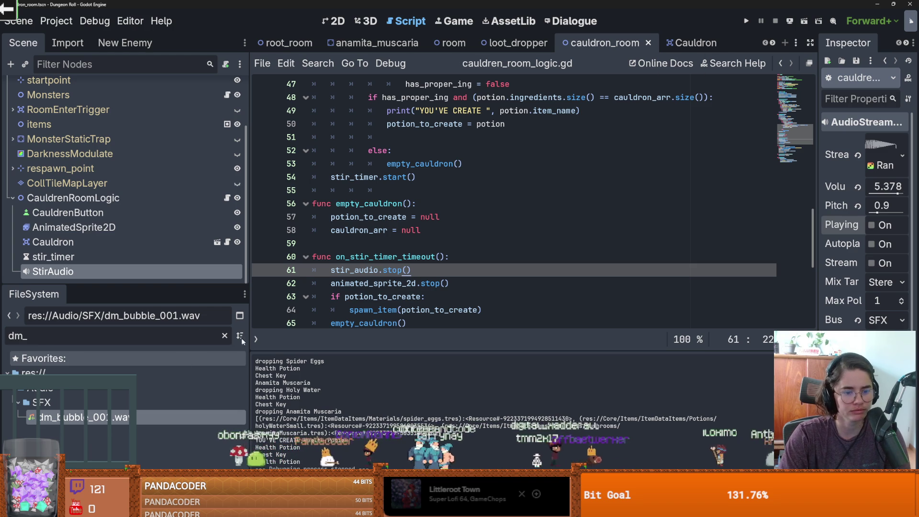
{"action": "left_click", "coordinate": [225, 336]}
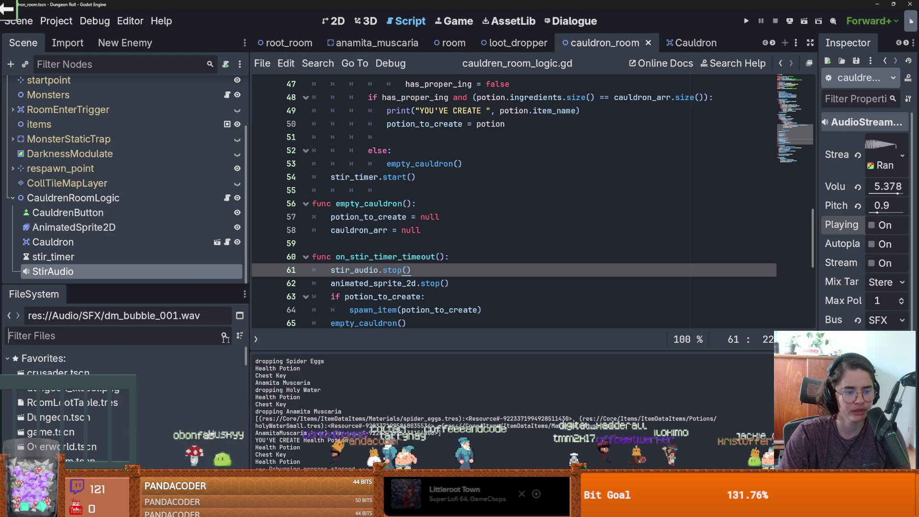
{"action": "scroll", "coordinate": [161, 394], "scroll_direction": "down", "scroll_amount": 10}
{"action": "scroll", "coordinate": [157, 398], "scroll_direction": "up", "scroll_amount": 10}
{"action": "double_click", "coordinate": [153, 417]}
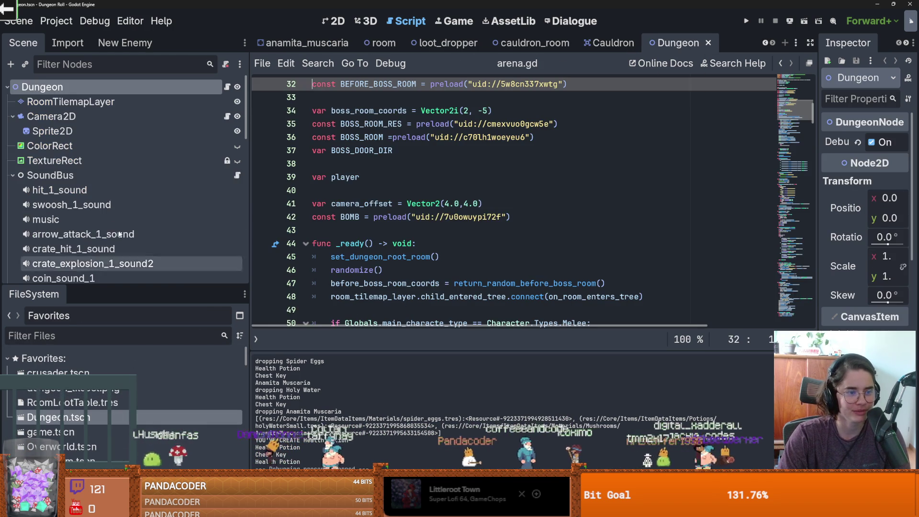
Audition the coin_sound_1, heal_sound_1, power_up_shot and power_up_release players by ticking Playing
{"action": "scroll", "coordinate": [99, 218], "scroll_direction": "down", "scroll_amount": 5}
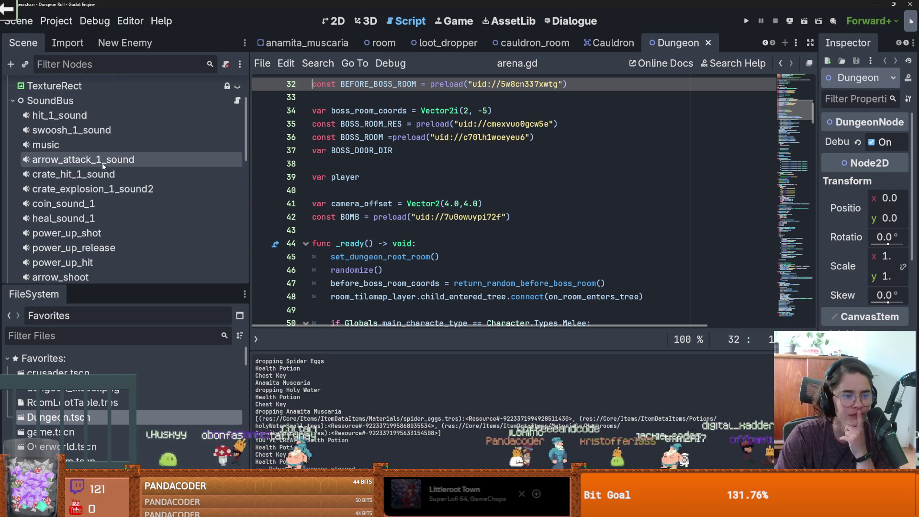
{"action": "scroll", "coordinate": [100, 181], "scroll_direction": "down", "scroll_amount": 2}
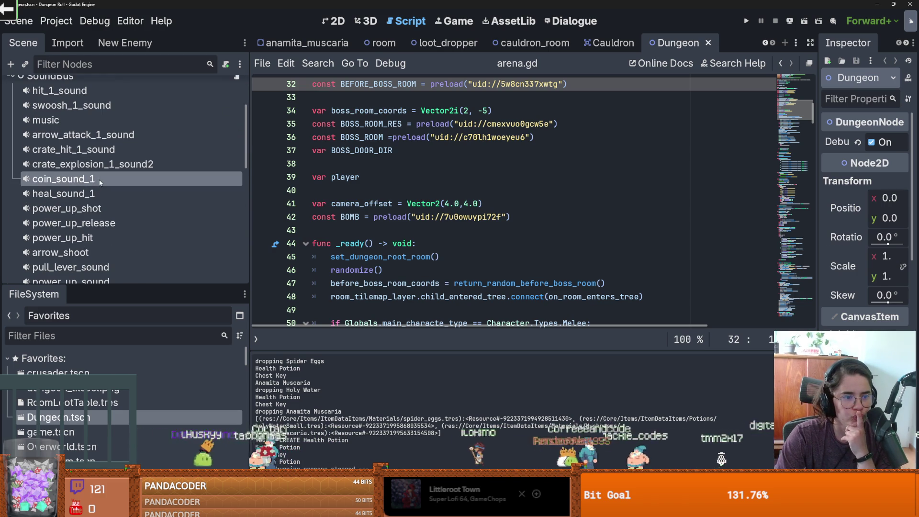
{"action": "left_click", "coordinate": [101, 181]}
{"action": "left_click", "coordinate": [100, 193]}
{"action": "left_click", "coordinate": [869, 204]}
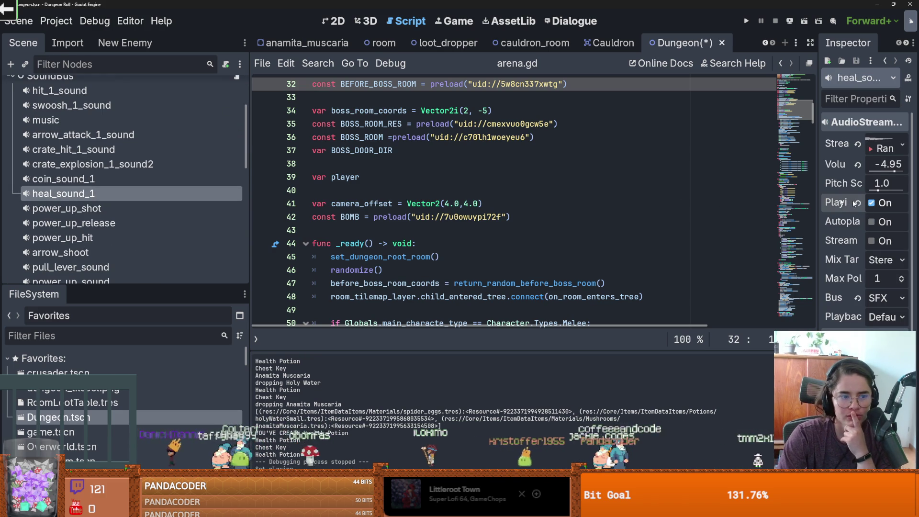
{"action": "scroll", "coordinate": [96, 223], "scroll_direction": "down", "scroll_amount": 2}
{"action": "left_click", "coordinate": [96, 184]}
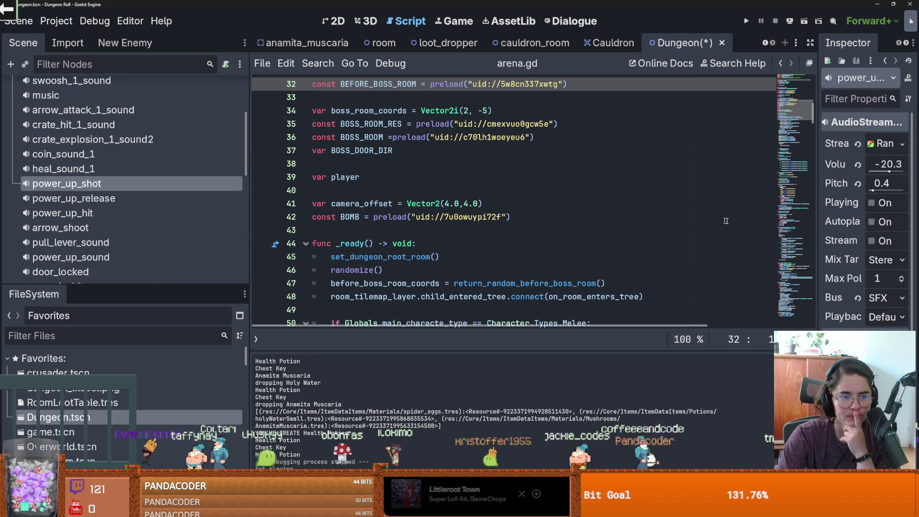
{"action": "left_click", "coordinate": [870, 203]}
{"action": "left_click", "coordinate": [96, 198]}
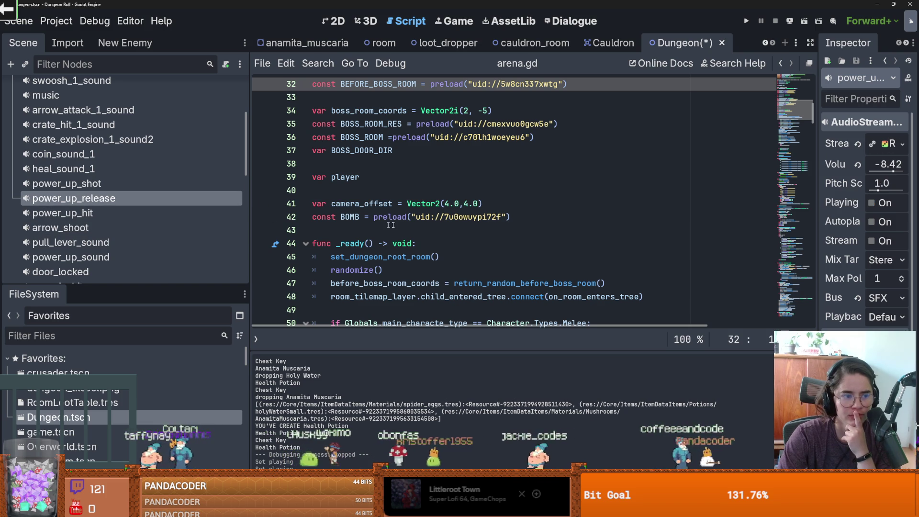
{"action": "left_click", "coordinate": [871, 203]}
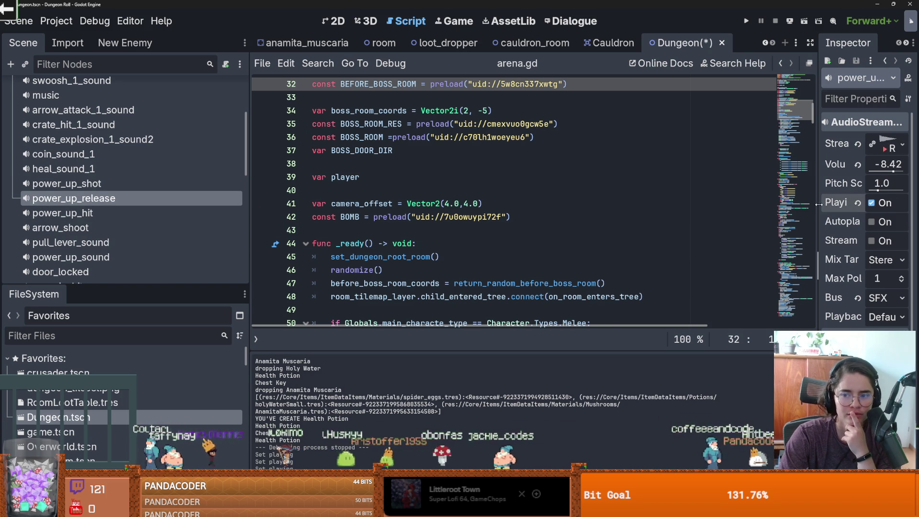
Replay power_up_release and compare it against power_up_hit, settling on power_up_hit
{"action": "left_click_drag", "start_coordinate": [819, 205], "coordinate": [706, 206]}
{"action": "scroll", "coordinate": [162, 227], "scroll_direction": "down", "scroll_amount": 2}
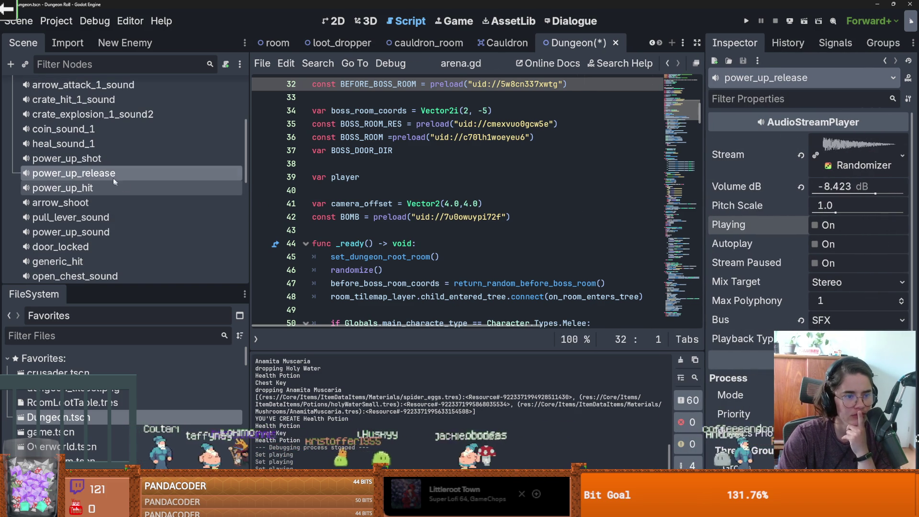
{"action": "left_click", "coordinate": [814, 226]}
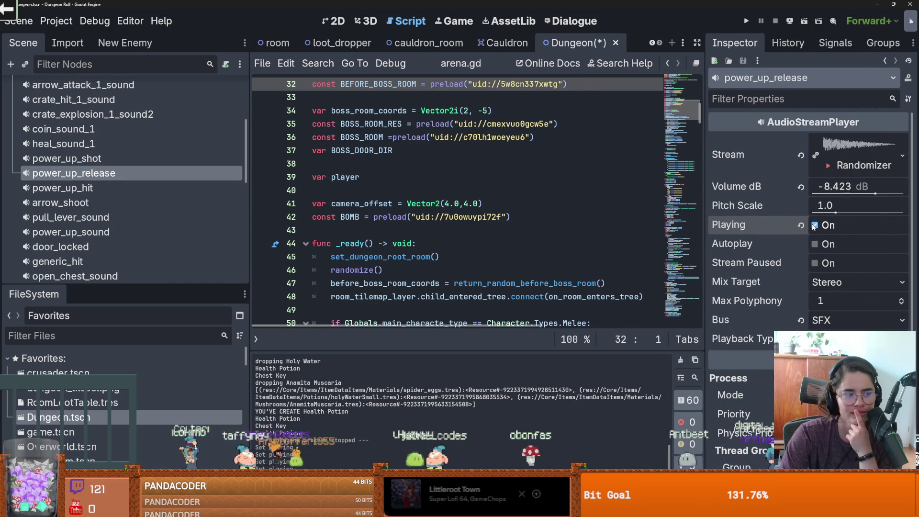
{"action": "left_click", "coordinate": [814, 226]}
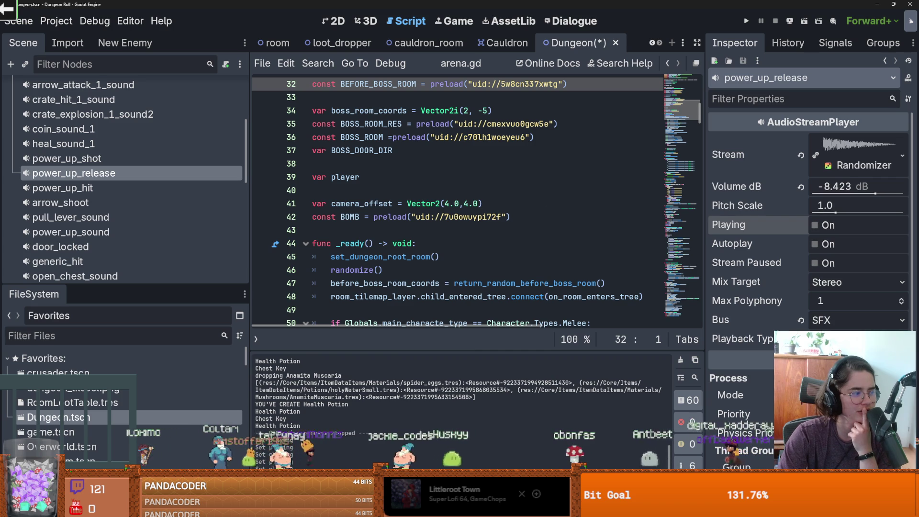
{"action": "left_click", "coordinate": [128, 187]}
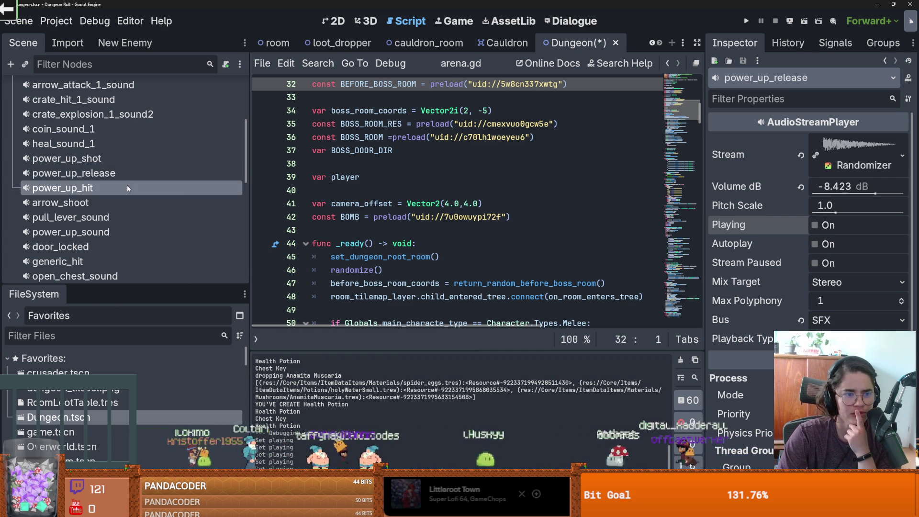
{"action": "left_click", "coordinate": [139, 173]}
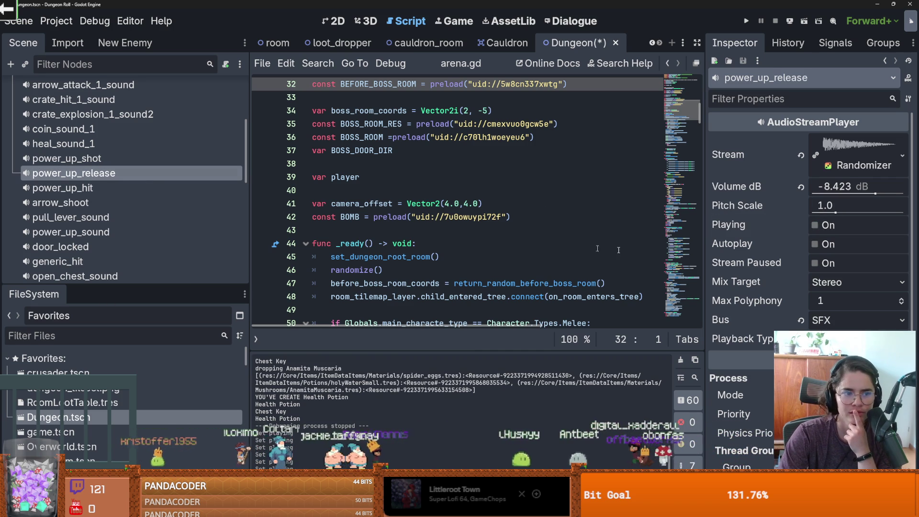
{"action": "left_click", "coordinate": [815, 226]}
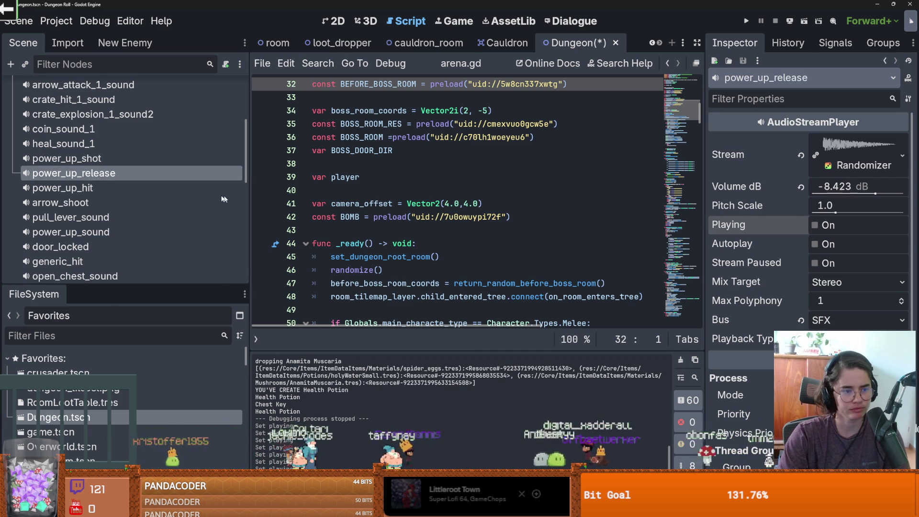
{"action": "left_click", "coordinate": [98, 187]}
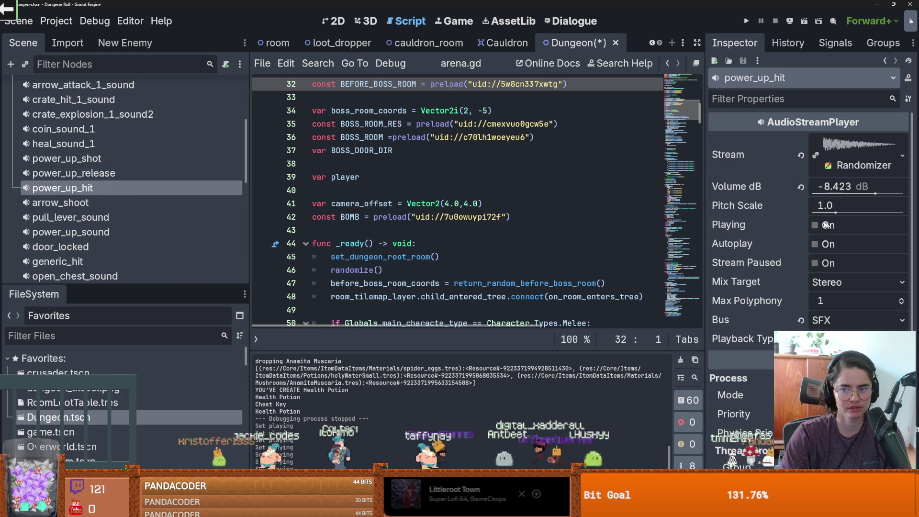
{"action": "left_click", "coordinate": [814, 225]}
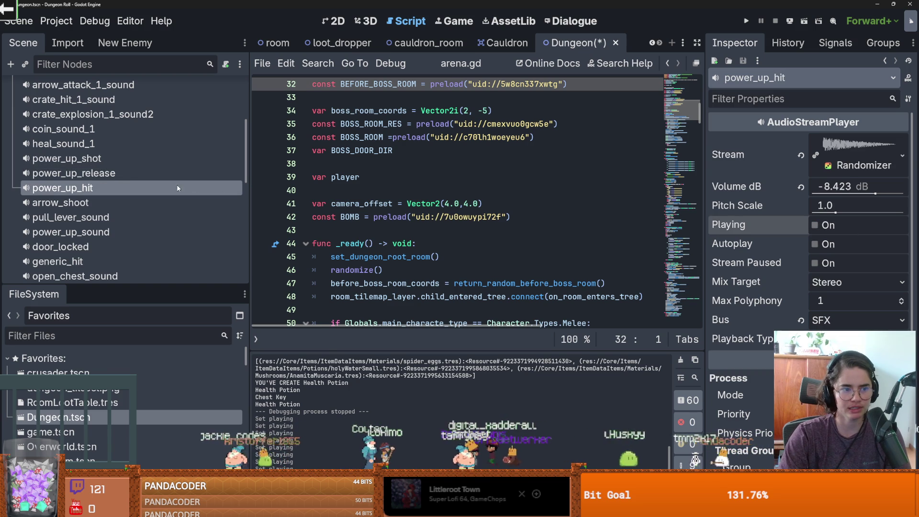
{"action": "scroll", "coordinate": [103, 188], "scroll_direction": "up", "scroll_amount": 5}
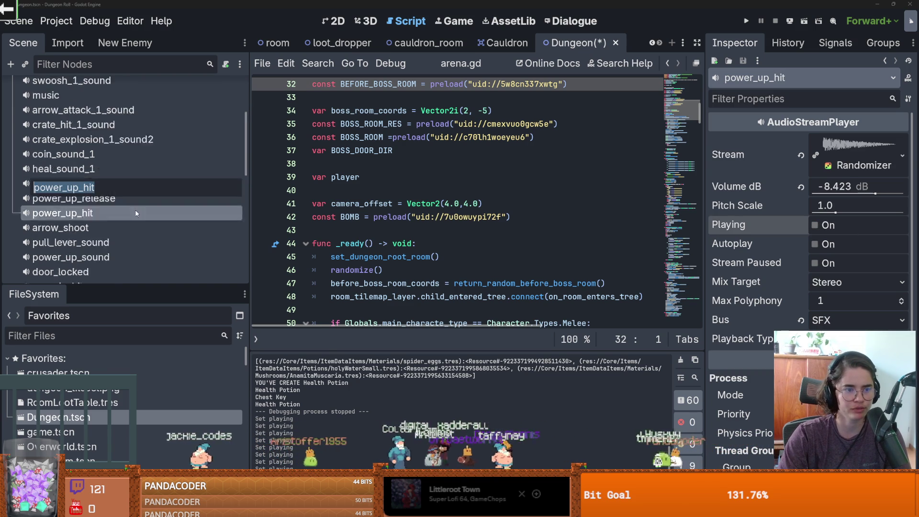
Open sound_bus.gd and check how the power_up_hit signal is connected
{"action": "left_click", "coordinate": [237, 101]}
{"action": "scroll", "coordinate": [446, 209], "scroll_direction": "down", "scroll_amount": 6}
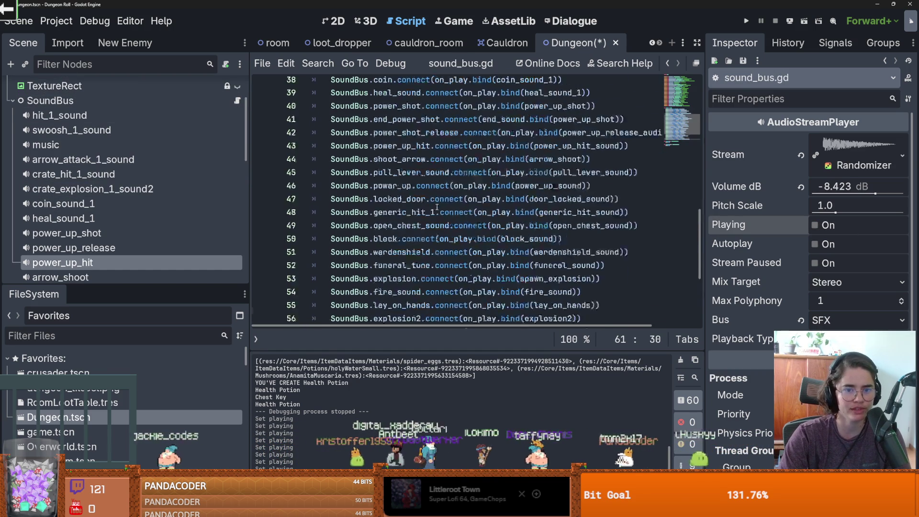
{"action": "scroll", "coordinate": [446, 209], "scroll_direction": "up", "scroll_amount": 3}
{"action": "scroll", "coordinate": [448, 209], "scroll_direction": "down", "scroll_amount": 2}
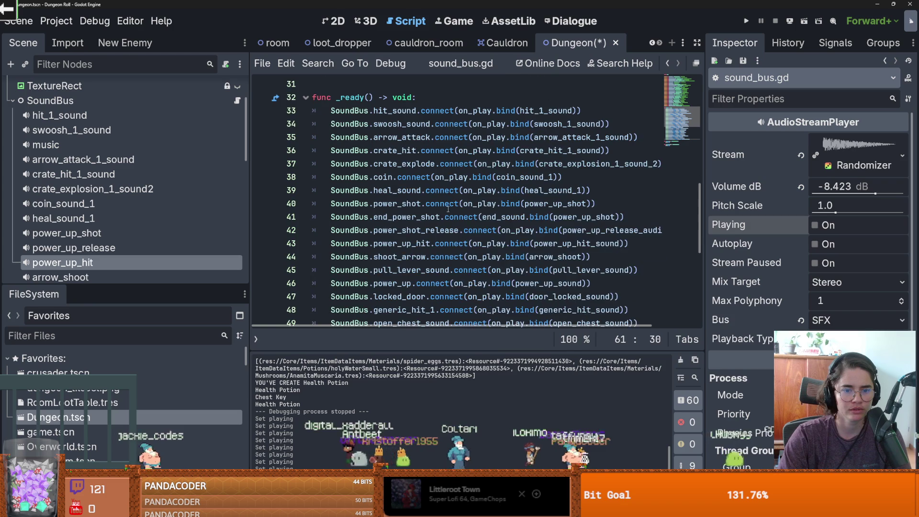
{"action": "left_click", "coordinate": [415, 243]}
Save the Dungeon scene with Ctrl+S and switch to the cauldron_room scene
{"action": "left_click", "coordinate": [507, 42]}
{"action": "scroll", "coordinate": [395, 179], "scroll_direction": "up", "scroll_amount": 3}
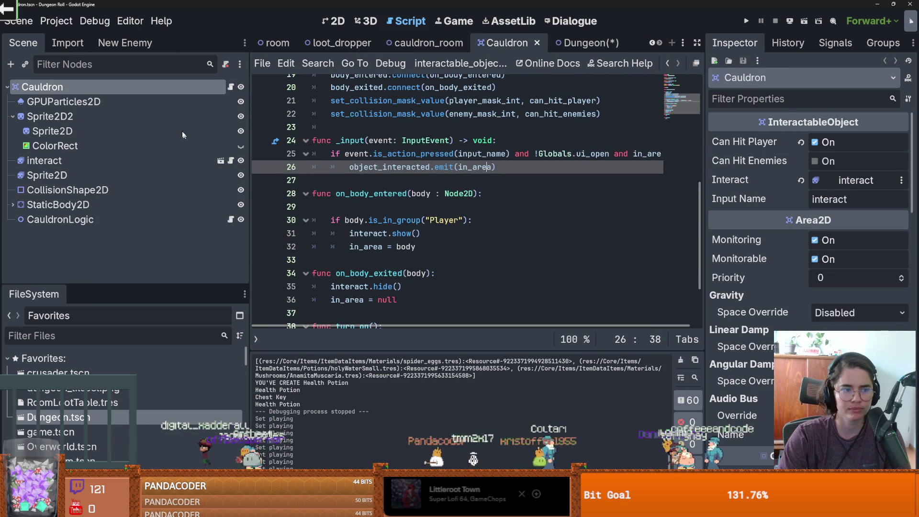
{"action": "left_click", "coordinate": [588, 43]}
{"action": "key", "text": "ctrl+s"}
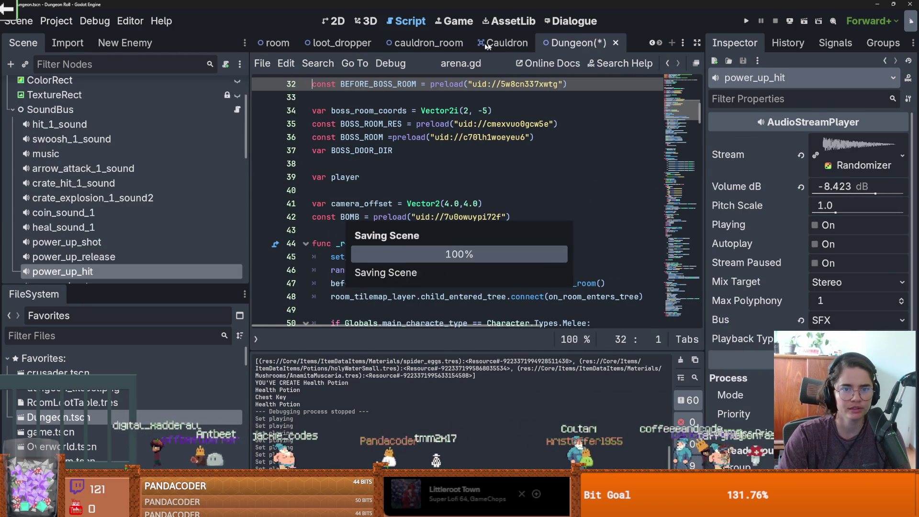
{"action": "left_click", "coordinate": [441, 46]}
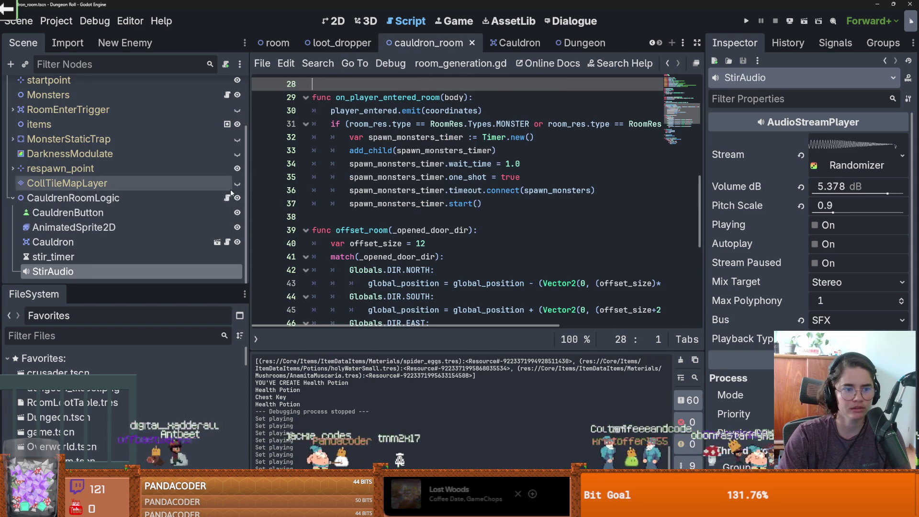
Add SoundBus.power_up_hit.emit() inside the potion_to_create block of cauldron_room_logic.gd, save, and run the project
{"action": "left_click", "coordinate": [227, 197]}
{"action": "scroll", "coordinate": [415, 212], "scroll_direction": "down", "scroll_amount": 1}
{"action": "scroll", "coordinate": [416, 225], "scroll_direction": "up", "scroll_amount": 2}
{"action": "left_click", "coordinate": [422, 257]}
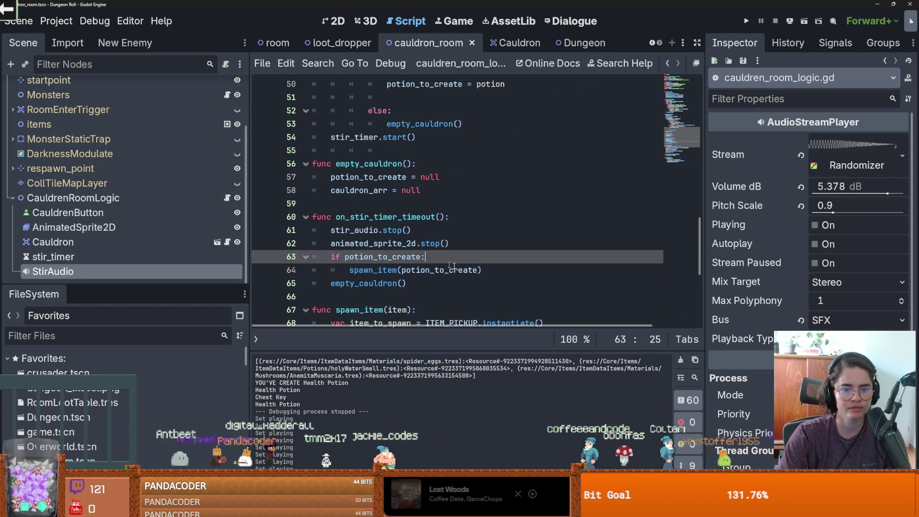
{"action": "key", "text": "Return"}
{"action": "type", "text": "SoundBus.power_up_hit.emit("}
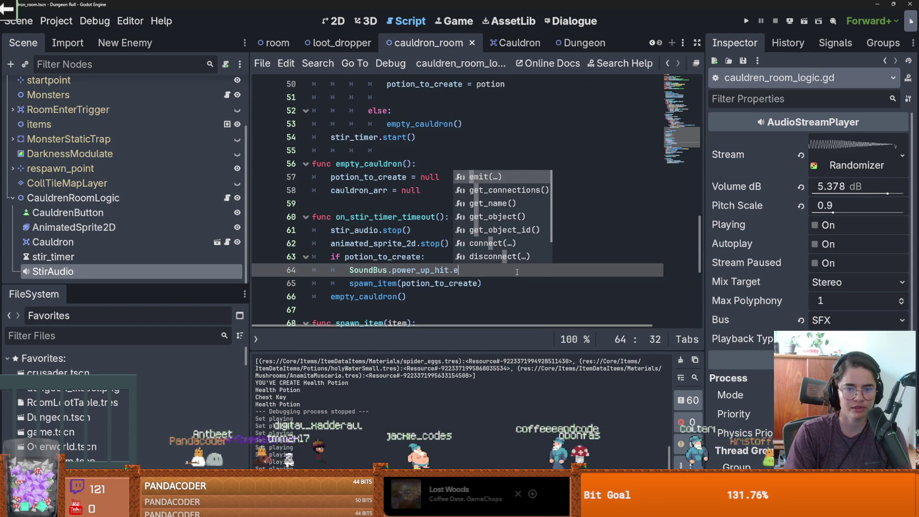
{"action": "key", "text": "ctrl+s"}
{"action": "left_click", "coordinate": [745, 21]}
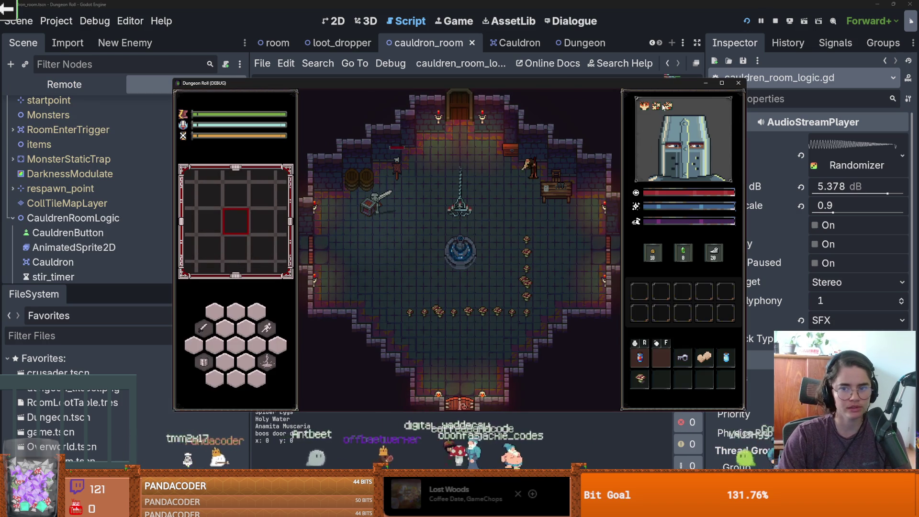
Maximise the Dungeon Roll debug window and walk the knight toward the right of the room
{"action": "left_click", "coordinate": [721, 83]}
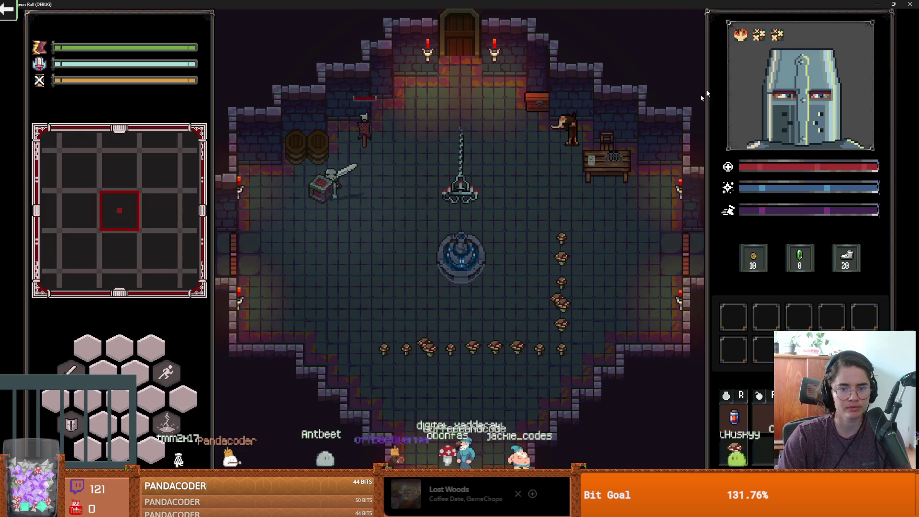
{"action": "left_click", "coordinate": [539, 248]}
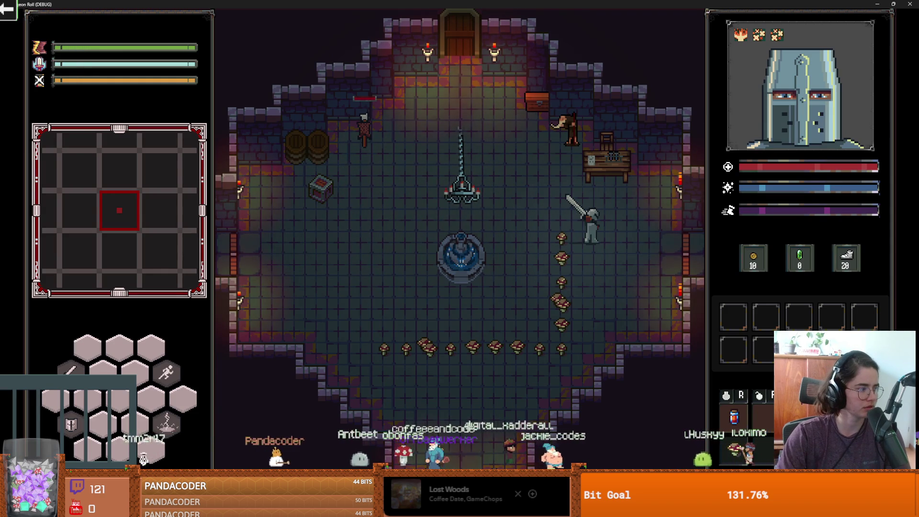
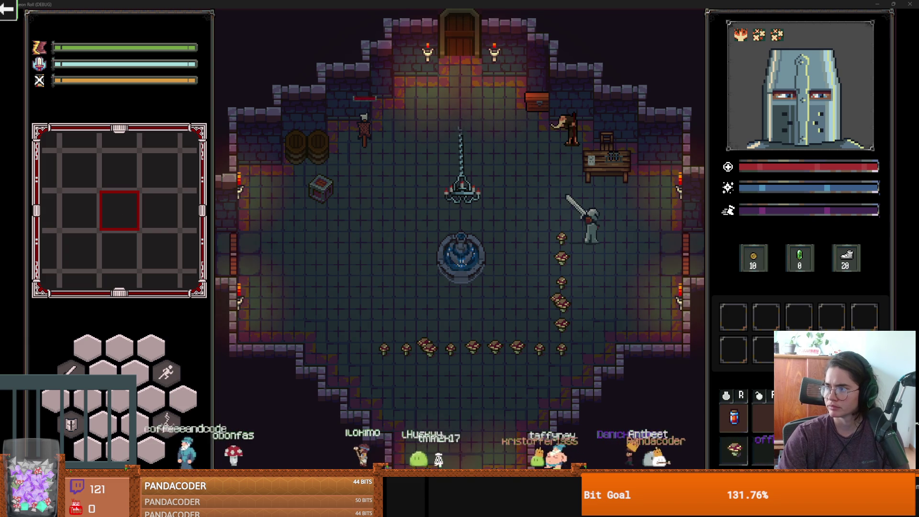
Take the knight through the east door into a debug room and drop the held item into the cauldron
{"action": "left_click", "coordinate": [666, 263]}
{"action": "key", "text": "d"}
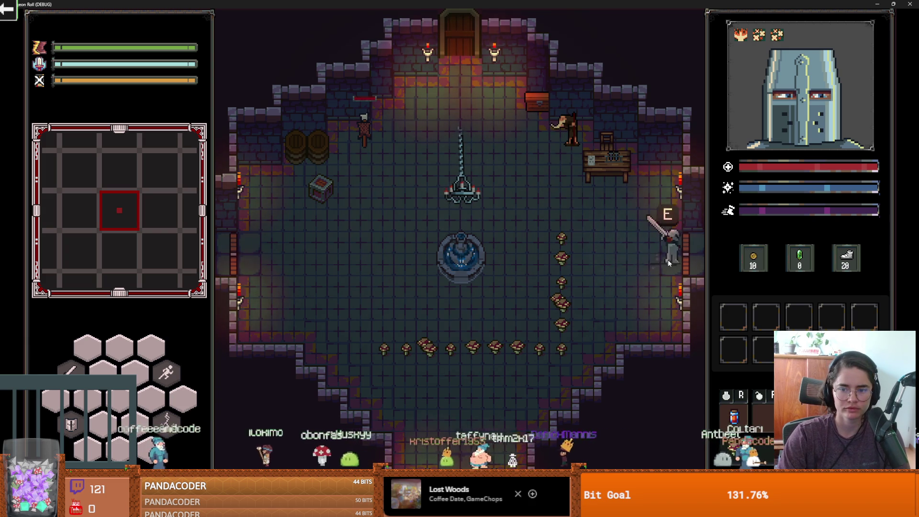
{"action": "key", "text": "e"}
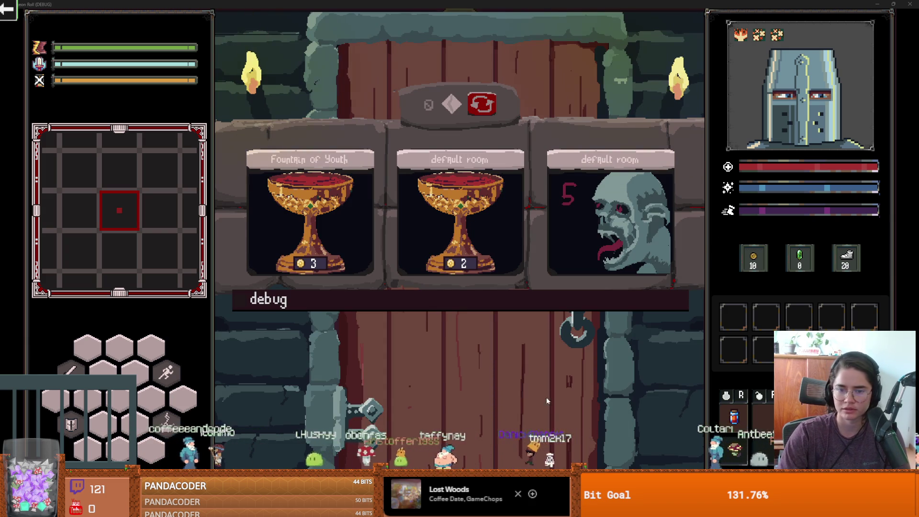
{"action": "left_click", "coordinate": [544, 296]}
{"action": "left_click", "coordinate": [507, 335]}
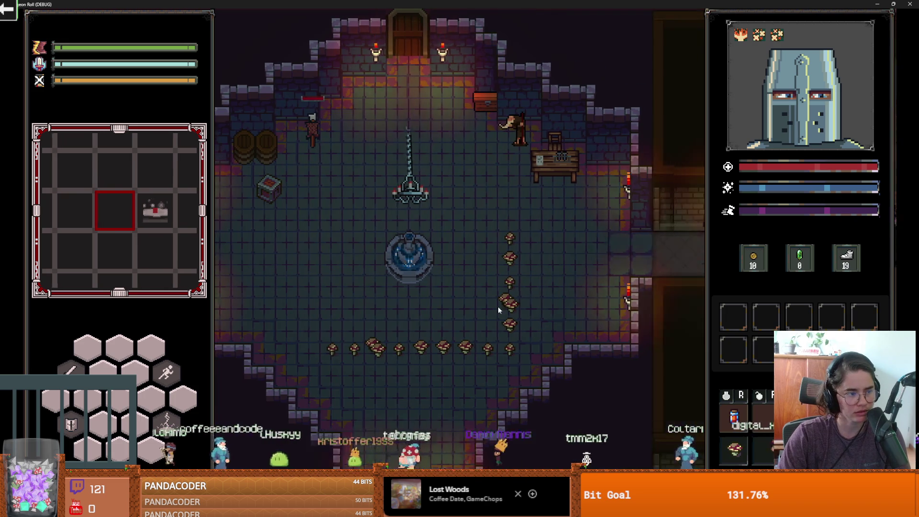
{"action": "key", "text": "d"}
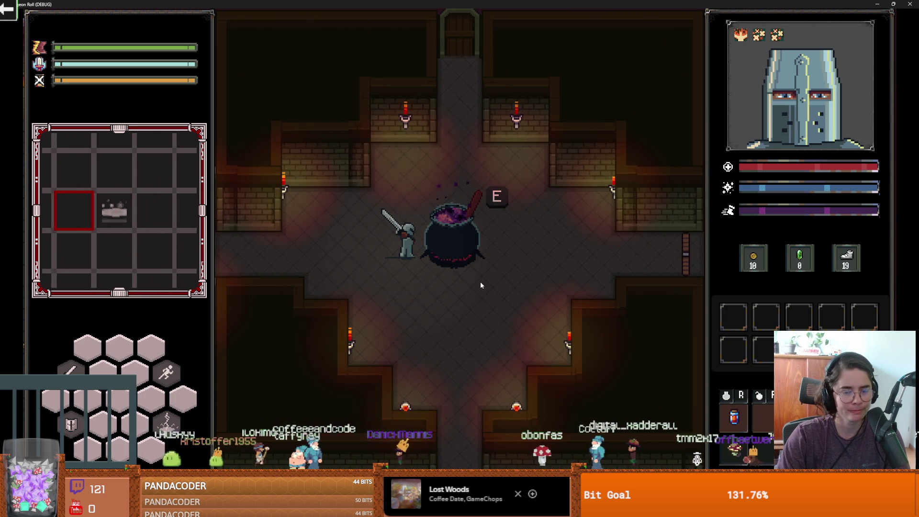
{"action": "key", "text": "e"}
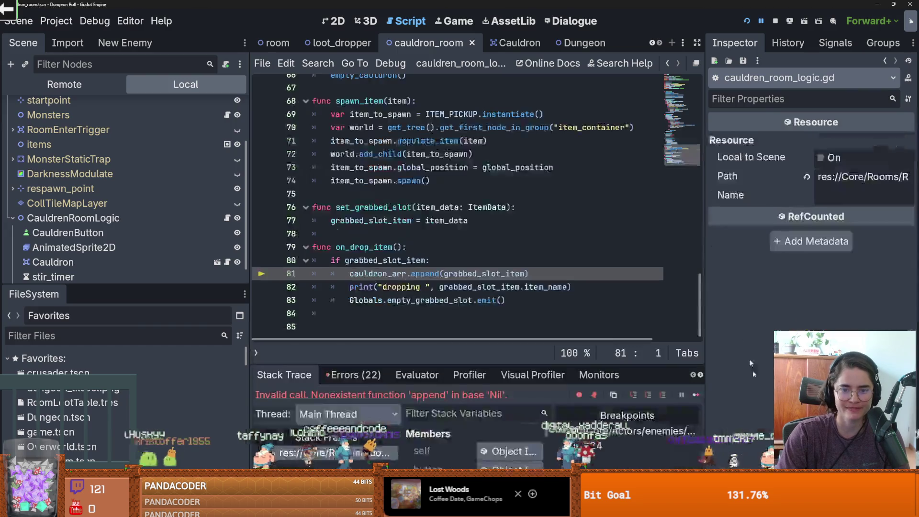
Examine the cauldron_arr declaration and the failing append call on line 81
{"action": "mouse_move", "coordinate": [464, 284]}
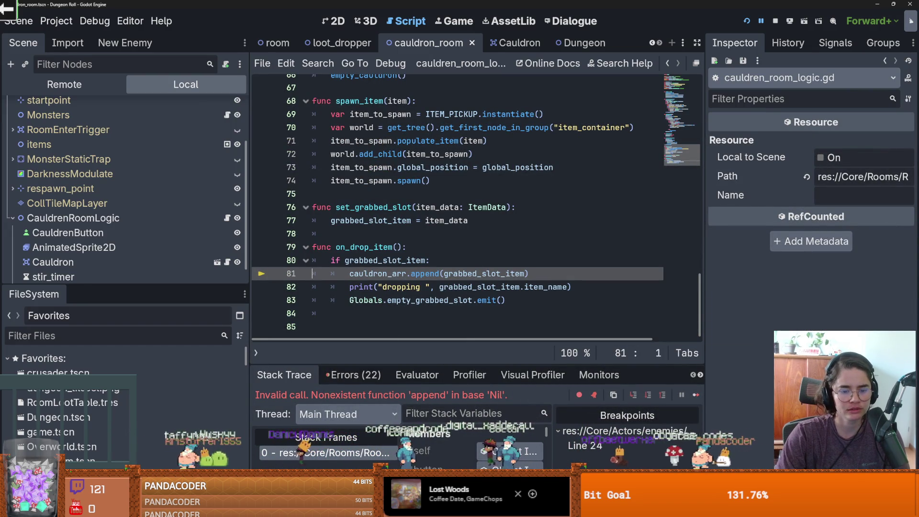
{"action": "scroll", "coordinate": [430, 274], "scroll_direction": "up", "scroll_amount": 18}
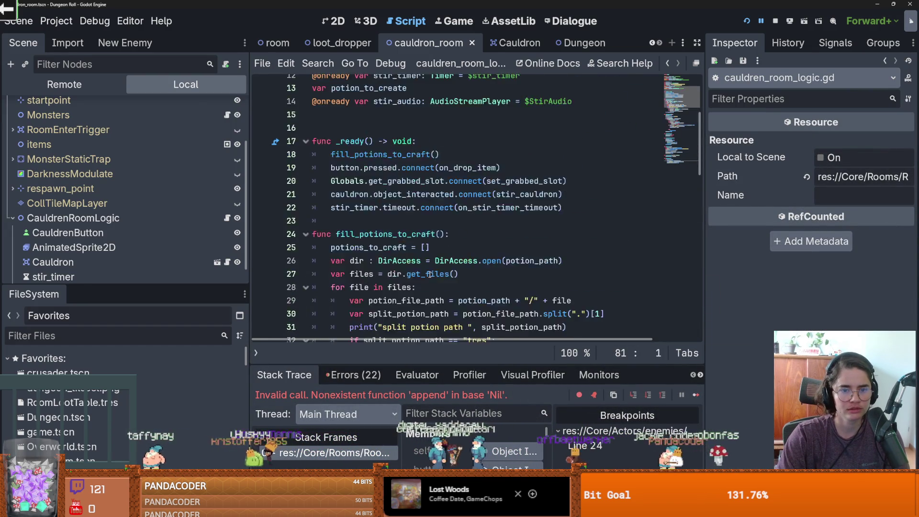
{"action": "scroll", "coordinate": [430, 273], "scroll_direction": "up", "scroll_amount": 4}
{"action": "left_click", "coordinate": [383, 270]}
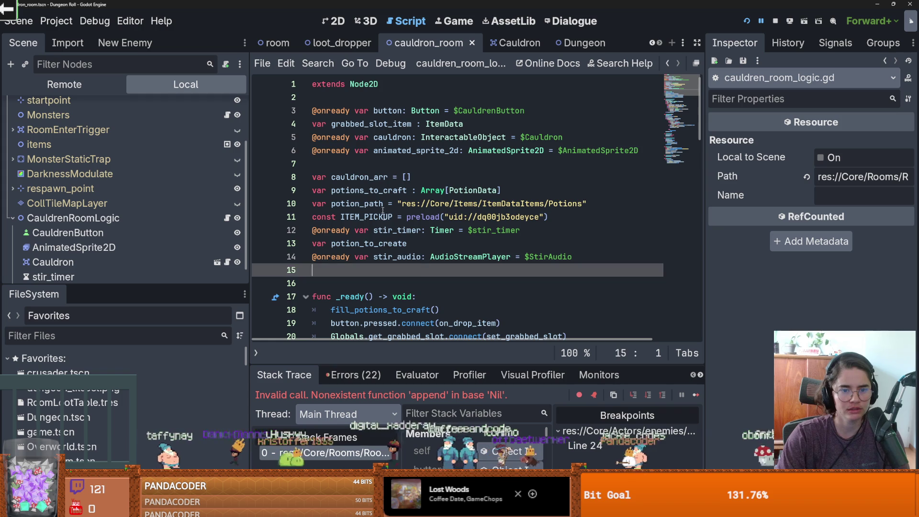
{"action": "scroll", "coordinate": [382, 207], "scroll_direction": "down", "scroll_amount": 16}
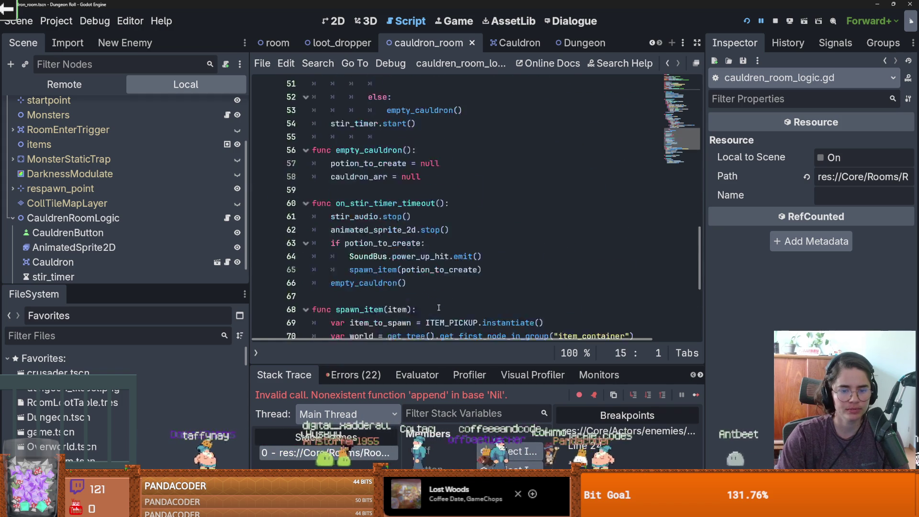
{"action": "scroll", "coordinate": [439, 307], "scroll_direction": "down", "scroll_amount": 6}
{"action": "double_click", "coordinate": [378, 273]}
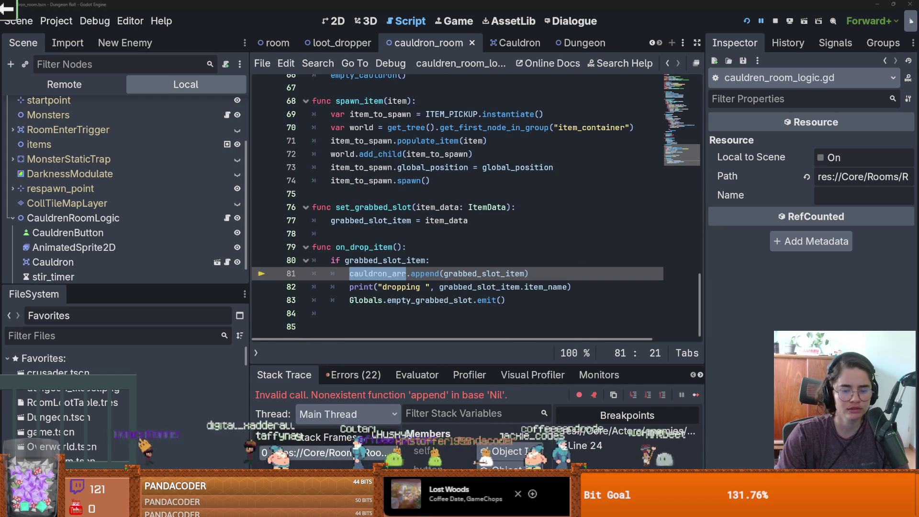
{"action": "key", "text": "Up"}
{"action": "key", "text": "Up"}
{"action": "key", "text": "Up"}
{"action": "key", "text": "Down"}
{"action": "key", "text": "Down"}
{"action": "key", "text": "Down"}
{"action": "key", "text": "Up"}
{"action": "key", "text": "Down"}
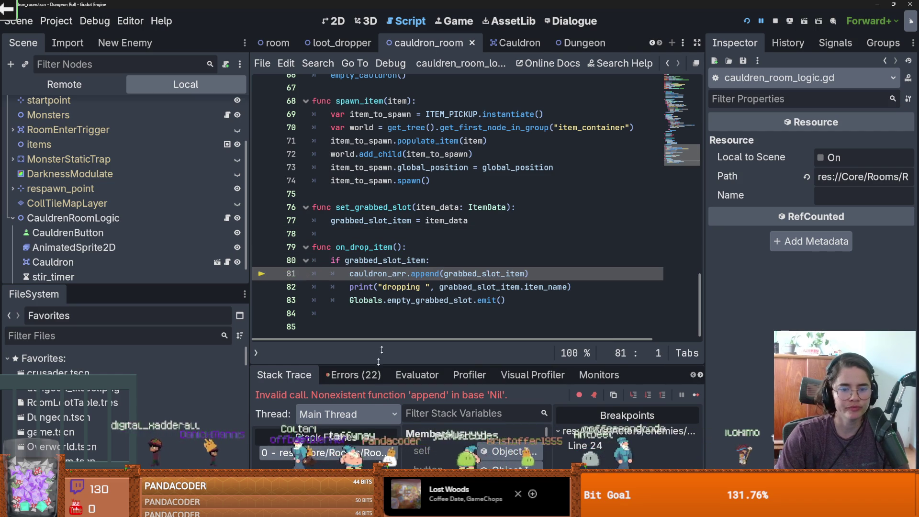
{"action": "left_click", "coordinate": [417, 274]}
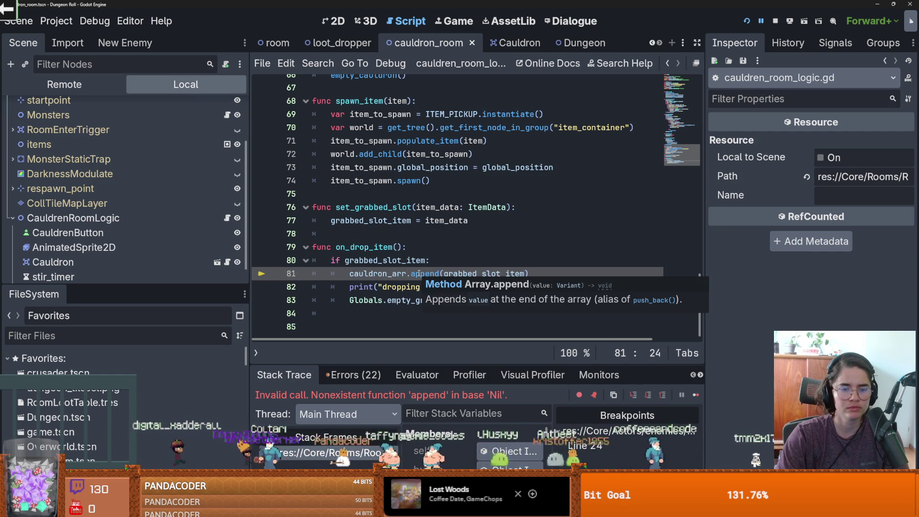
{"action": "key", "text": "Left"}
{"action": "key", "text": "Left"}
{"action": "key", "text": "Left"}
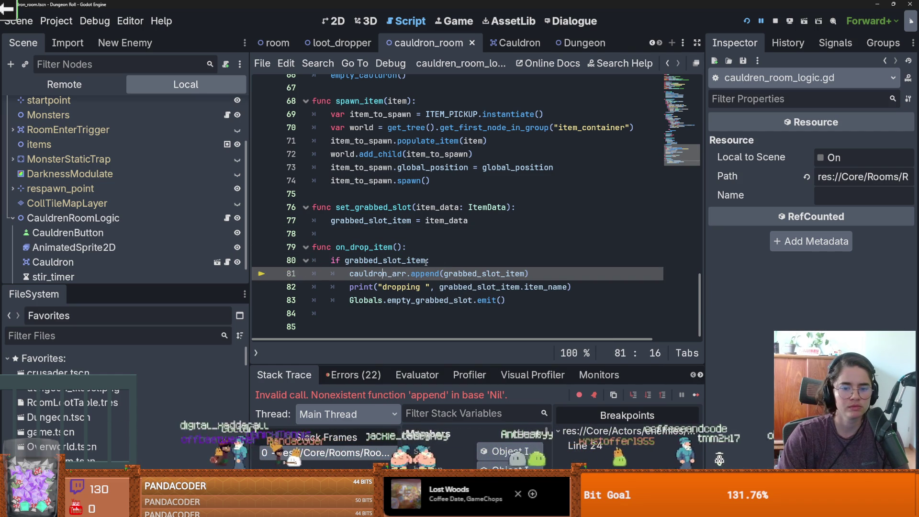
Enlarge the debugger and inspect grabbed_slot_item's ItemData resource values
{"action": "mouse_move", "coordinate": [439, 364]}
{"action": "left_mouse_down"}
{"action": "mouse_move", "coordinate": [438, 219]}
{"action": "mouse_move", "coordinate": [439, 401]}
{"action": "mouse_move", "coordinate": [450, 158]}
{"action": "left_mouse_up"}
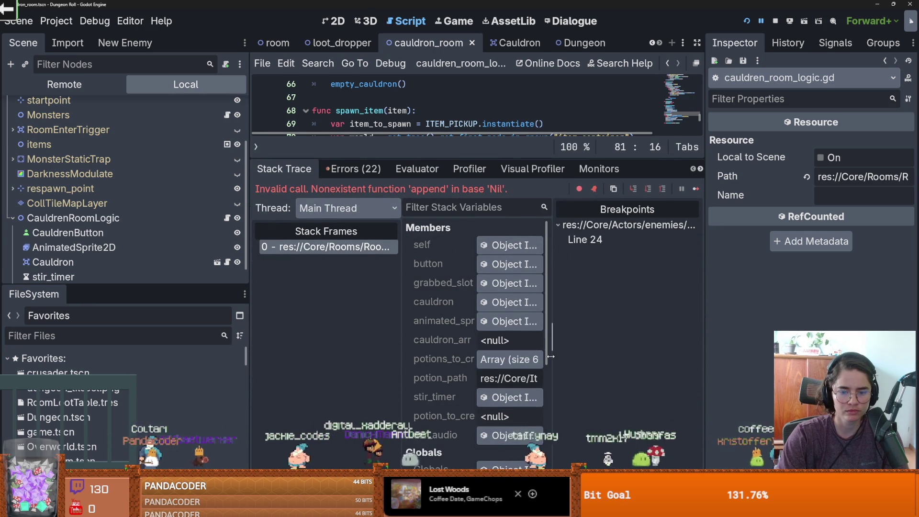
{"action": "left_click_drag", "start_coordinate": [551, 356], "coordinate": [636, 357]}
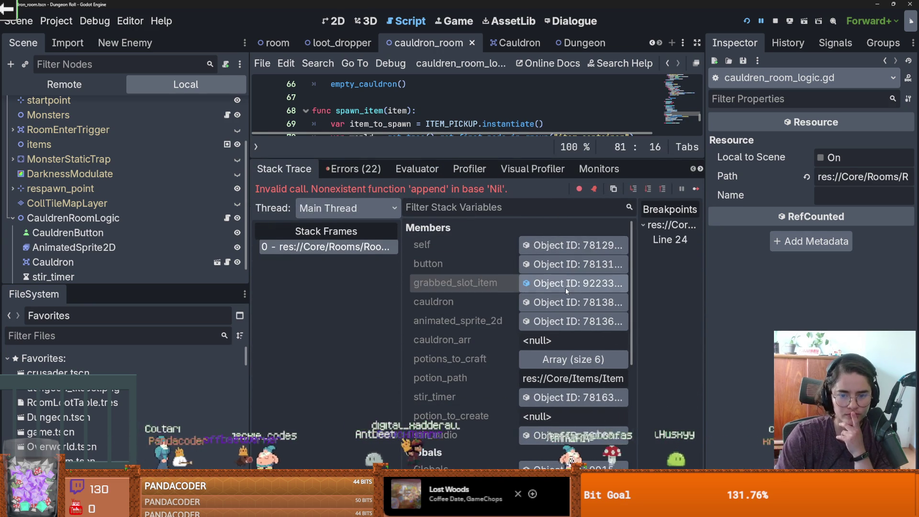
{"action": "left_click", "coordinate": [567, 287]}
{"action": "left_click_drag", "start_coordinate": [458, 158], "coordinate": [461, 355]}
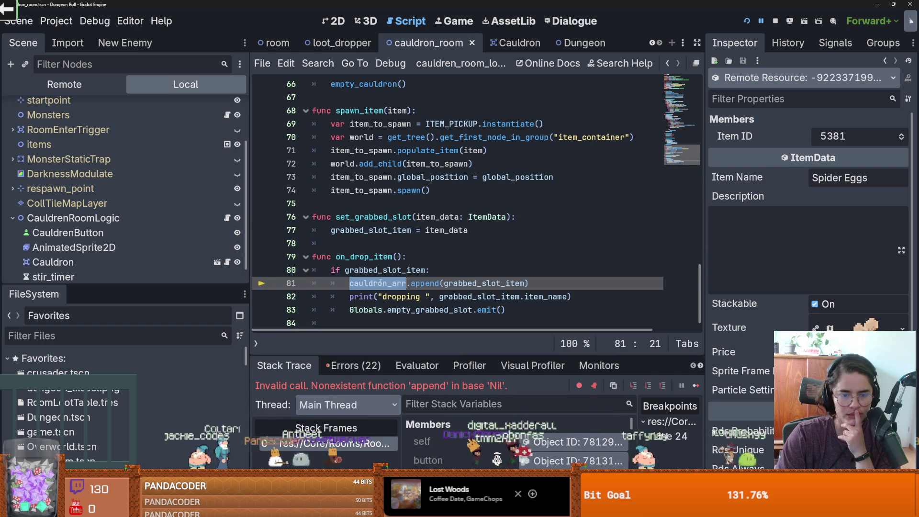
On line 58, replace null with [] so cauldron_arr resets to an empty array
{"action": "scroll", "coordinate": [413, 289], "scroll_direction": "up", "scroll_amount": 13}
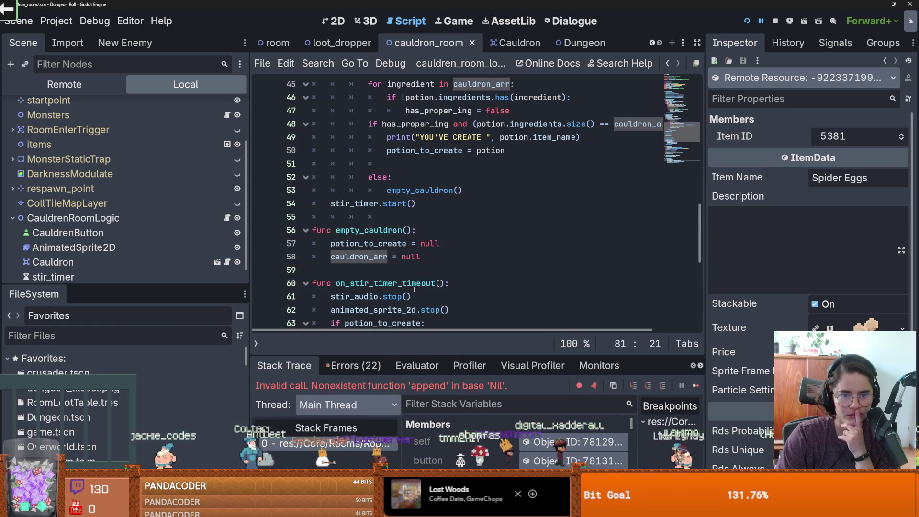
{"action": "scroll", "coordinate": [413, 289], "scroll_direction": "up", "scroll_amount": 6}
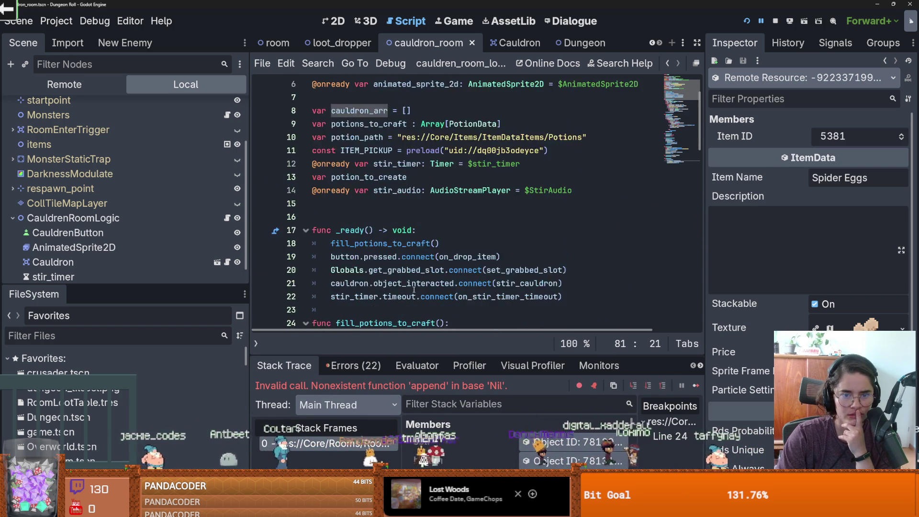
{"action": "scroll", "coordinate": [413, 289], "scroll_direction": "down", "scroll_amount": 2}
{"action": "scroll", "coordinate": [413, 290], "scroll_direction": "down", "scroll_amount": 2}
{"action": "scroll", "coordinate": [414, 289], "scroll_direction": "up", "scroll_amount": 6}
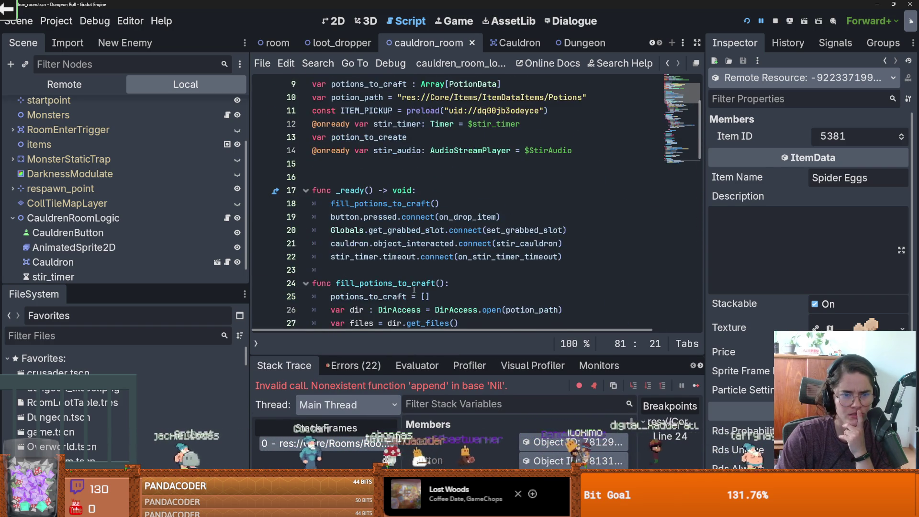
{"action": "scroll", "coordinate": [413, 289], "scroll_direction": "down", "scroll_amount": 10}
{"action": "scroll", "coordinate": [412, 283], "scroll_direction": "up", "scroll_amount": 3}
{"action": "scroll", "coordinate": [408, 277], "scroll_direction": "down", "scroll_amount": 8}
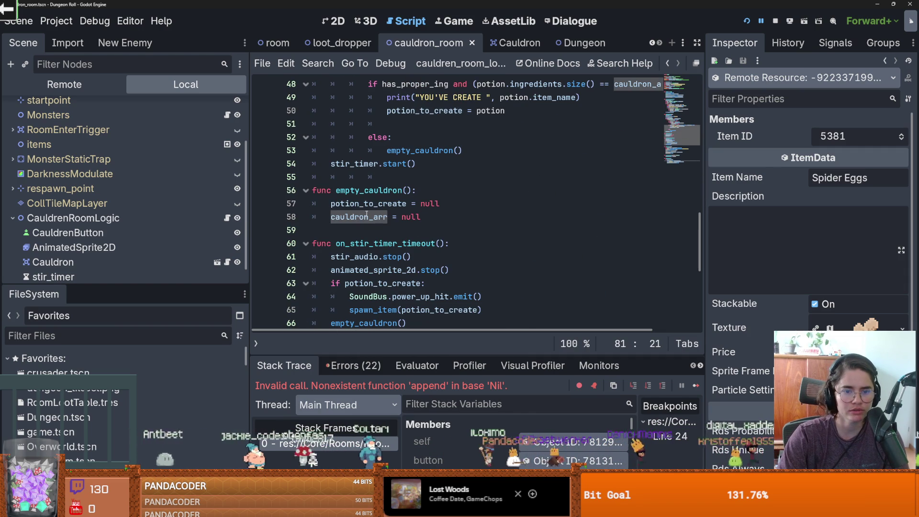
{"action": "left_click", "coordinate": [410, 216]}
{"action": "type", "text": "[]"}
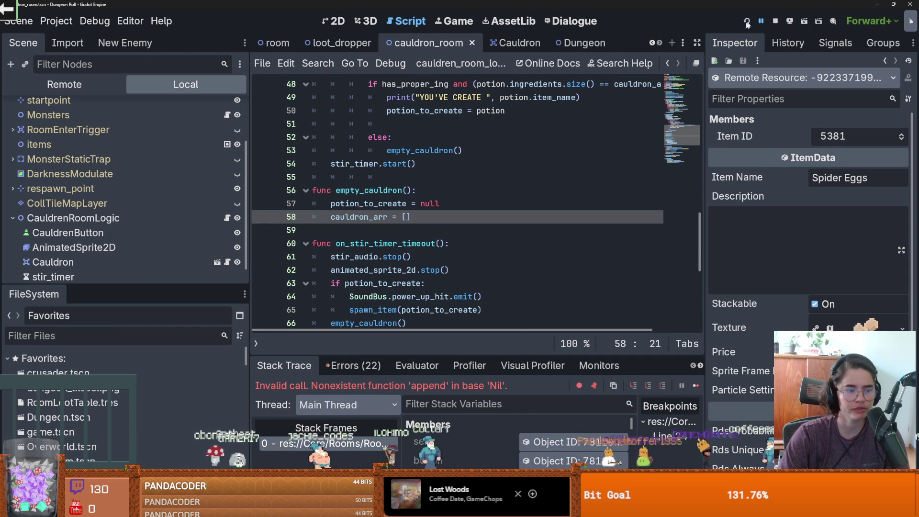
Rerun the game with F5 and enter a debug room with the cauldron
{"action": "key", "text": "F5"}
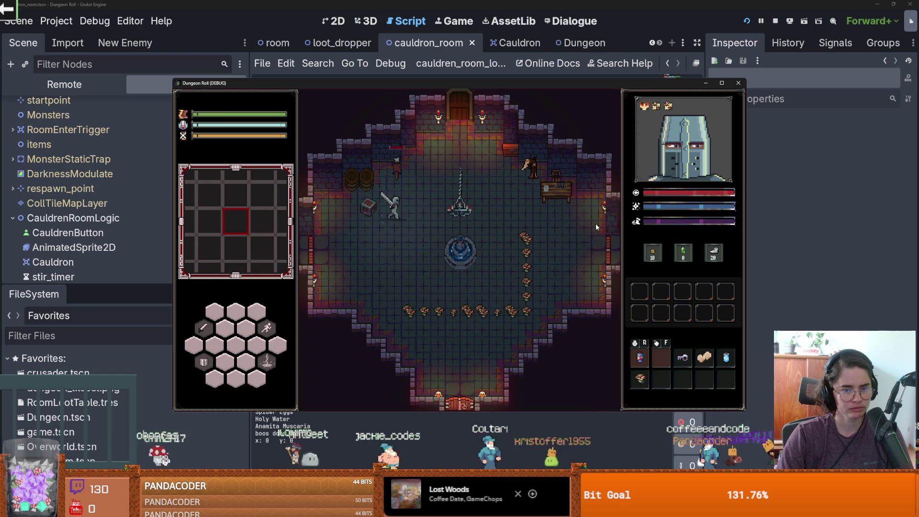
{"action": "left_click", "coordinate": [528, 278]}
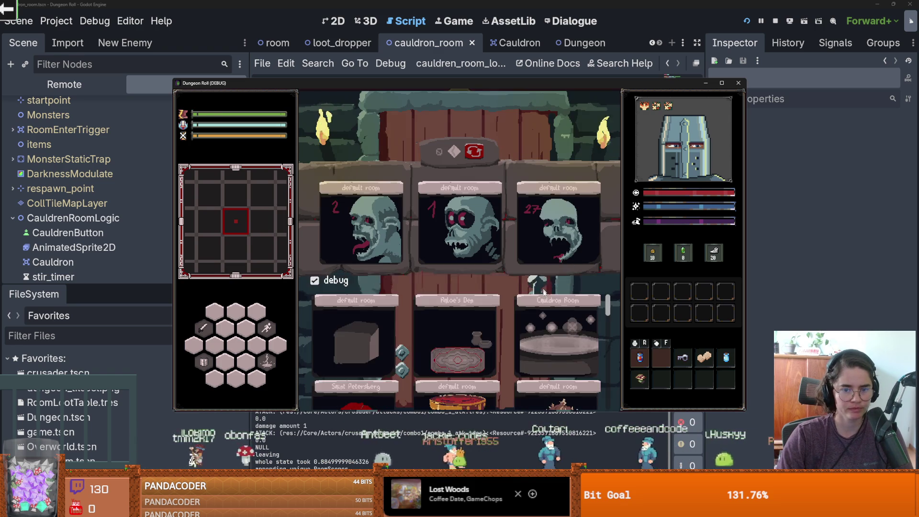
{"action": "left_click", "coordinate": [565, 316]}
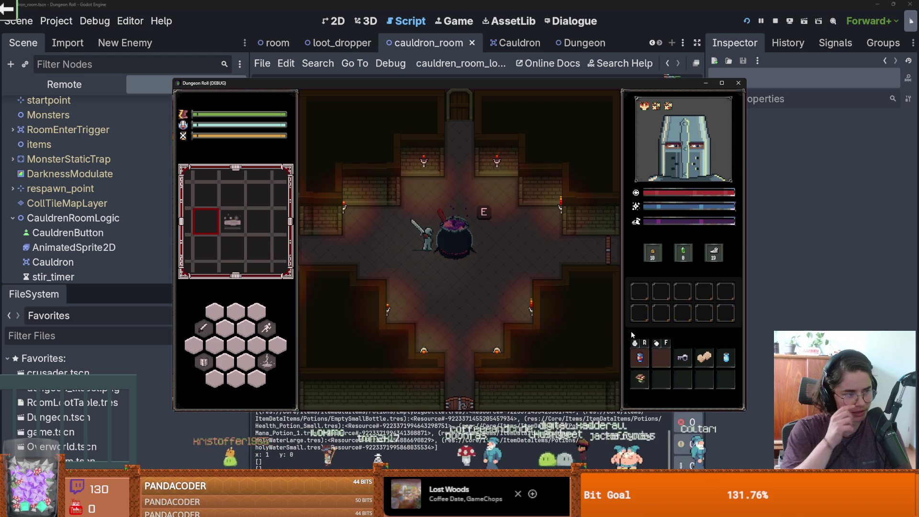
{"action": "left_click", "coordinate": [722, 83]}
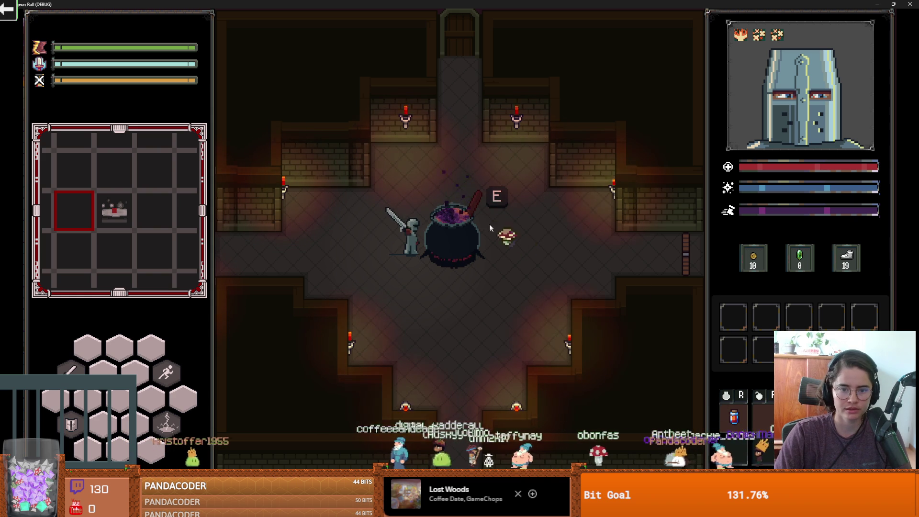
Drop ingredients into the cauldron without error, producing a Health Potion, then return to the editor
{"action": "key", "text": "a"}
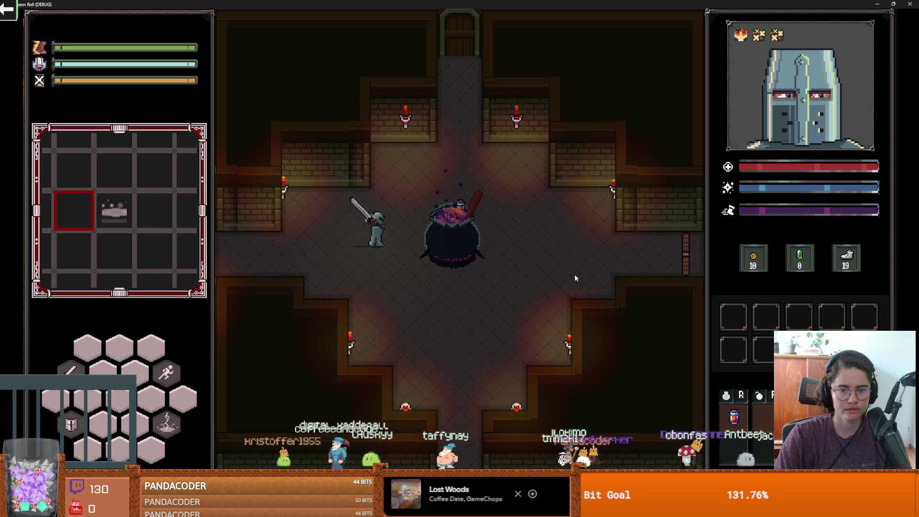
{"action": "key", "text": "d"}
{"action": "key", "text": "a"}
{"action": "key", "text": "a"}
{"action": "key", "text": "w"}
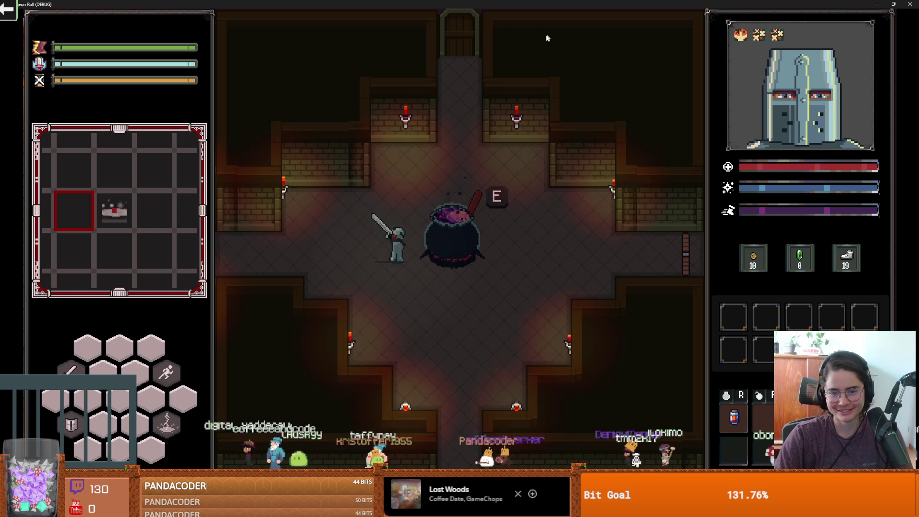
{"action": "key", "text": "d"}
{"action": "key", "text": "super+Down"}
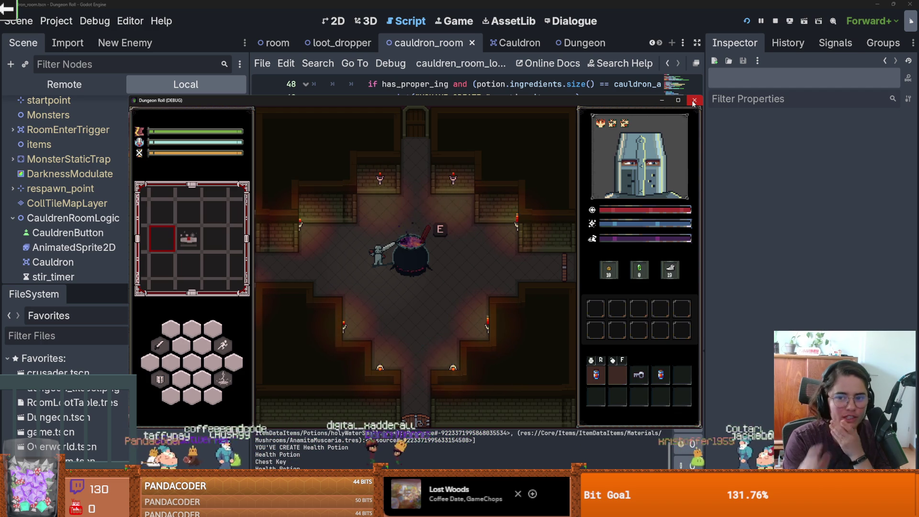
{"action": "left_click", "coordinate": [679, 100]}
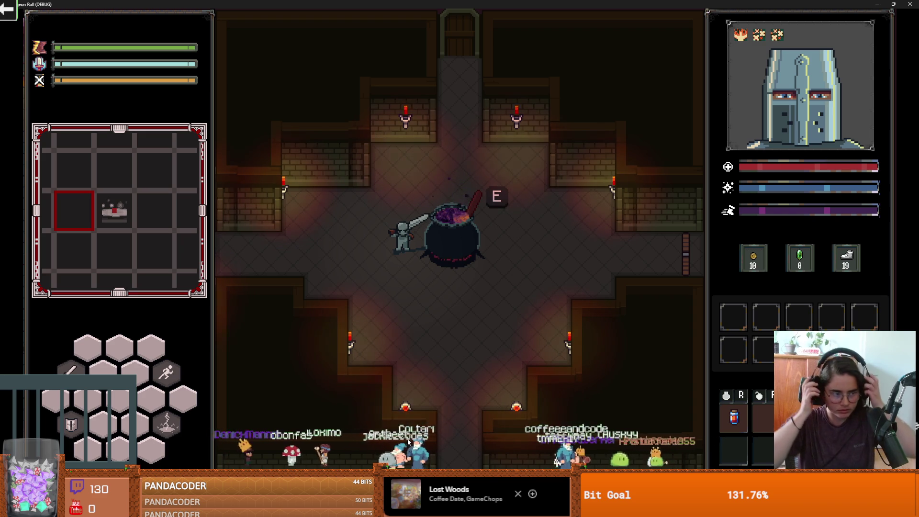
{"action": "key", "text": "alt+Tab"}
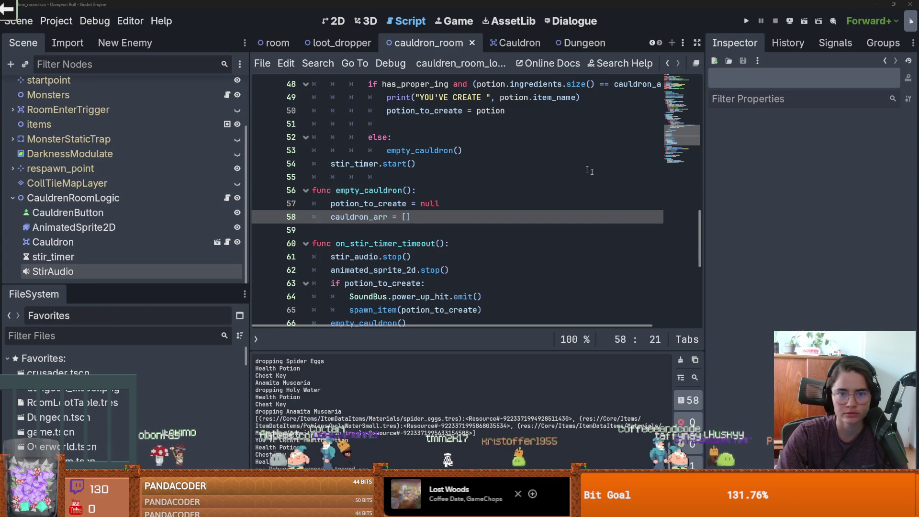
Add a Marker2D child node under CauldrenRoomLogic
{"action": "left_click", "coordinate": [334, 20]}
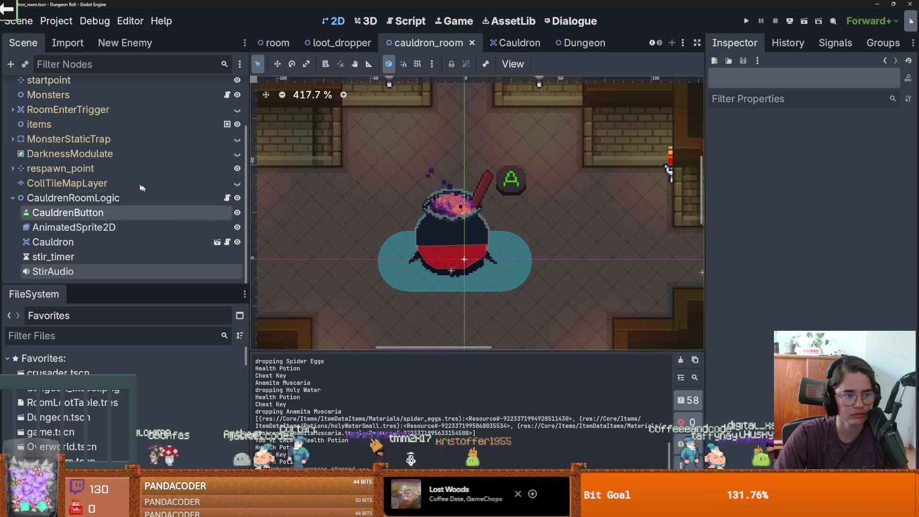
{"action": "left_click", "coordinate": [121, 197]}
{"action": "right_click", "coordinate": [121, 193]}
{"action": "left_click", "coordinate": [191, 168]}
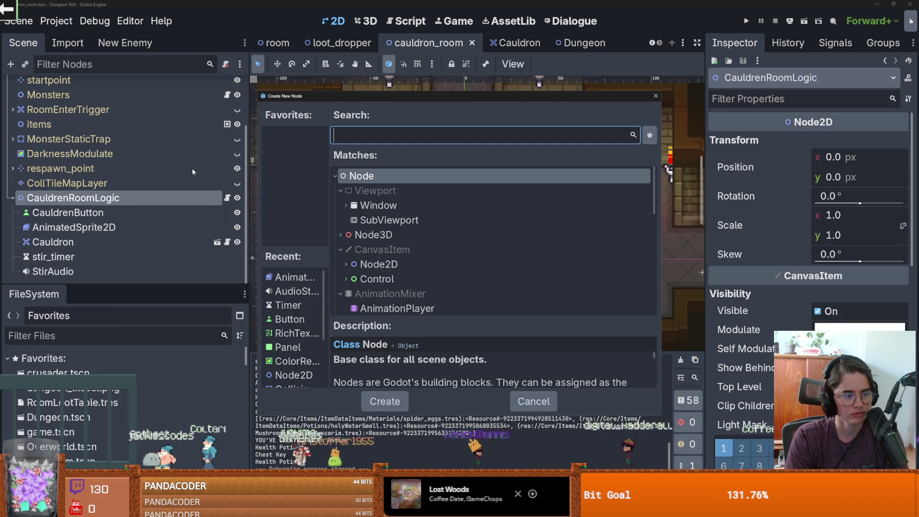
{"action": "type", "text": "marker"}
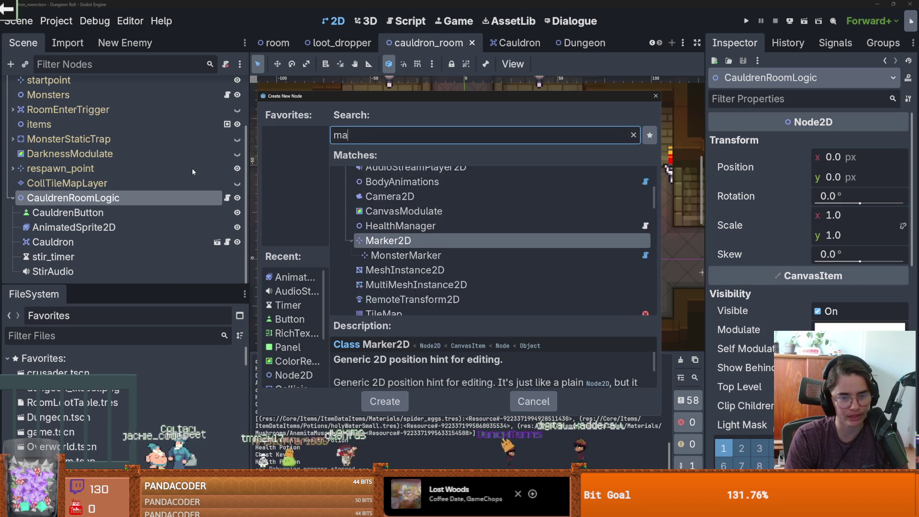
{"action": "key", "text": "Return"}
Place the Marker2D just above the cauldron at (-7, -48) and save the scene
{"action": "right_click", "coordinate": [449, 161]}
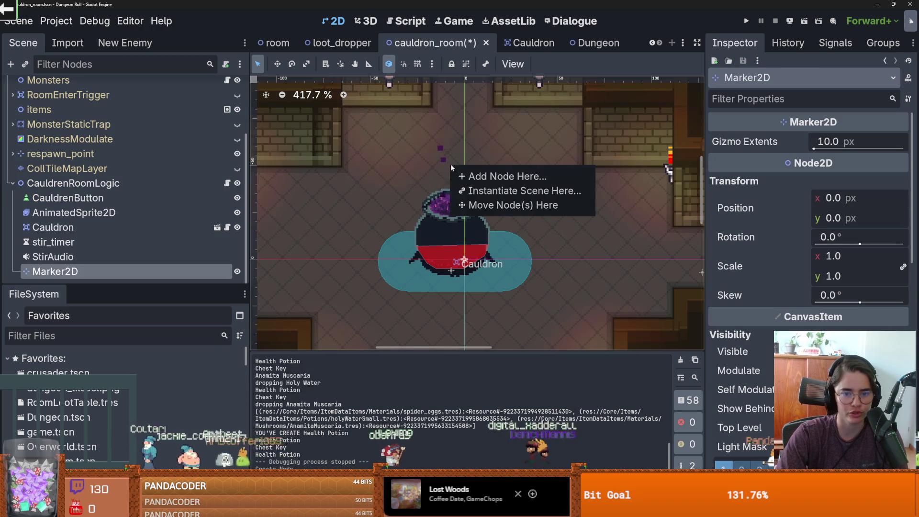
{"action": "left_click", "coordinate": [508, 203]}
{"action": "scroll", "coordinate": [445, 189], "scroll_direction": "up", "scroll_amount": 3}
{"action": "left_click_drag", "start_coordinate": [454, 159], "coordinate": [457, 165]}
{"action": "key", "text": "ctrl+s"}
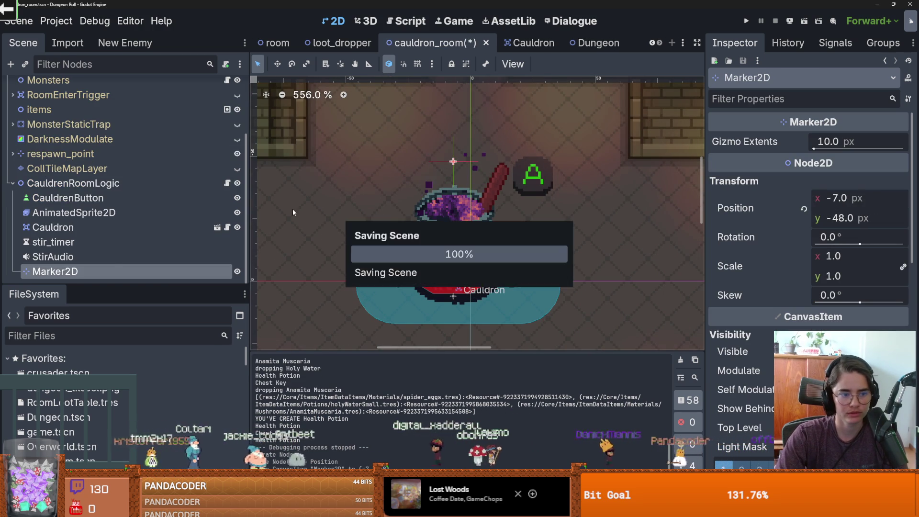
Check the CauldrenRoomLogic script, then open the Cauldron scene for editing
{"action": "left_click", "coordinate": [228, 183]}
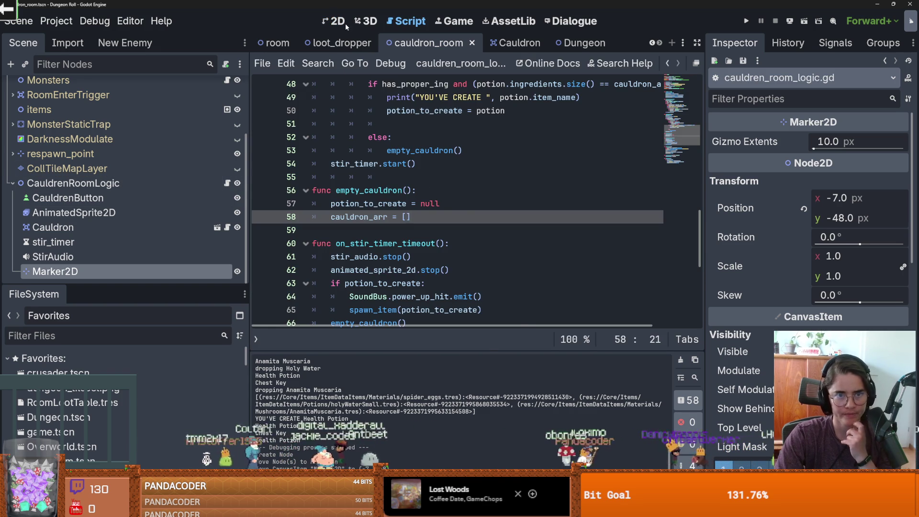
{"action": "left_click", "coordinate": [338, 21]}
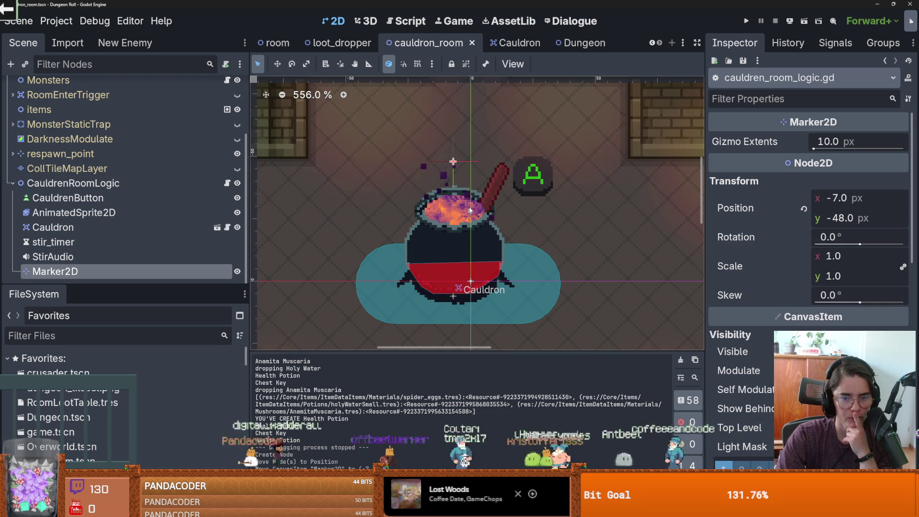
{"action": "scroll", "coordinate": [462, 222], "scroll_direction": "up", "scroll_amount": 1}
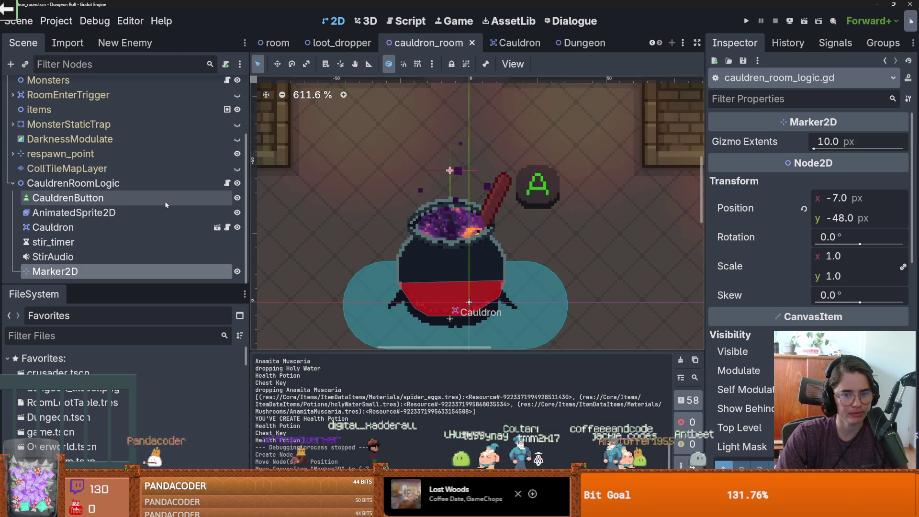
{"action": "left_click", "coordinate": [217, 227]}
{"action": "scroll", "coordinate": [349, 223], "scroll_direction": "up", "scroll_amount": 1}
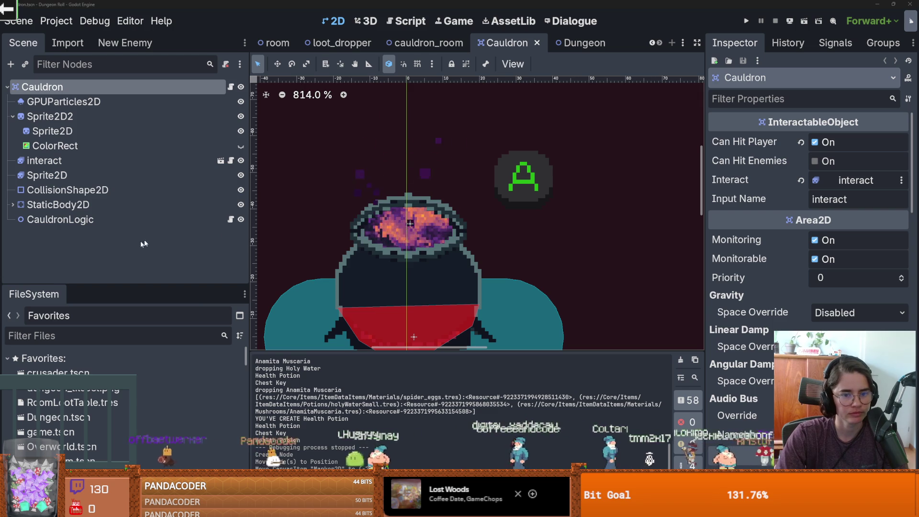
{"action": "left_click", "coordinate": [287, 181]}
{"action": "left_click", "coordinate": [64, 101]}
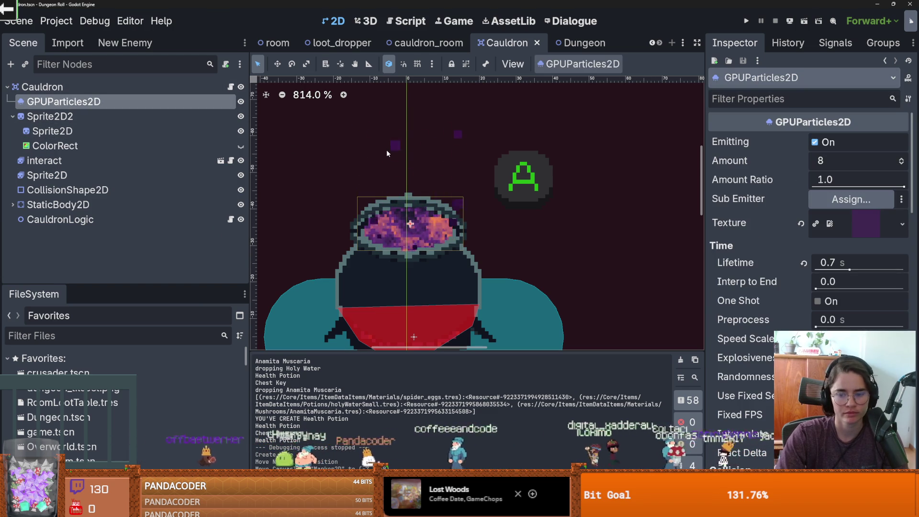
{"action": "key", "text": "ctrl+d"}
{"action": "scroll", "coordinate": [434, 216], "scroll_direction": "down", "scroll_amount": 1}
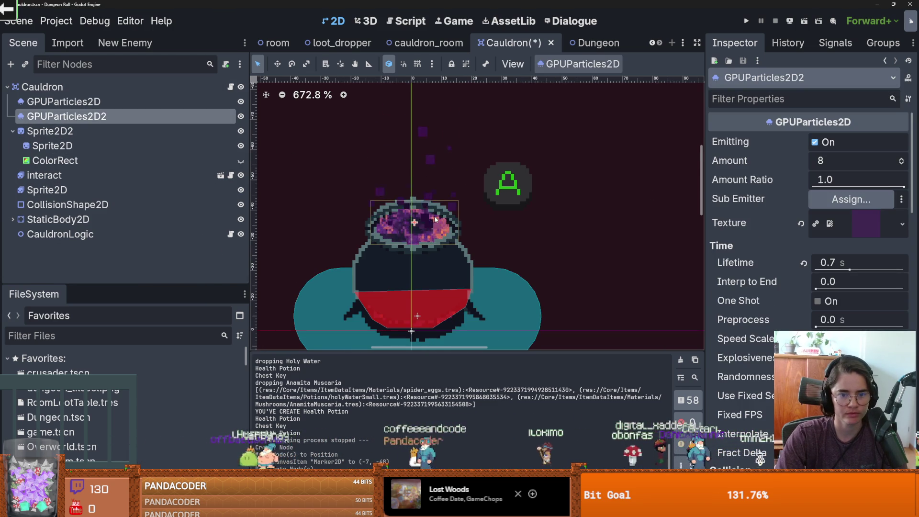
{"action": "left_click", "coordinate": [241, 101]}
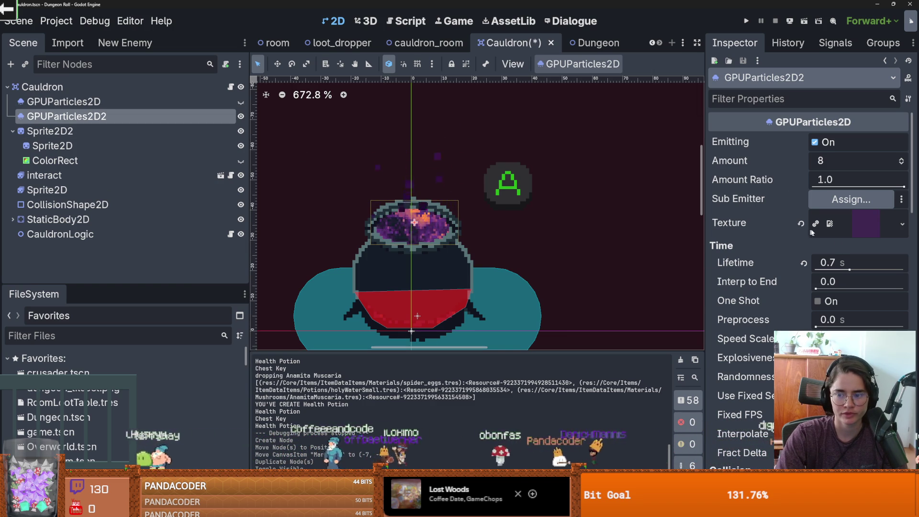
{"action": "mouse_move", "coordinate": [869, 270]}
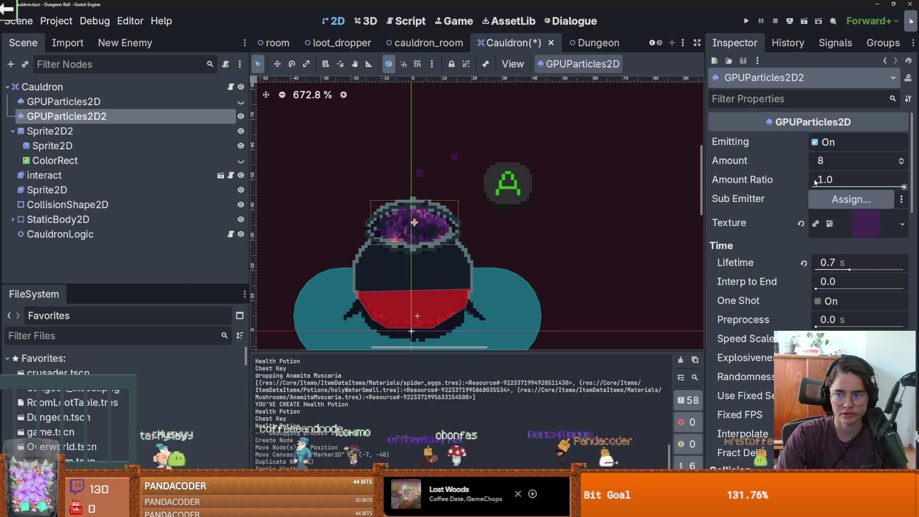
{"action": "left_click", "coordinate": [815, 142]}
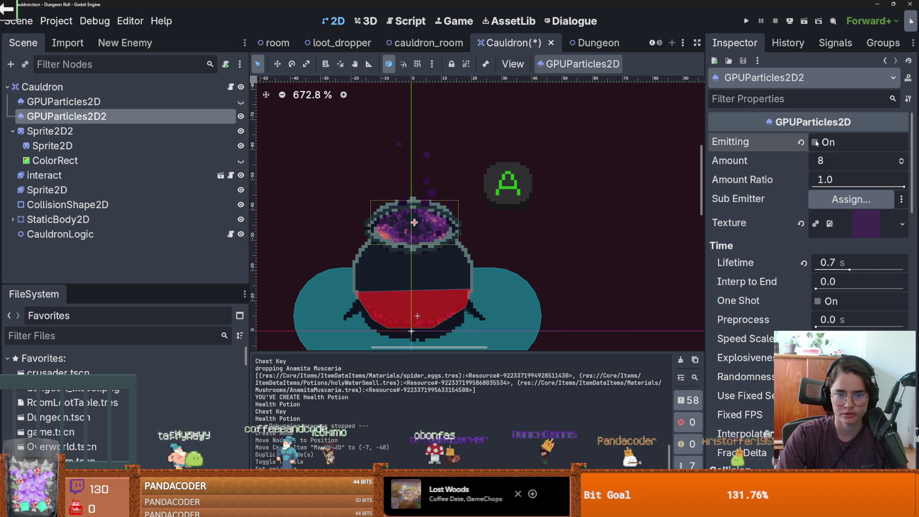
{"action": "left_click", "coordinate": [817, 301]}
{"action": "left_click_drag", "start_coordinate": [415, 223], "coordinate": [571, 244]}
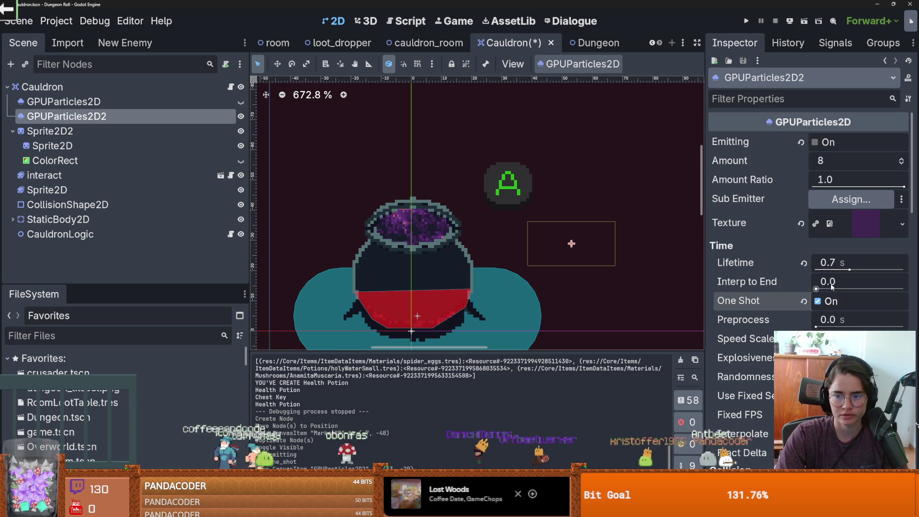
{"action": "left_click", "coordinate": [815, 142]}
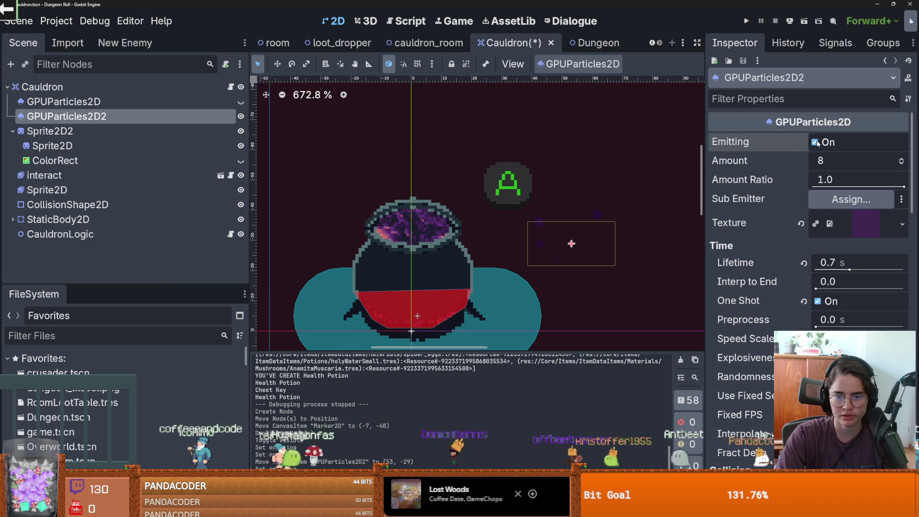
{"action": "left_click", "coordinate": [899, 224]}
{"action": "left_click", "coordinate": [898, 225]}
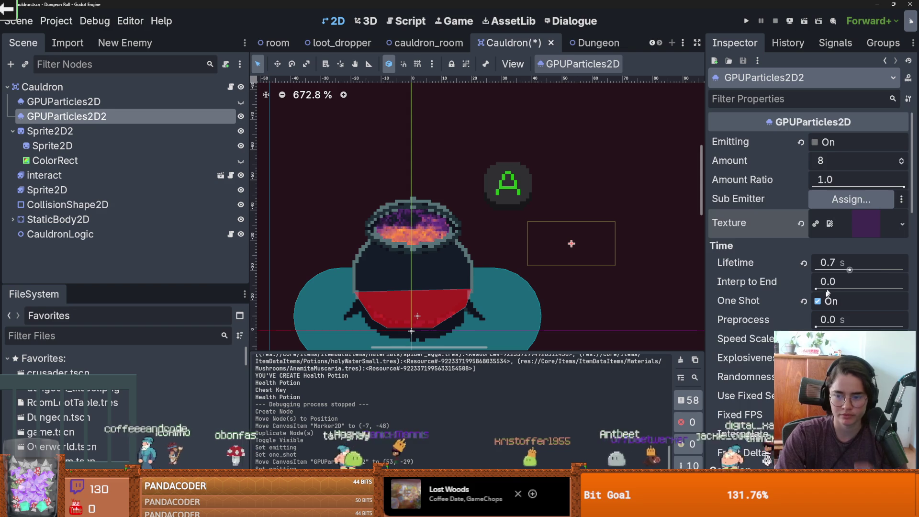
{"action": "scroll", "coordinate": [832, 284], "scroll_direction": "down", "scroll_amount": 5}
{"action": "scroll", "coordinate": [830, 290], "scroll_direction": "up", "scroll_amount": 4}
{"action": "scroll", "coordinate": [827, 294], "scroll_direction": "down", "scroll_amount": 4}
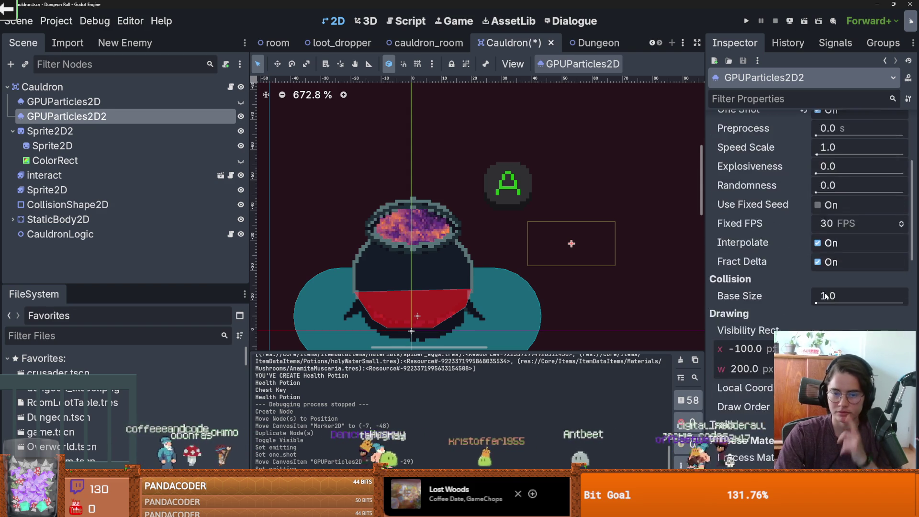
{"action": "scroll", "coordinate": [825, 296], "scroll_direction": "down", "scroll_amount": 10}
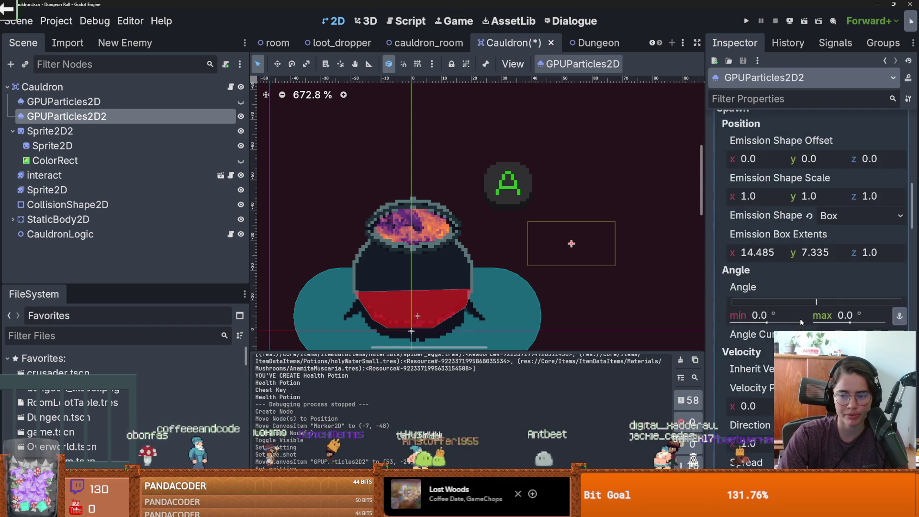
{"action": "scroll", "coordinate": [802, 322], "scroll_direction": "down", "scroll_amount": 5}
{"action": "scroll", "coordinate": [802, 322], "scroll_direction": "down", "scroll_amount": 3}
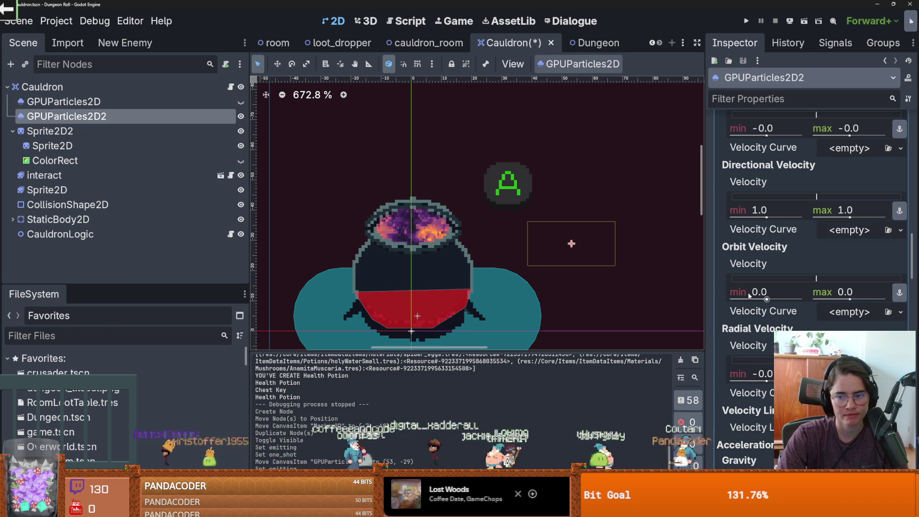
{"action": "scroll", "coordinate": [772, 301], "scroll_direction": "down", "scroll_amount": 3}
{"action": "scroll", "coordinate": [771, 300], "scroll_direction": "down", "scroll_amount": 2}
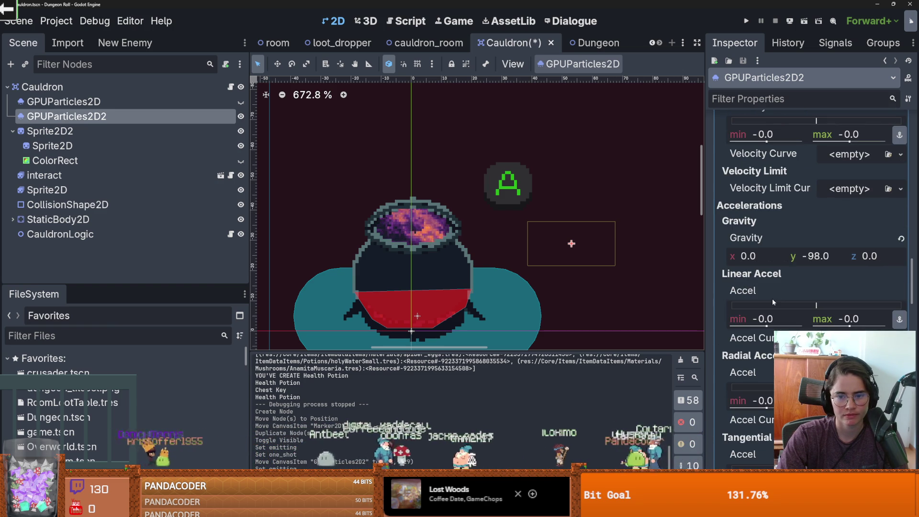
{"action": "scroll", "coordinate": [772, 297], "scroll_direction": "down", "scroll_amount": 2}
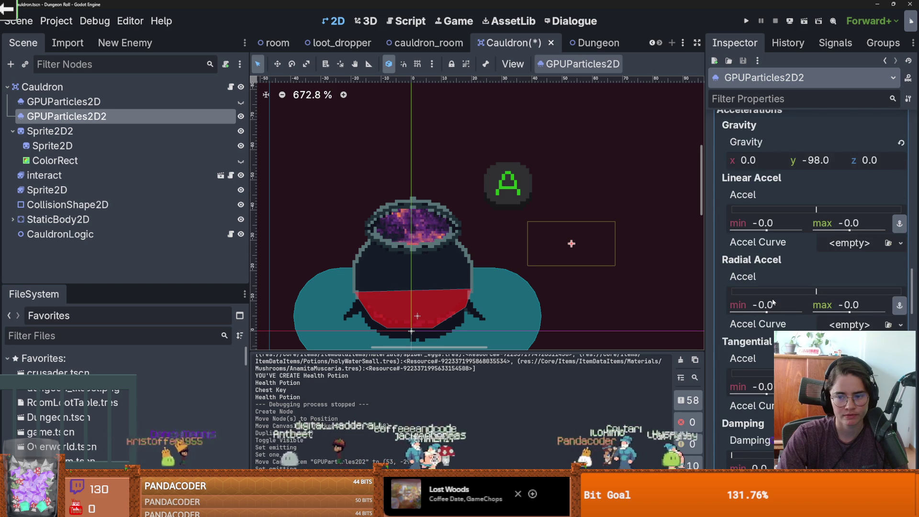
{"action": "scroll", "coordinate": [772, 298], "scroll_direction": "down", "scroll_amount": 1}
{"action": "scroll", "coordinate": [771, 298], "scroll_direction": "down", "scroll_amount": 5}
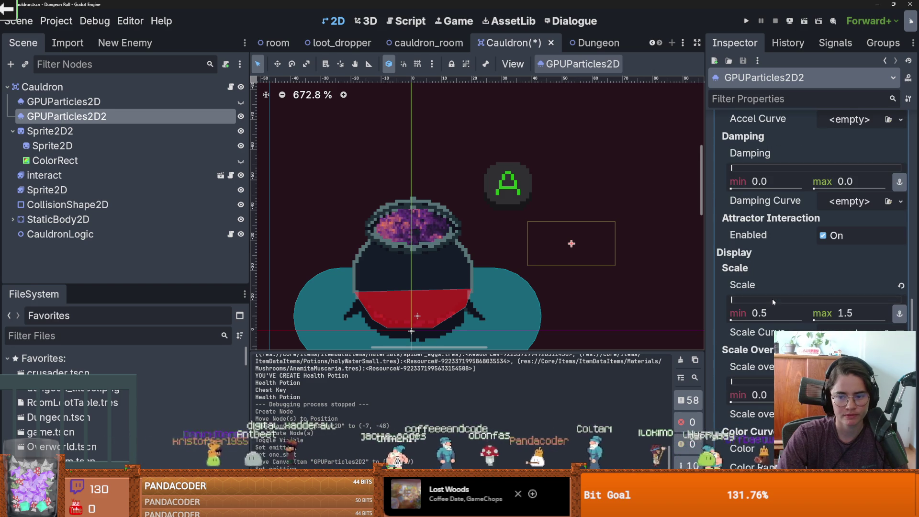
{"action": "mouse_move", "coordinate": [566, 247]}
{"action": "left_mouse_down"}
{"action": "mouse_move", "coordinate": [560, 230]}
{"action": "mouse_move", "coordinate": [559, 242]}
{"action": "left_mouse_up"}
{"action": "key", "text": "ctrl+z"}
{"action": "key", "text": "ctrl+z"}
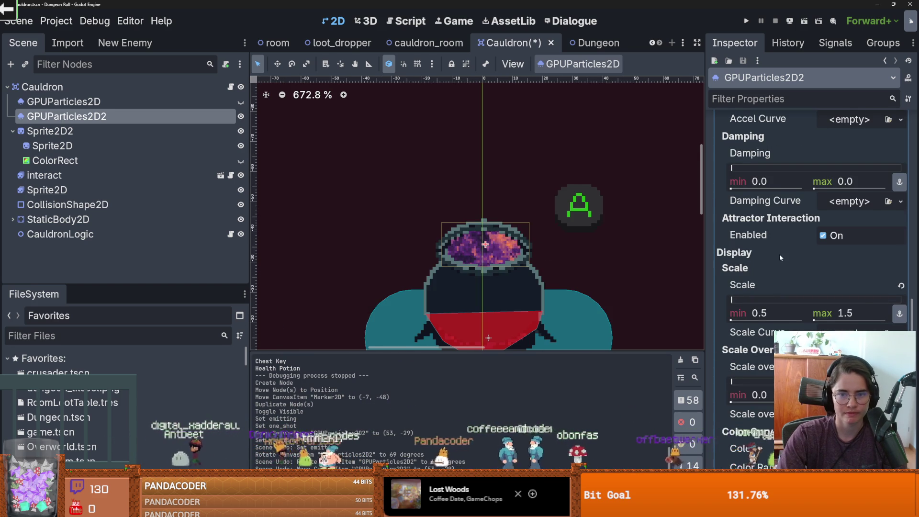
{"action": "scroll", "coordinate": [780, 254], "scroll_direction": "up", "scroll_amount": 3}
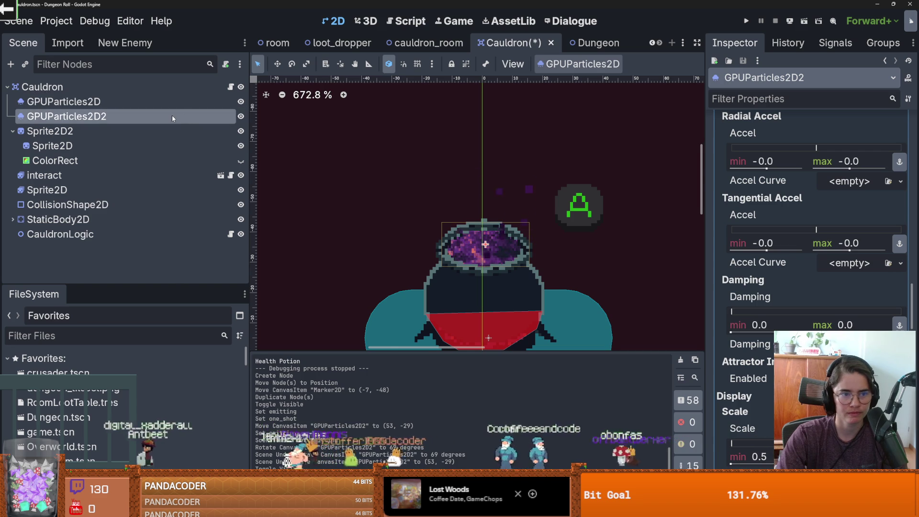
{"action": "right_click", "coordinate": [173, 120]}
{"action": "left_click", "coordinate": [215, 435]}
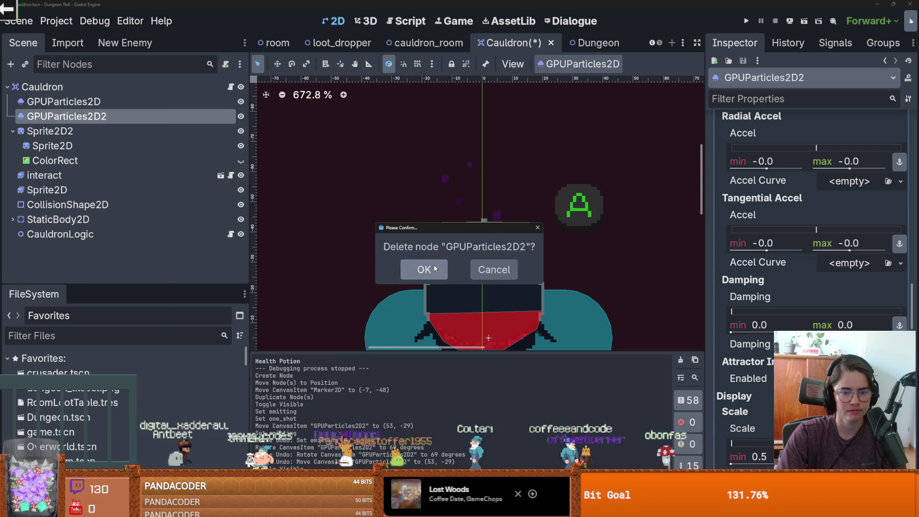
{"action": "left_click", "coordinate": [422, 266]}
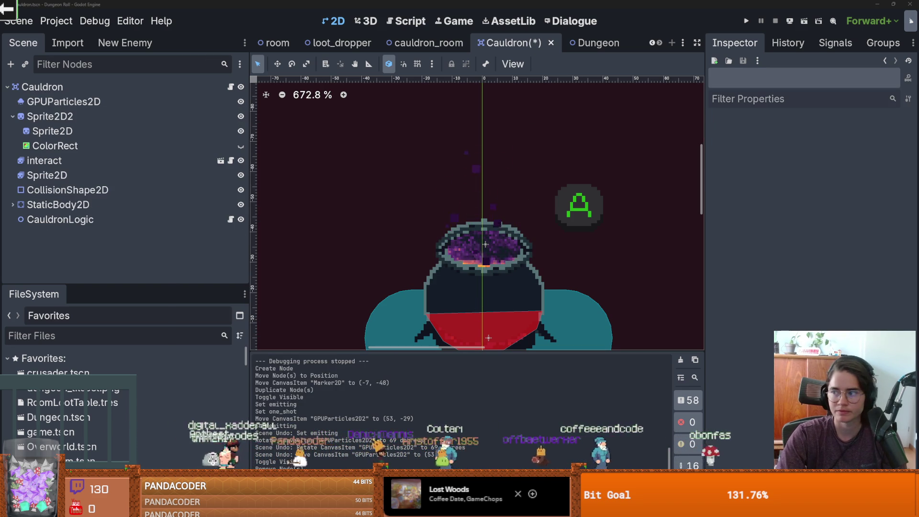
{"action": "key", "text": "alt+Tab"}
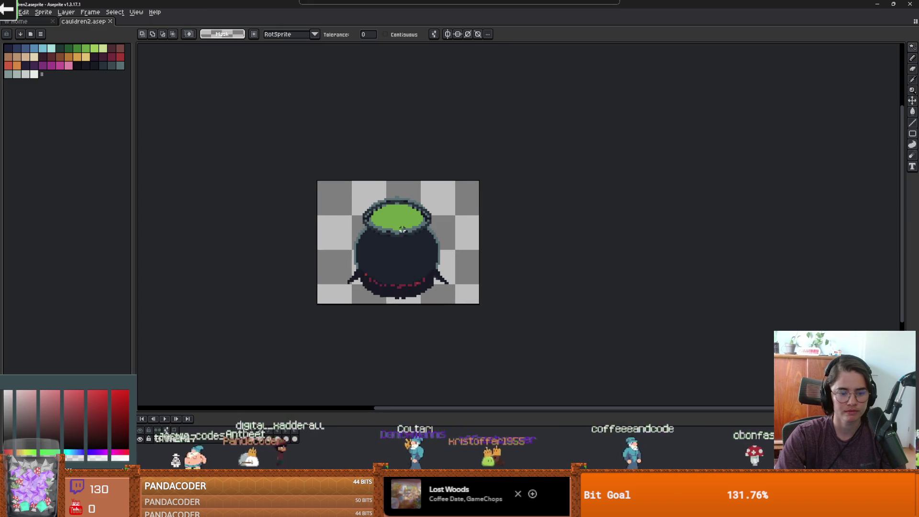
Extend the cauldron sprite's canvas 14px upward with Canvas Size
{"action": "scroll", "coordinate": [402, 230], "scroll_direction": "up", "scroll_amount": 1}
{"action": "key", "text": "ctrl+alt+c"}
{"action": "left_click_drag", "start_coordinate": [387, 163], "coordinate": [375, 141]}
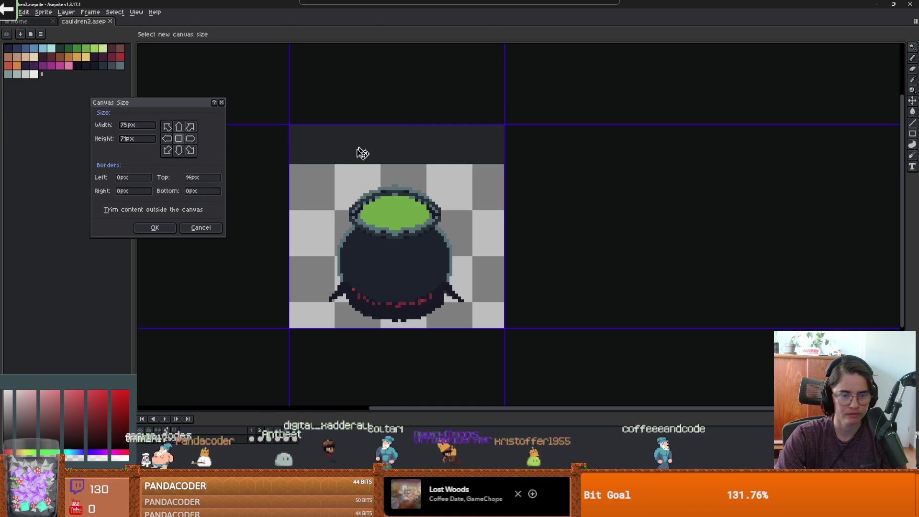
{"action": "key", "text": "Return"}
Pick the dark navy colour and the pencil tool, undoing a stray change
{"action": "scroll", "coordinate": [411, 245], "scroll_direction": "up", "scroll_amount": 3}
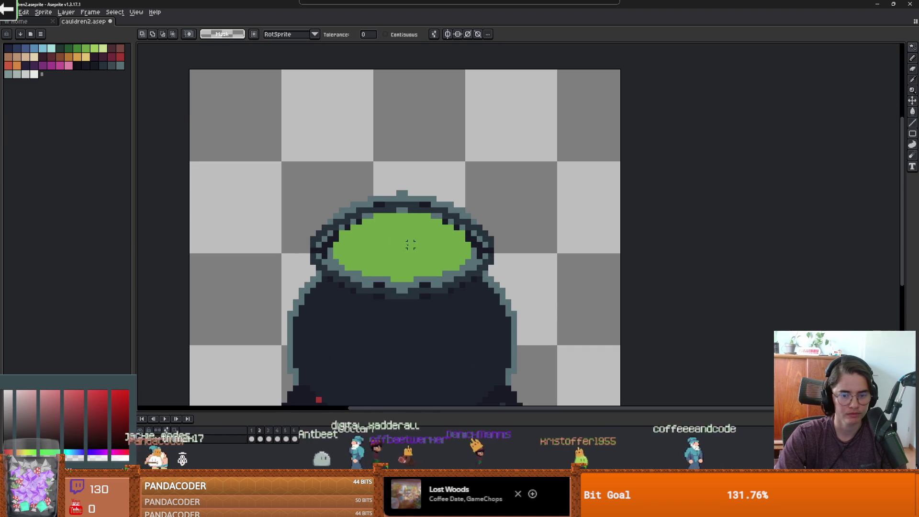
{"action": "left_click", "coordinate": [26, 66]}
{"action": "key", "text": "b"}
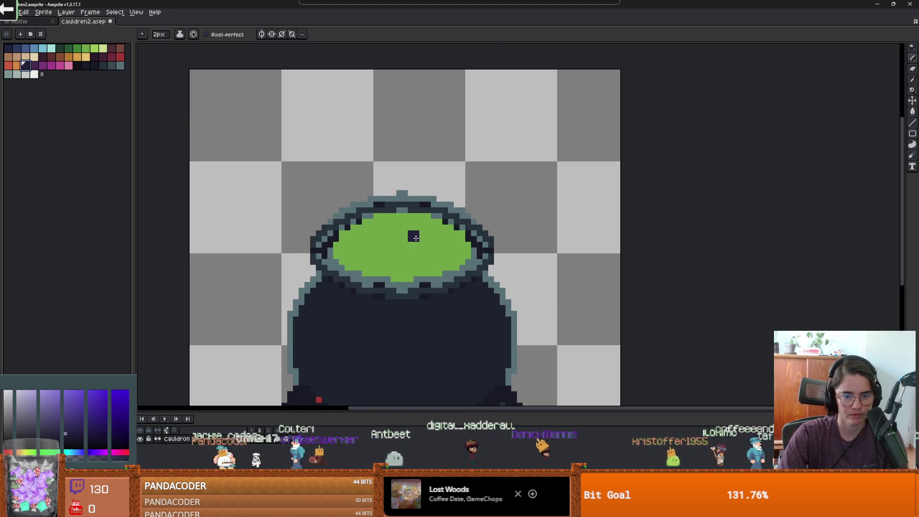
{"action": "key", "text": "ctrl+z"}
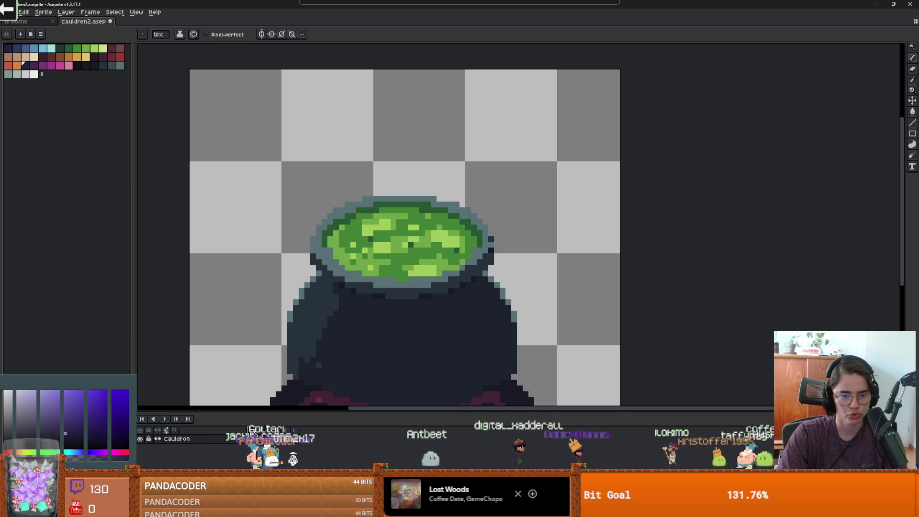
{"action": "scroll", "coordinate": [376, 285], "scroll_direction": "down", "scroll_amount": 2}
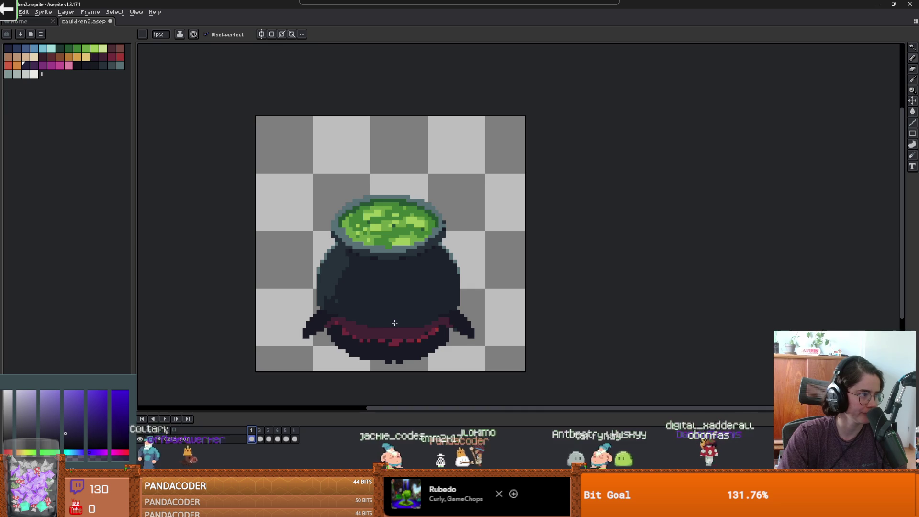
Advance to the next animation frame and recentre the view on the cauldron
{"action": "key", "text": "Right"}
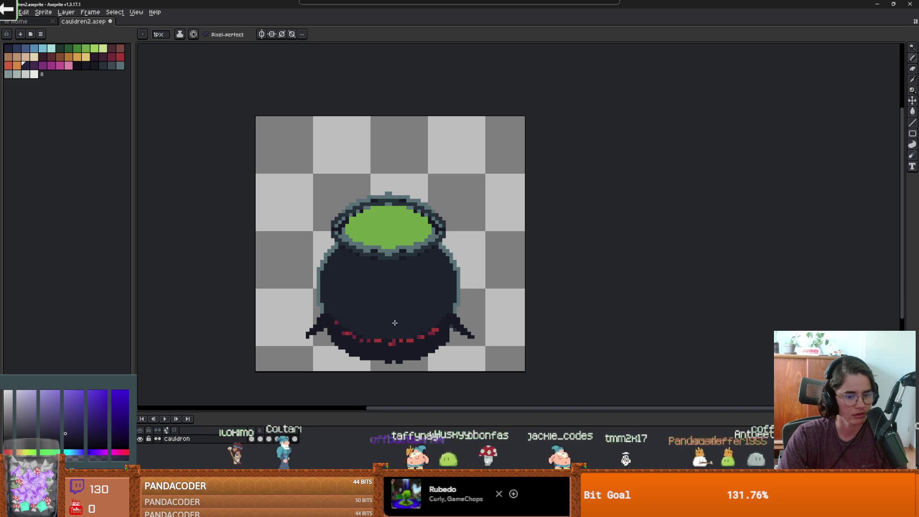
{"action": "scroll", "coordinate": [388, 303], "scroll_direction": "up", "scroll_amount": 1}
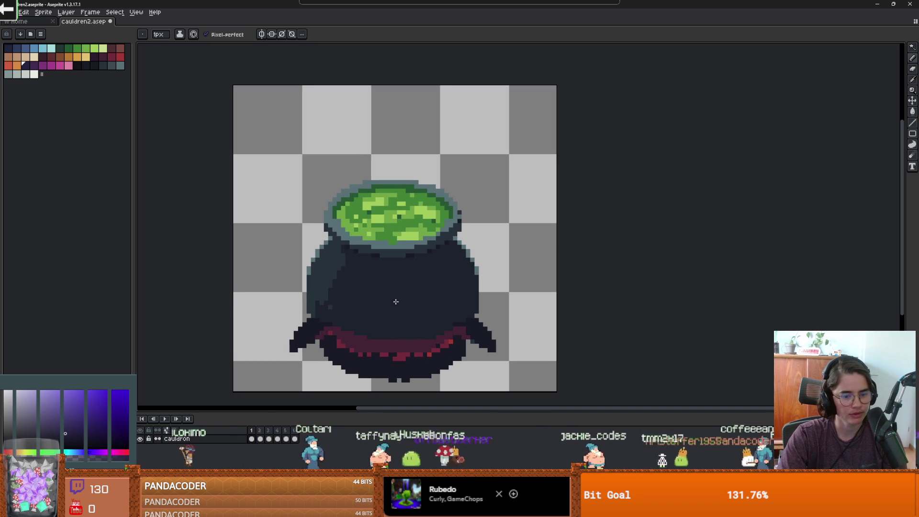
{"action": "scroll", "coordinate": [318, 352], "scroll_direction": "down", "scroll_amount": 1}
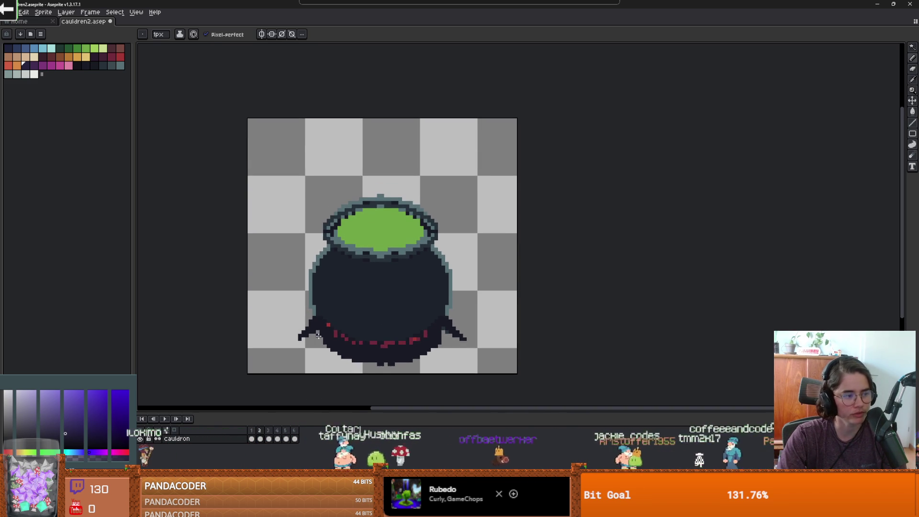
{"action": "scroll", "coordinate": [319, 336], "scroll_direction": "up", "scroll_amount": 1}
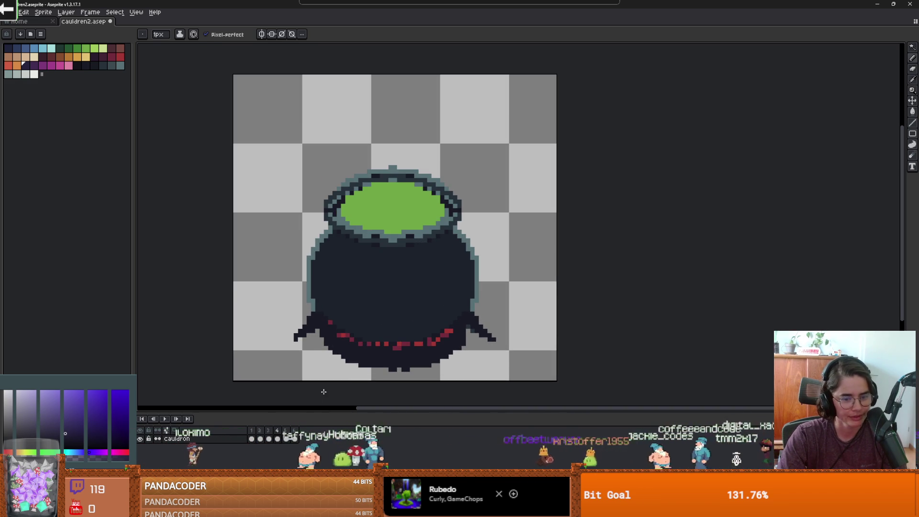
{"action": "scroll", "coordinate": [336, 335], "scroll_direction": "down", "scroll_amount": 1}
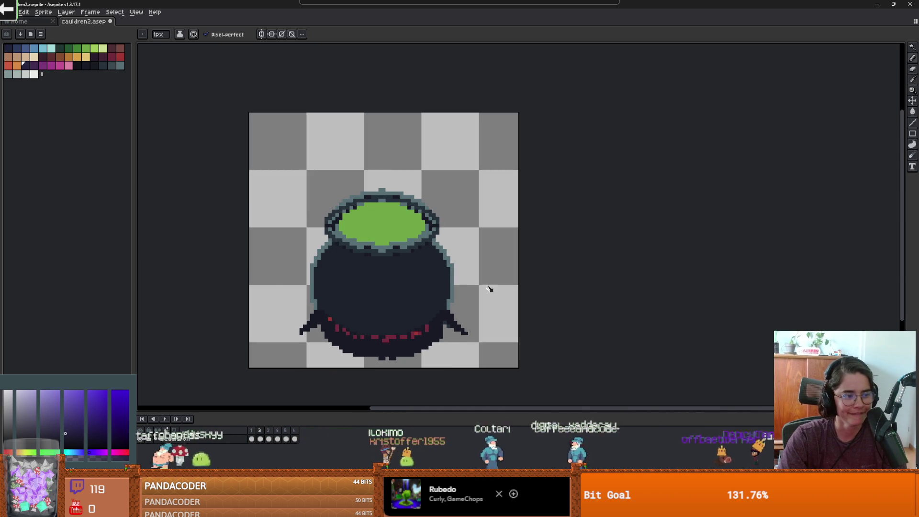
{"action": "scroll", "coordinate": [488, 291], "scroll_direction": "down", "scroll_amount": 1}
{"action": "scroll", "coordinate": [452, 307], "scroll_direction": "up", "scroll_amount": 1}
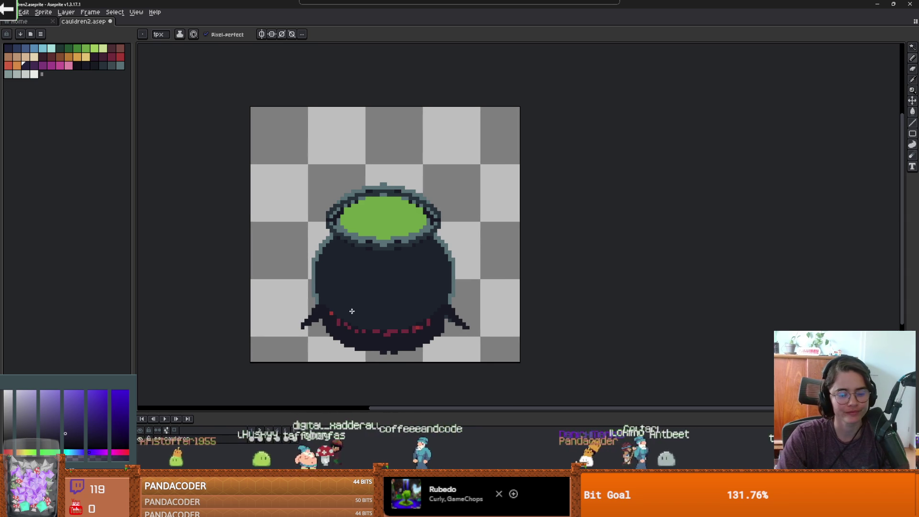
{"action": "scroll", "coordinate": [359, 307], "scroll_direction": "down", "scroll_amount": 1}
{"action": "scroll", "coordinate": [357, 302], "scroll_direction": "up", "scroll_amount": 1}
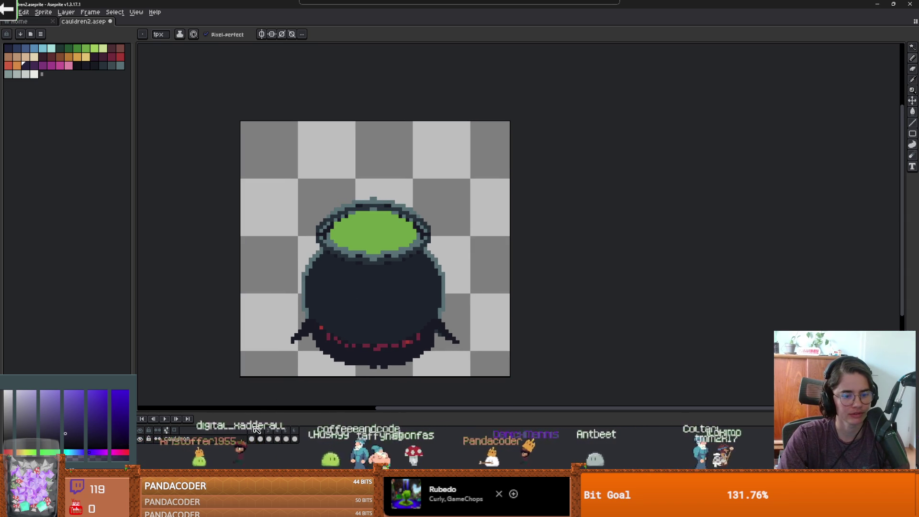
{"action": "left_click_drag", "start_coordinate": [360, 301], "coordinate": [349, 316]}
{"action": "scroll", "coordinate": [328, 286], "scroll_direction": "up", "scroll_amount": 1}
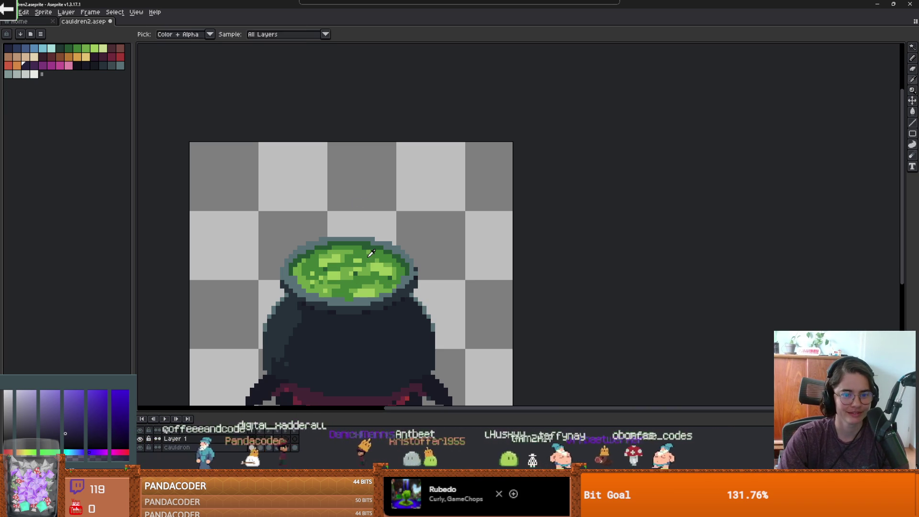
Choose a dark indigo colour and try a stroke on the green brew, then undo it
{"action": "left_click", "coordinate": [356, 255], "text": "alt"}
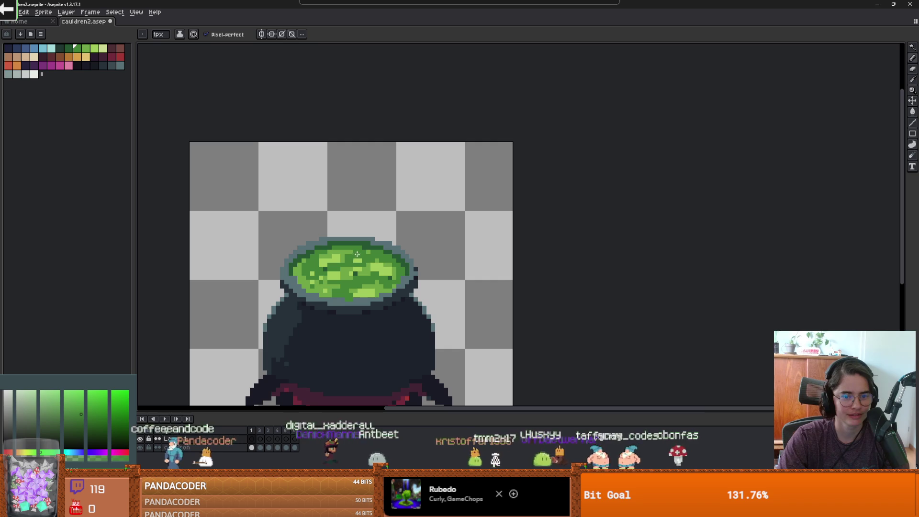
{"action": "left_click", "coordinate": [20, 65]}
{"action": "left_click", "coordinate": [28, 66]}
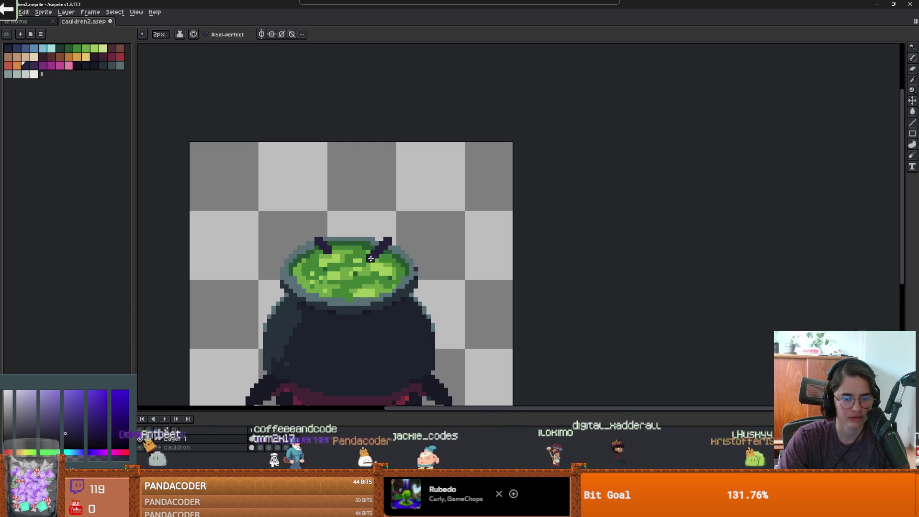
{"action": "left_click_drag", "start_coordinate": [323, 267], "coordinate": [322, 278]}
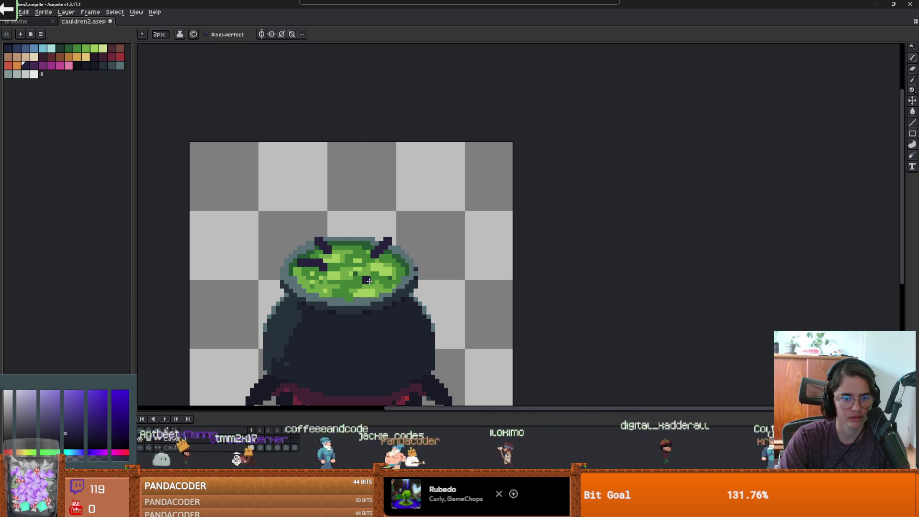
{"action": "scroll", "coordinate": [335, 300], "scroll_direction": "down", "scroll_amount": 1}
{"action": "scroll", "coordinate": [335, 300], "scroll_direction": "up", "scroll_amount": 1}
{"action": "key", "text": "ctrl+z"}
With a 3px pencil, paint dark indigo blotches across the green brew
{"action": "scroll", "coordinate": [370, 285], "scroll_direction": "up", "scroll_amount": 1}
{"action": "key", "text": "plus"}
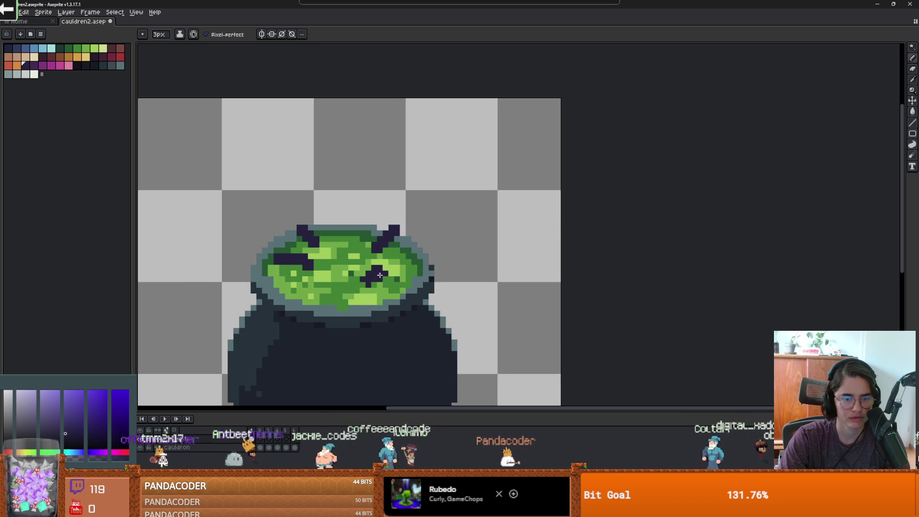
{"action": "left_click", "coordinate": [377, 273]}
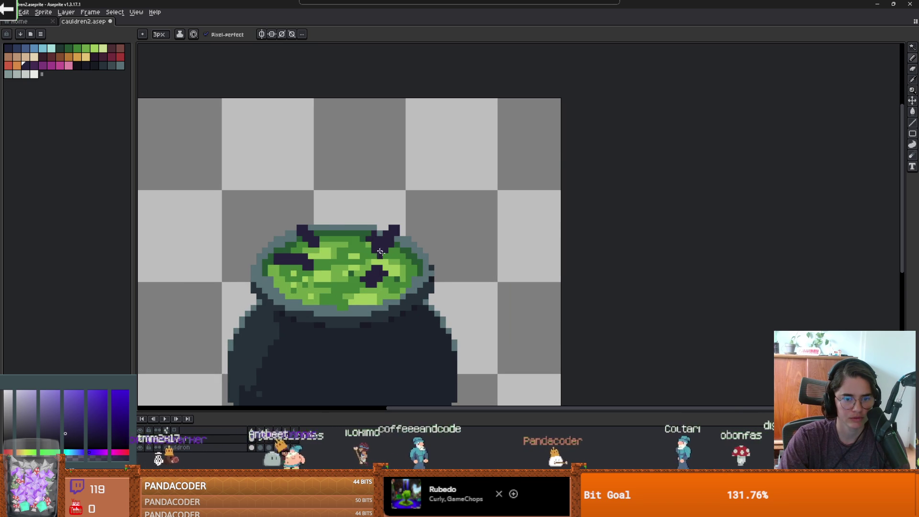
{"action": "scroll", "coordinate": [376, 245], "scroll_direction": "down", "scroll_amount": 1}
{"action": "scroll", "coordinate": [384, 252], "scroll_direction": "up", "scroll_amount": 1}
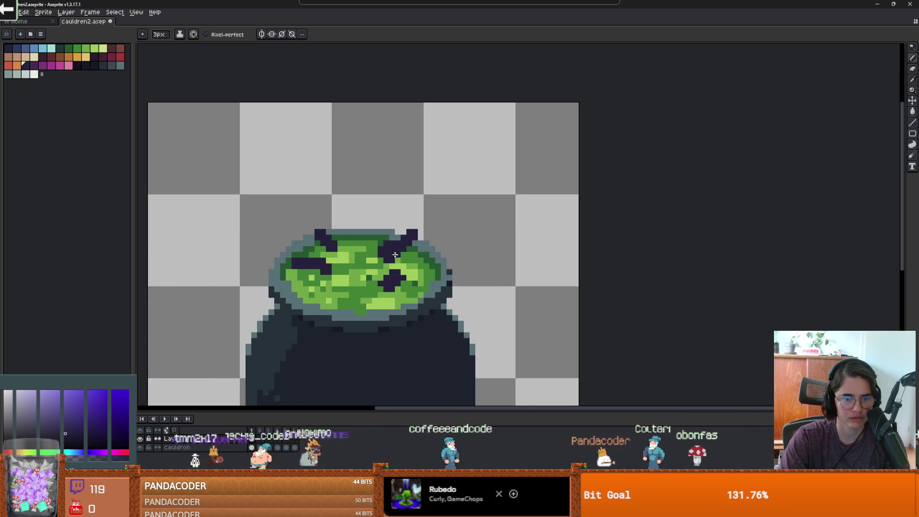
{"action": "scroll", "coordinate": [398, 242], "scroll_direction": "down", "scroll_amount": 1}
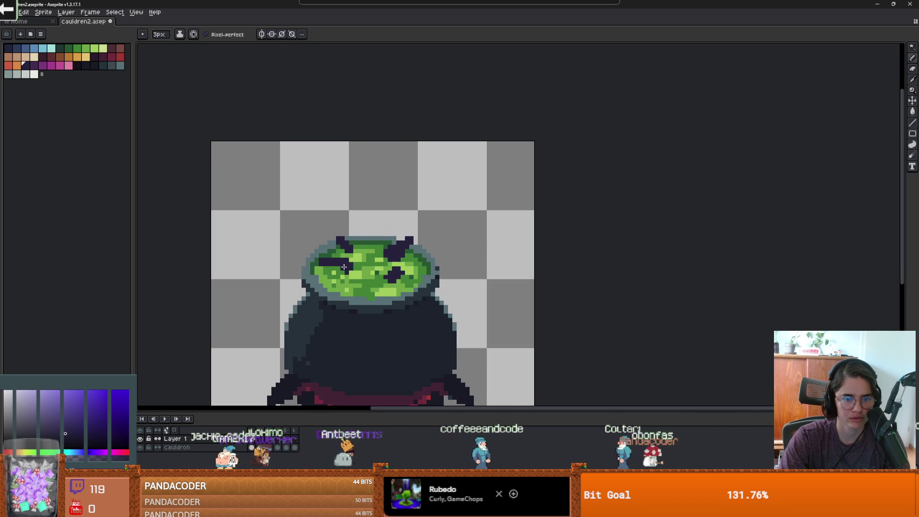
{"action": "scroll", "coordinate": [337, 256], "scroll_direction": "down", "scroll_amount": 1}
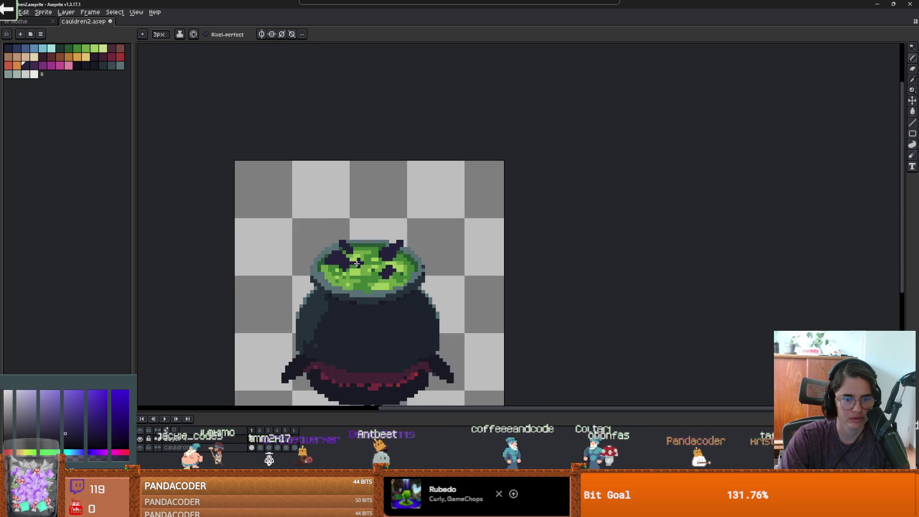
{"action": "scroll", "coordinate": [351, 242], "scroll_direction": "up", "scroll_amount": 2}
{"action": "scroll", "coordinate": [393, 267], "scroll_direction": "down", "scroll_amount": 1}
{"action": "scroll", "coordinate": [397, 271], "scroll_direction": "up", "scroll_amount": 1}
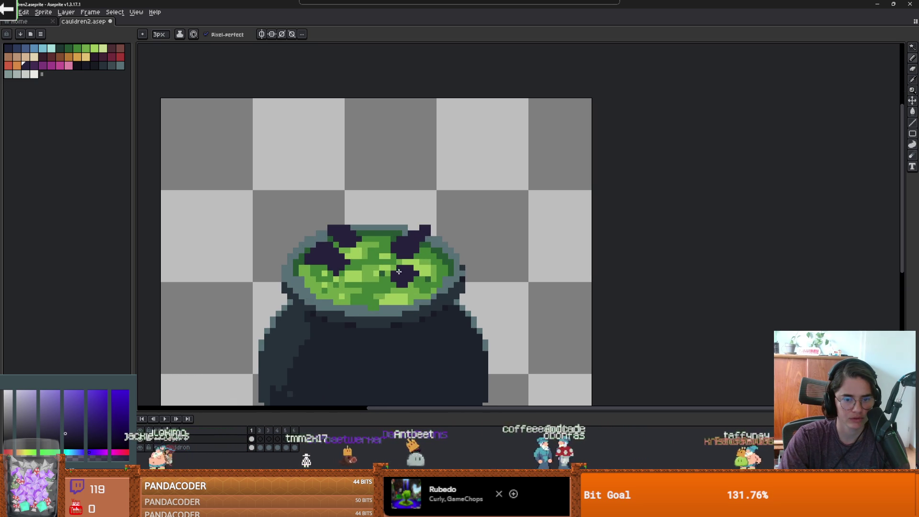
{"action": "left_click_drag", "start_coordinate": [408, 274], "coordinate": [430, 268]}
{"action": "mouse_move", "coordinate": [371, 279]}
{"action": "left_mouse_down"}
{"action": "mouse_move", "coordinate": [341, 283]}
{"action": "mouse_move", "coordinate": [352, 291]}
{"action": "left_mouse_up"}
{"action": "scroll", "coordinate": [352, 291], "scroll_direction": "down", "scroll_amount": 1}
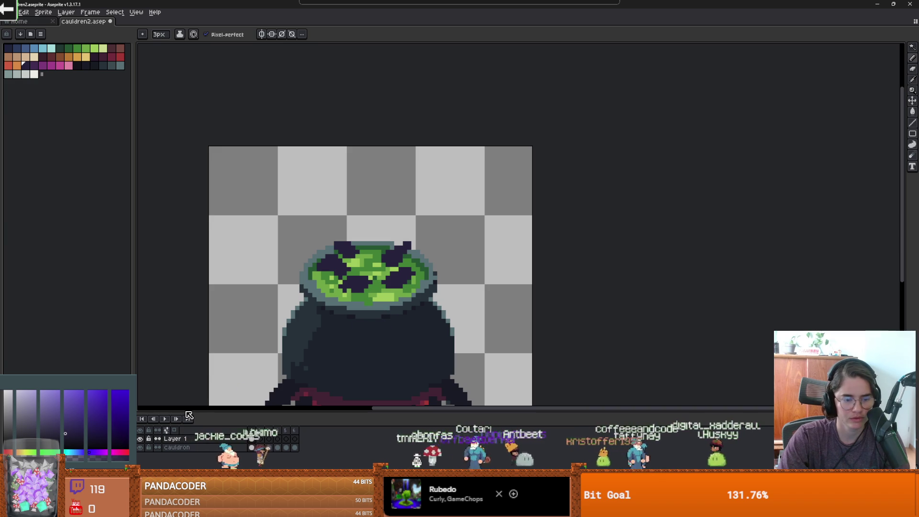
{"action": "key", "text": "Left"}
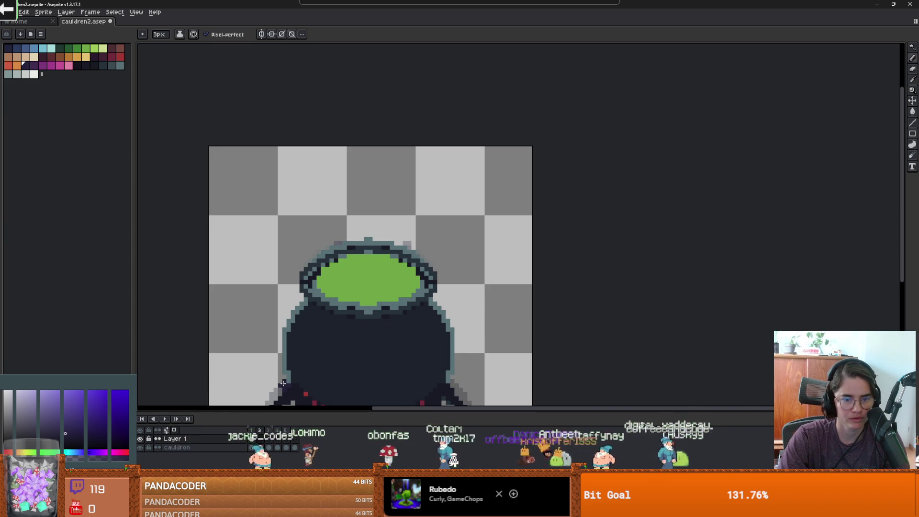
Hide the cauldron layer and paint dark 3px blobs around the smoke and left rim
{"action": "left_click", "coordinate": [142, 448]}
{"action": "scroll", "coordinate": [378, 297], "scroll_direction": "up", "scroll_amount": 1}
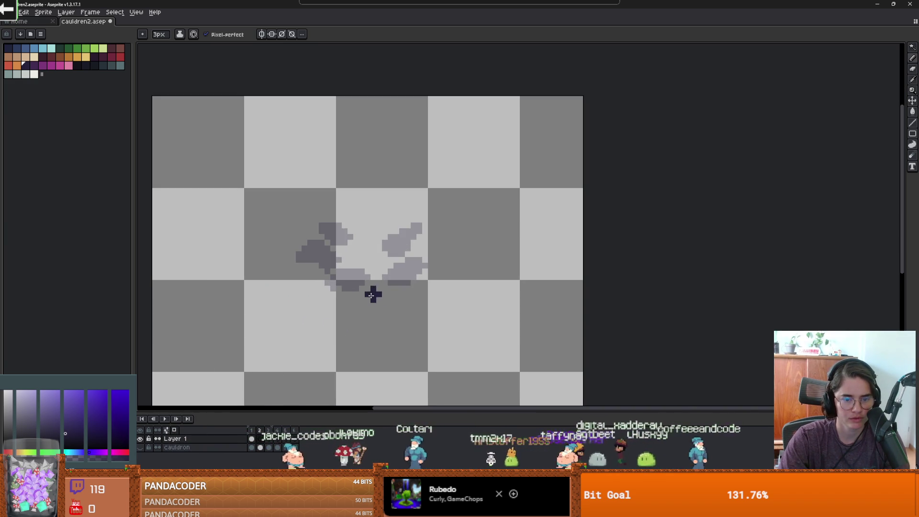
{"action": "left_click_drag", "start_coordinate": [414, 235], "coordinate": [422, 225]}
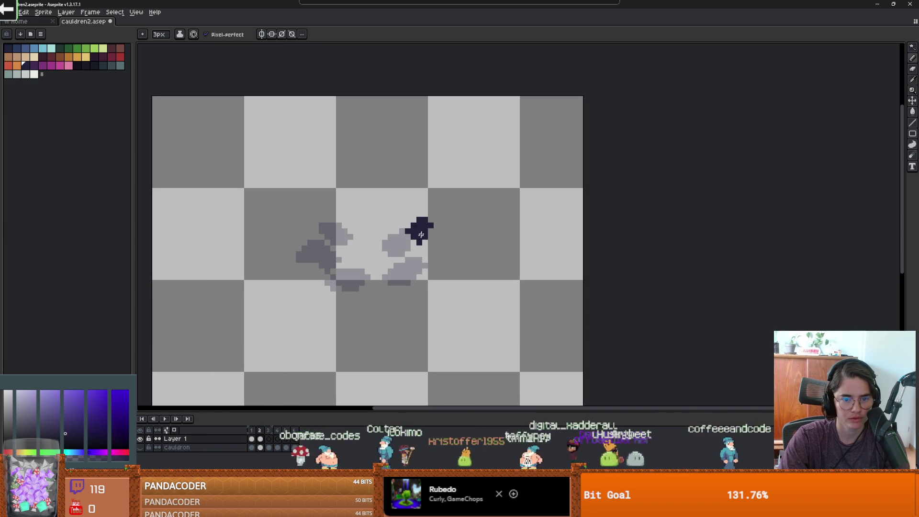
{"action": "key", "text": "e"}
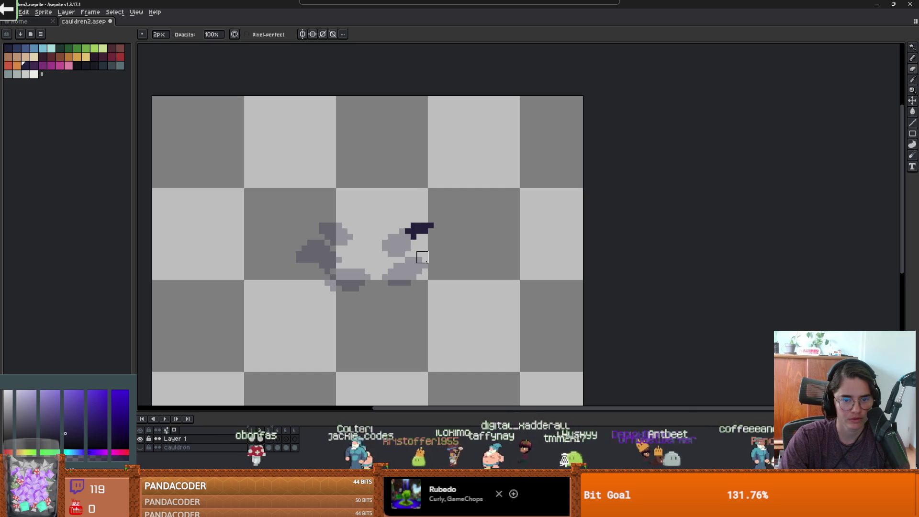
{"action": "key", "text": "b"}
{"action": "left_click_drag", "start_coordinate": [427, 262], "coordinate": [421, 257]}
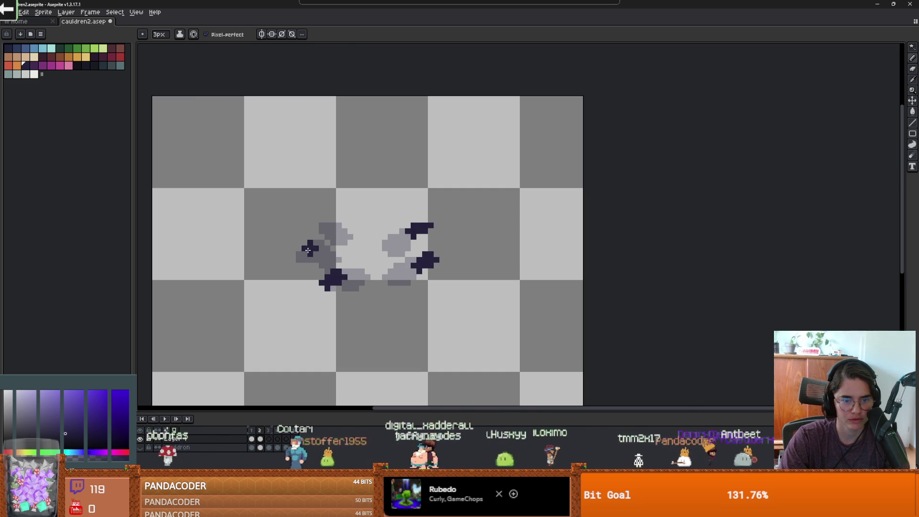
{"action": "left_click", "coordinate": [321, 225]}
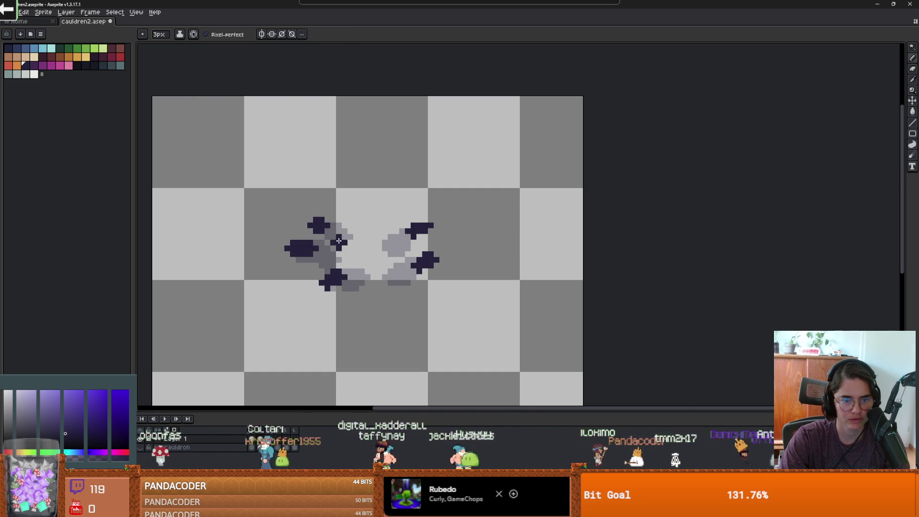
{"action": "left_click", "coordinate": [334, 247]}
{"action": "scroll", "coordinate": [334, 249], "scroll_direction": "up", "scroll_amount": 1}
With a 1px pencil, add small dark sparkle pixels at the right, then stop the preview
{"action": "key", "text": "minus"}
{"action": "key", "text": "minus"}
{"action": "mouse_move", "coordinate": [471, 211]}
{"action": "left_mouse_down"}
{"action": "mouse_move", "coordinate": [487, 211]}
{"action": "mouse_move", "coordinate": [470, 204]}
{"action": "left_mouse_up"}
{"action": "left_click", "coordinate": [487, 256]}
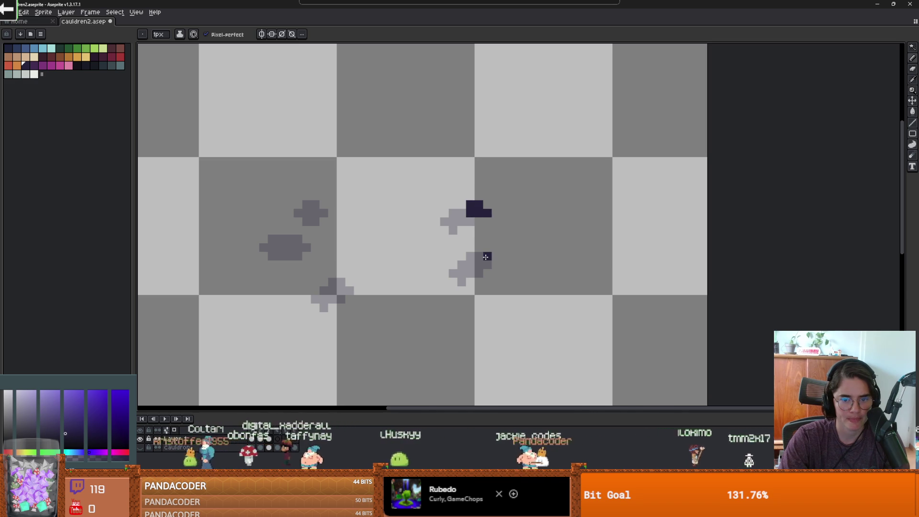
{"action": "left_click", "coordinate": [487, 265]}
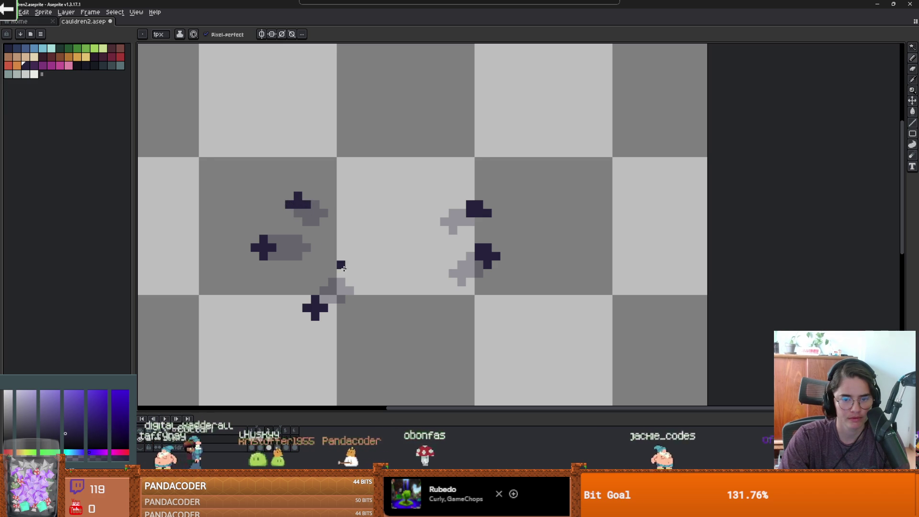
{"action": "key", "text": "period"}
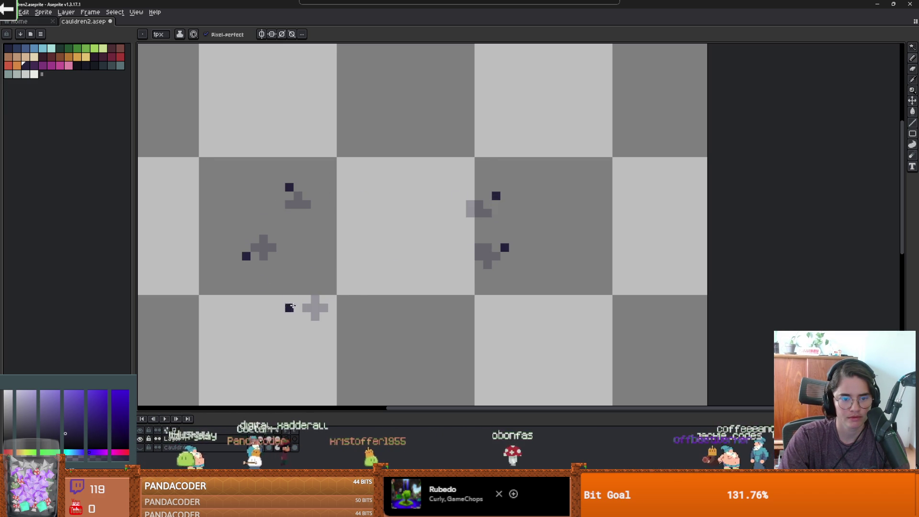
{"action": "scroll", "coordinate": [342, 333], "scroll_direction": "down", "scroll_amount": 2}
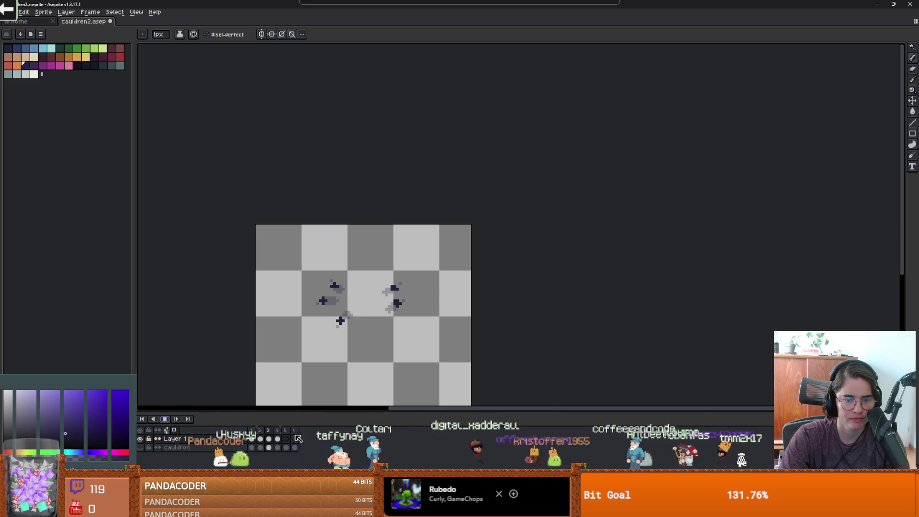
{"action": "key", "text": "Return"}
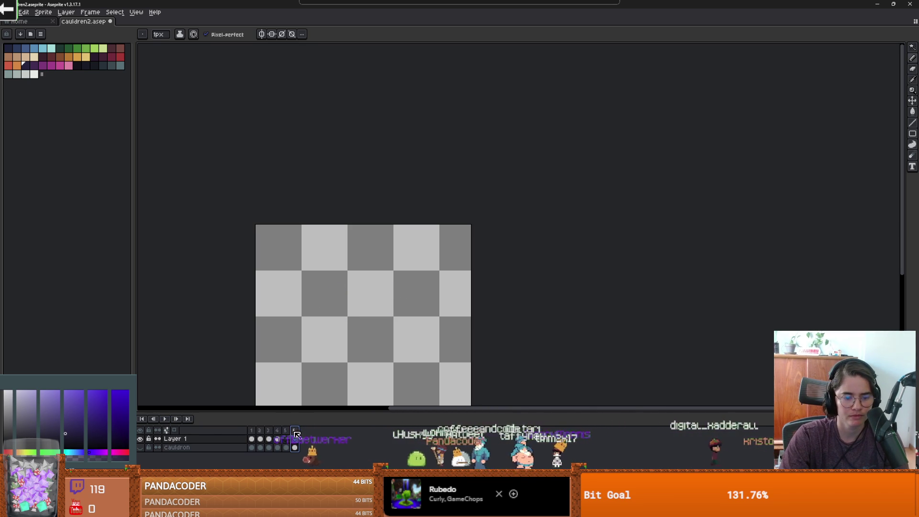
Set new frame durations for frames 5–6 and frames 1–4
{"action": "left_click", "coordinate": [325, 436]}
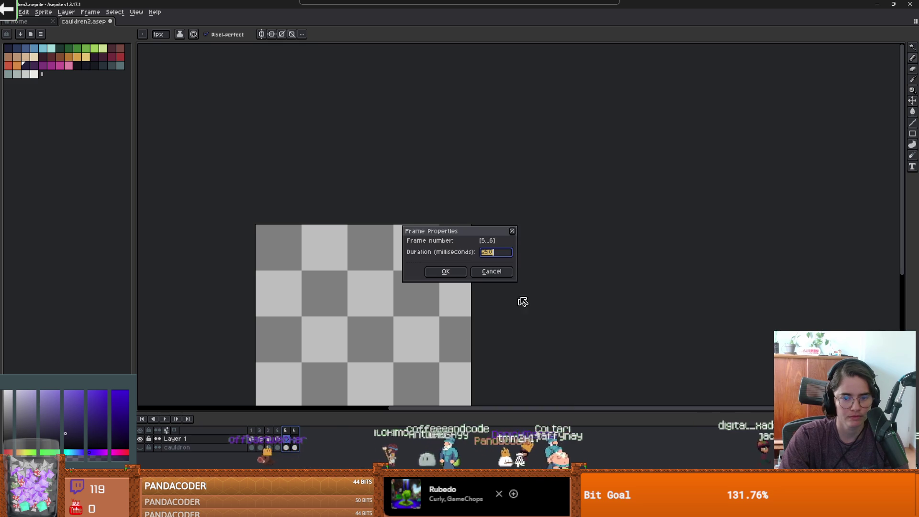
{"action": "type", "text": "0"}
{"action": "key", "text": "Return"}
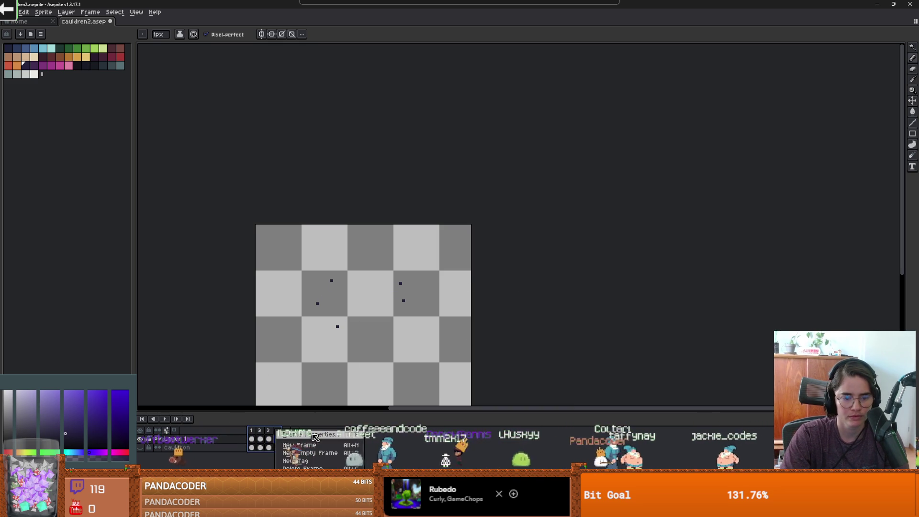
{"action": "left_click", "coordinate": [316, 434]}
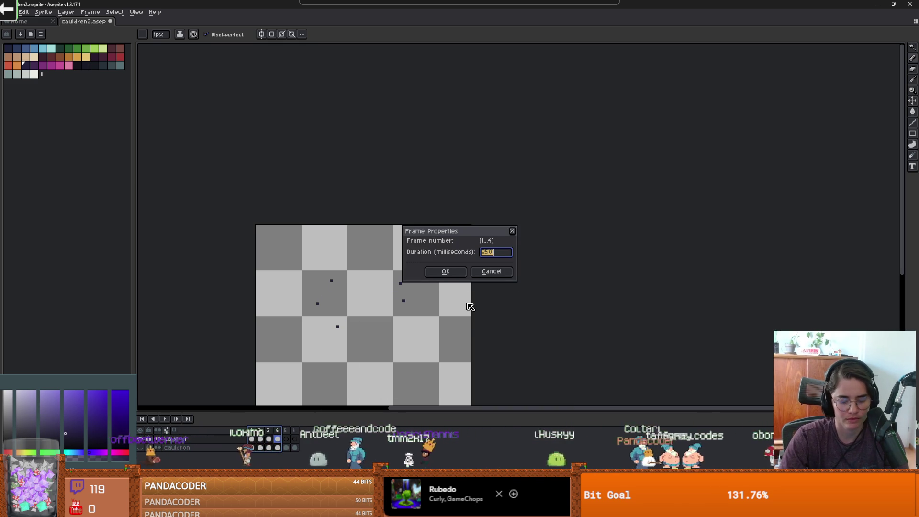
{"action": "type", "text": "1"}
{"action": "key", "text": "Return"}
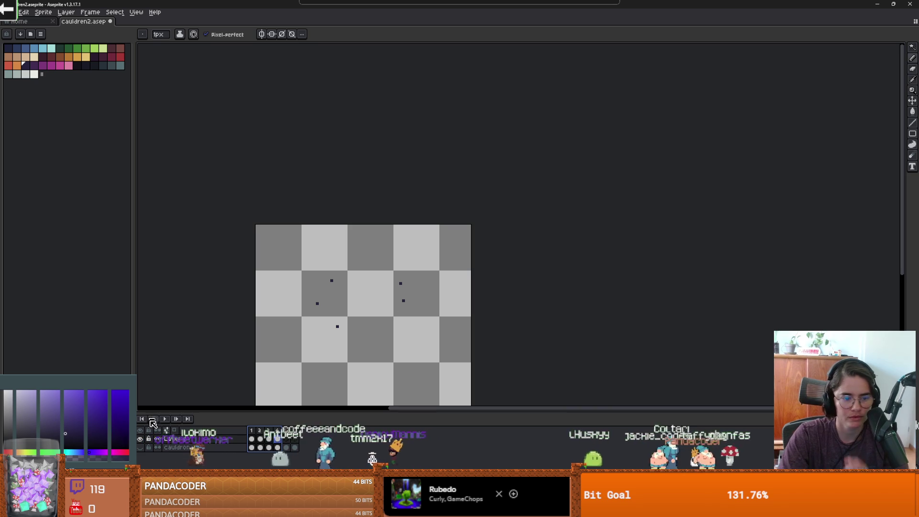
Play the animation, adjust one more frame's duration, and stop the preview
{"action": "left_click", "coordinate": [165, 418]}
{"action": "scroll", "coordinate": [398, 331], "scroll_direction": "down", "scroll_amount": 2}
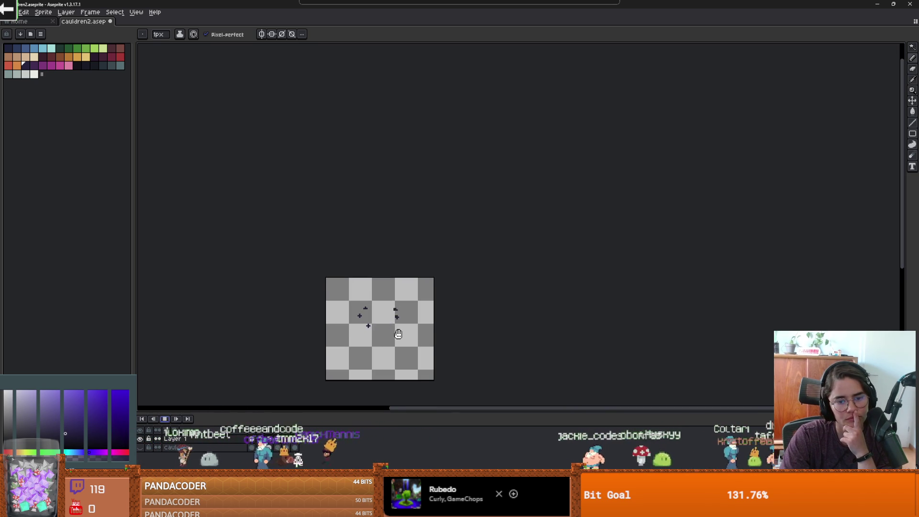
{"action": "scroll", "coordinate": [398, 333], "scroll_direction": "up", "scroll_amount": 2}
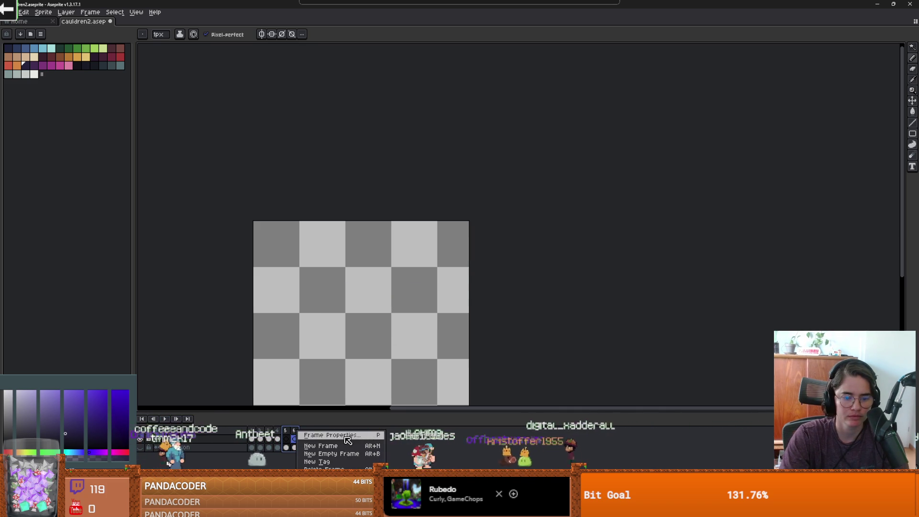
{"action": "left_click", "coordinate": [345, 436]}
{"action": "key", "text": "Return"}
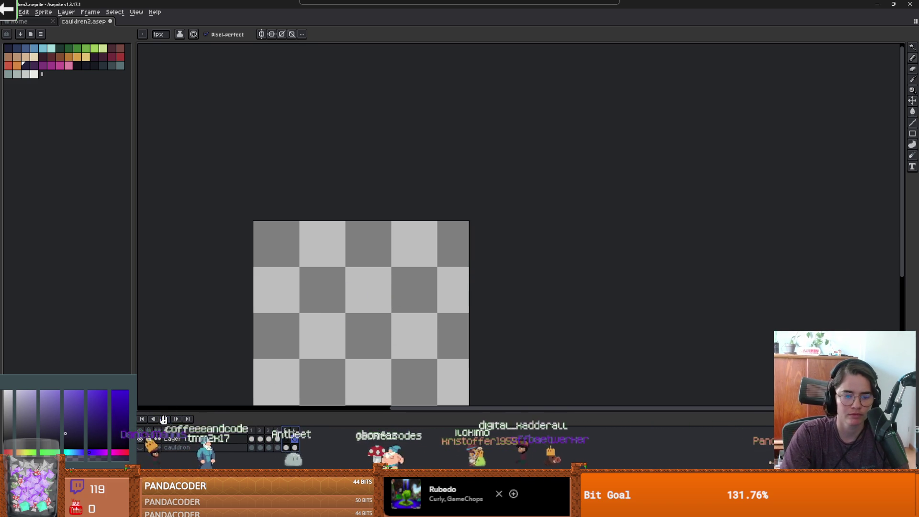
{"action": "scroll", "coordinate": [302, 360], "scroll_direction": "down", "scroll_amount": 2}
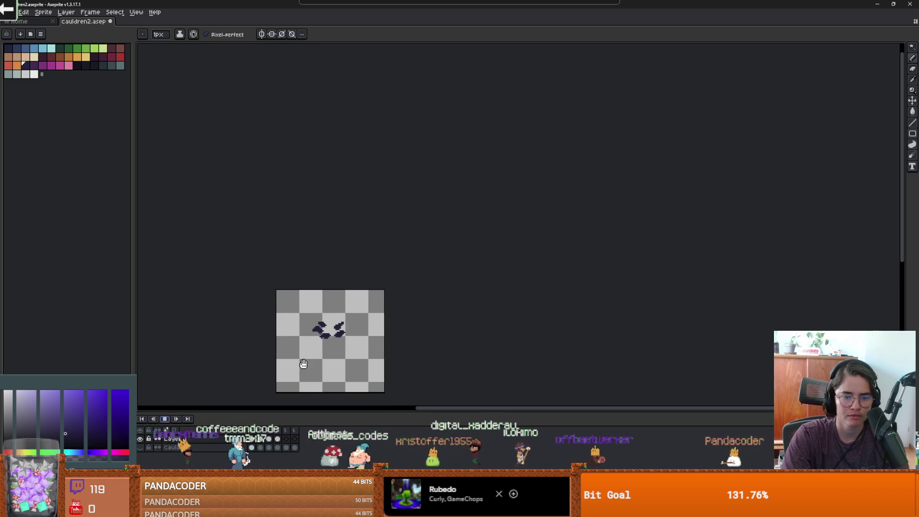
{"action": "scroll", "coordinate": [303, 364], "scroll_direction": "up", "scroll_amount": 1}
{"action": "left_click", "coordinate": [164, 419]}
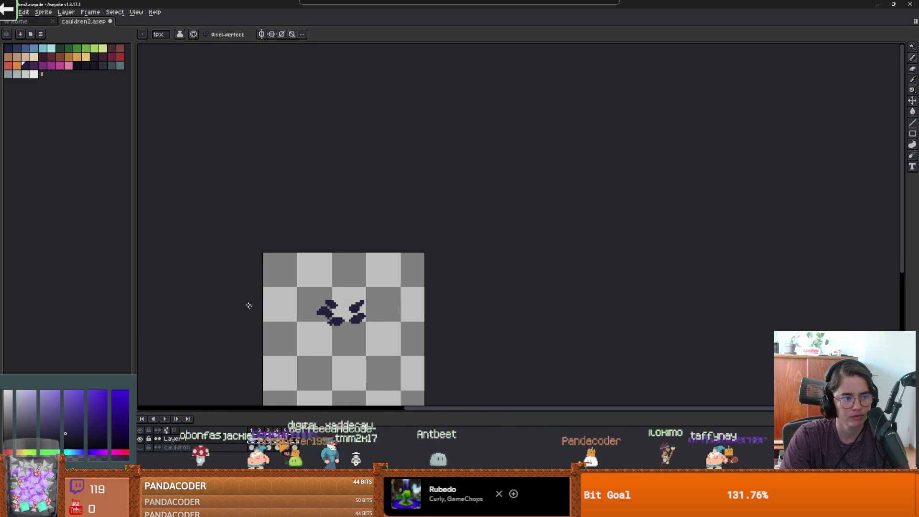
Create a new blank sprite in Aseprite and zoom in on its canvas
{"action": "left_click", "coordinate": [9, 12]}
{"action": "left_click", "coordinate": [22, 22]}
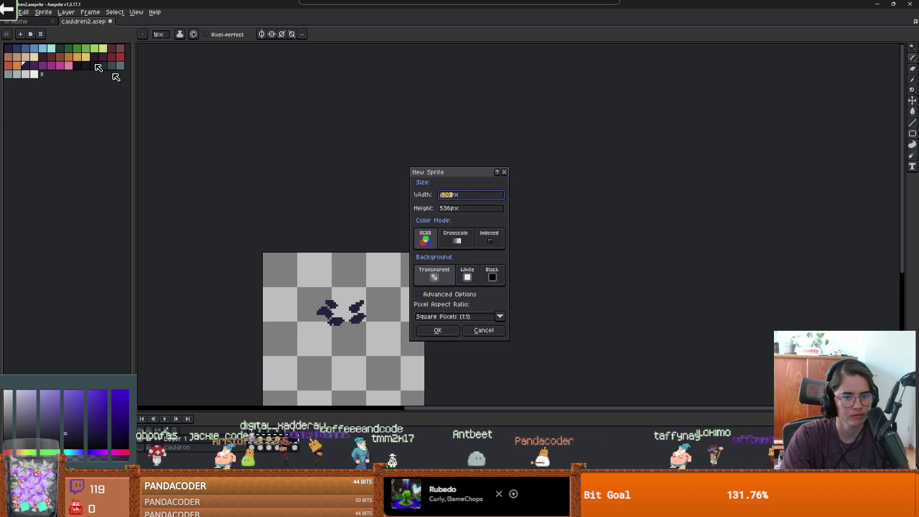
{"action": "left_click", "coordinate": [441, 332]}
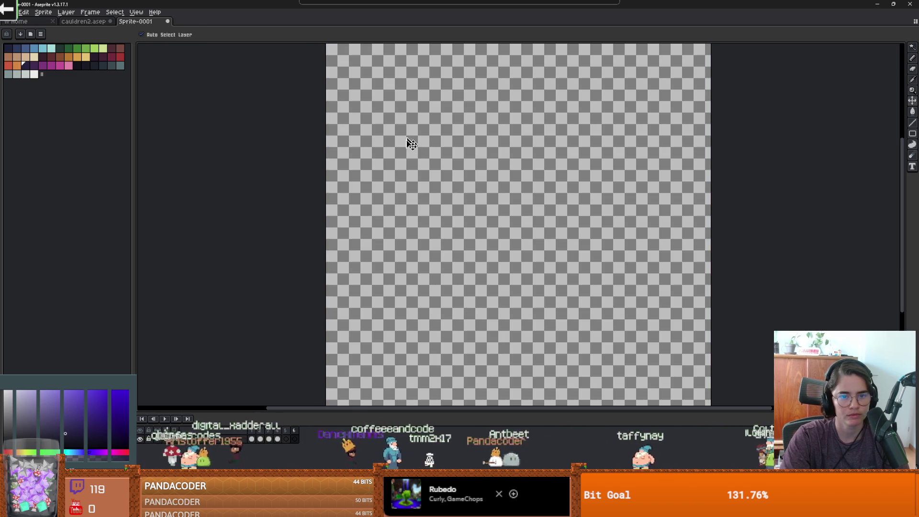
{"action": "key", "text": "1"}
{"action": "key", "text": "4"}
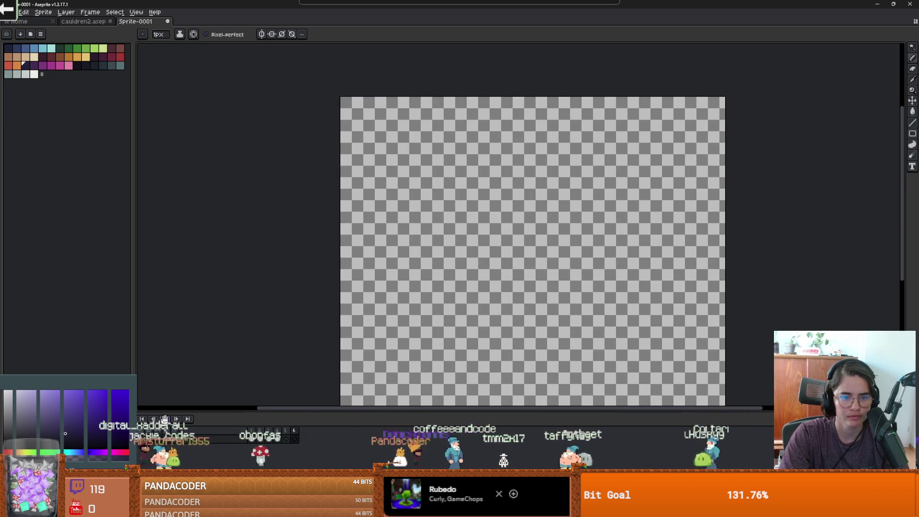
{"action": "scroll", "coordinate": [371, 268], "scroll_direction": "down", "scroll_amount": 2}
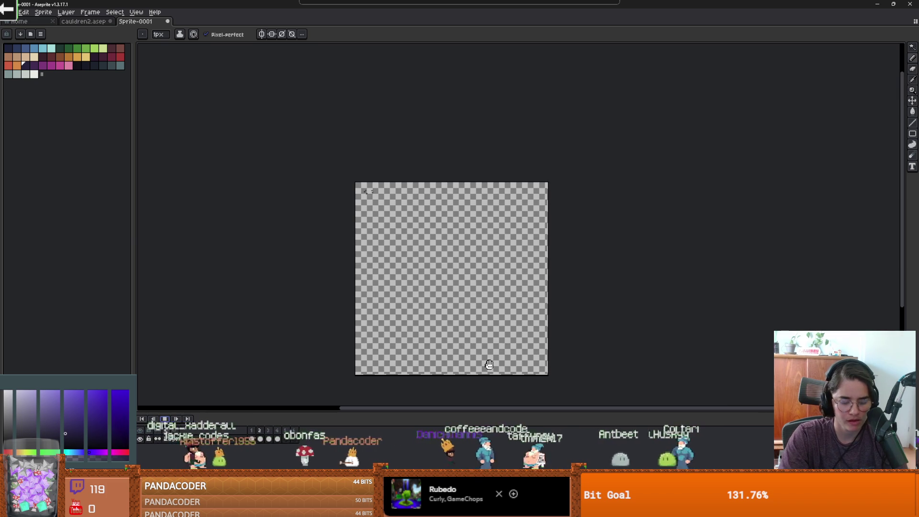
Crop the canvas tightly around the sparkle frames to 43×27 pixels and stop playback
{"action": "key", "text": "ctrl+alt+c"}
{"action": "mouse_move", "coordinate": [547, 375]}
{"action": "left_mouse_down"}
{"action": "mouse_move", "coordinate": [410, 246]}
{"action": "mouse_move", "coordinate": [381, 197]}
{"action": "mouse_move", "coordinate": [370, 198]}
{"action": "left_mouse_up"}
{"action": "key", "text": "Return"}
{"action": "scroll", "coordinate": [542, 353], "scroll_direction": "up", "scroll_amount": 4}
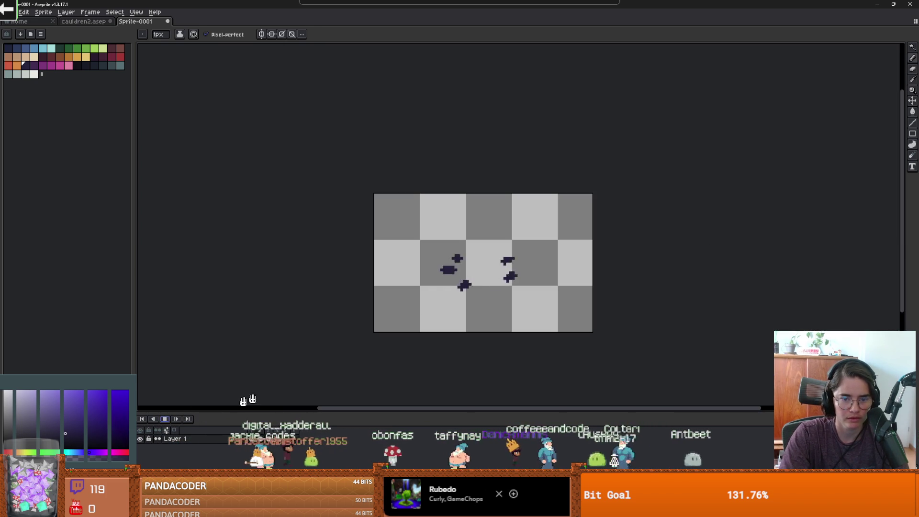
{"action": "key", "text": "ctrl+alt+c"}
{"action": "left_click_drag", "start_coordinate": [591, 336], "coordinate": [547, 312]}
{"action": "left_click_drag", "start_coordinate": [372, 193], "coordinate": [417, 231]}
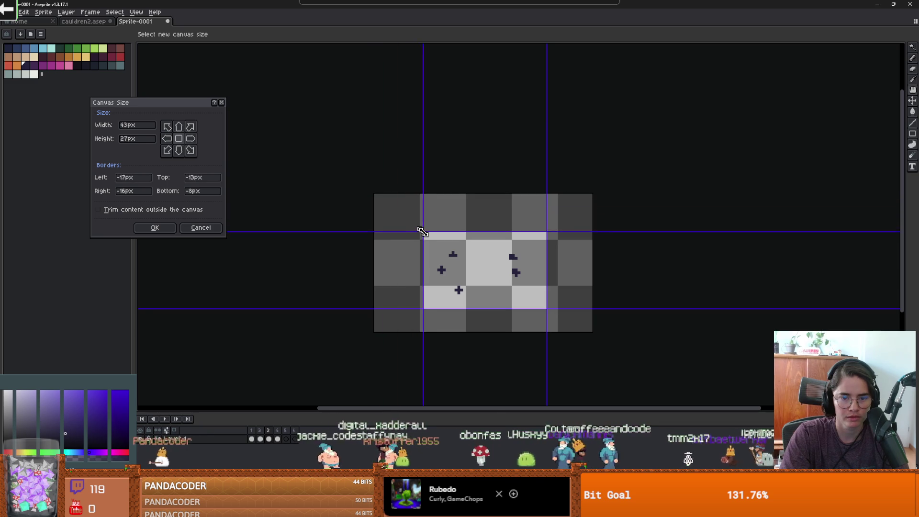
{"action": "key", "text": "Return"}
{"action": "scroll", "coordinate": [431, 269], "scroll_direction": "up", "scroll_amount": 1}
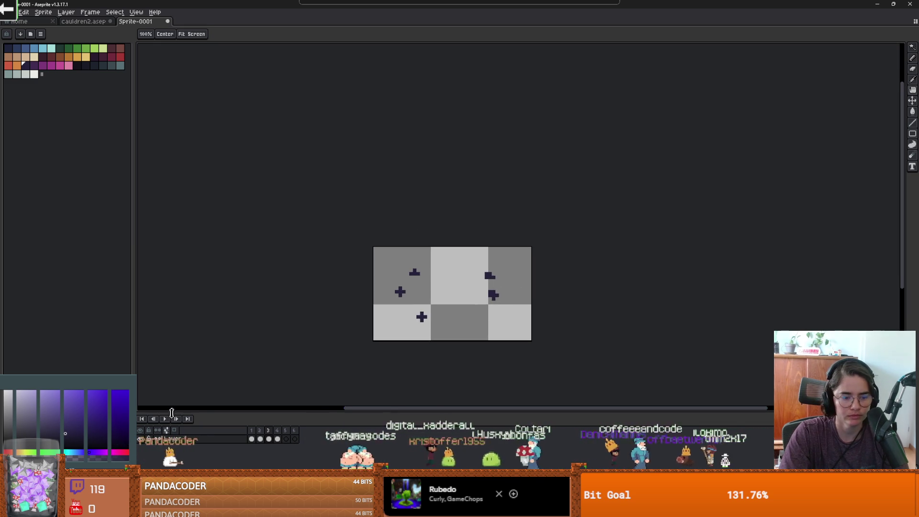
{"action": "scroll", "coordinate": [296, 380], "scroll_direction": "down", "scroll_amount": 1}
{"action": "left_click", "coordinate": [164, 420]}
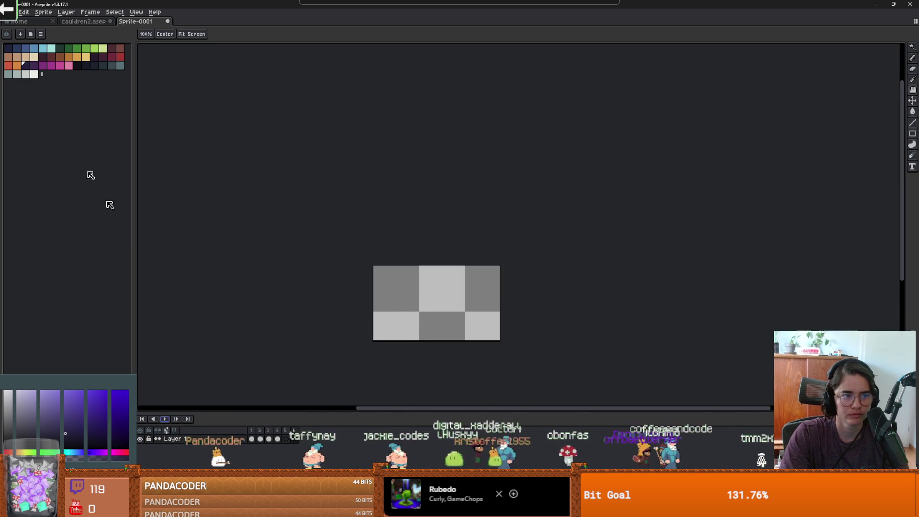
{"action": "left_click", "coordinate": [10, 12]}
Open the sprite sheet export settings with output-file saving enabled
{"action": "mouse_move", "coordinate": [43, 83]}
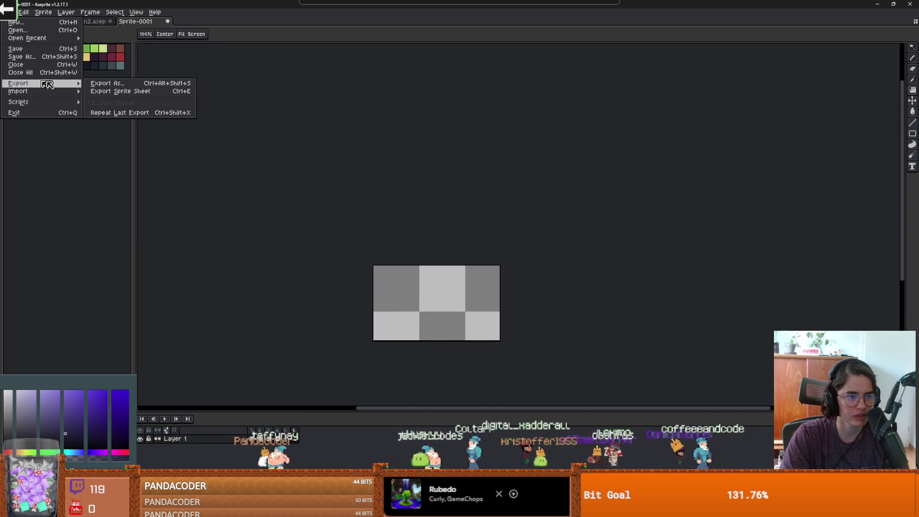
{"action": "left_click", "coordinate": [139, 92]}
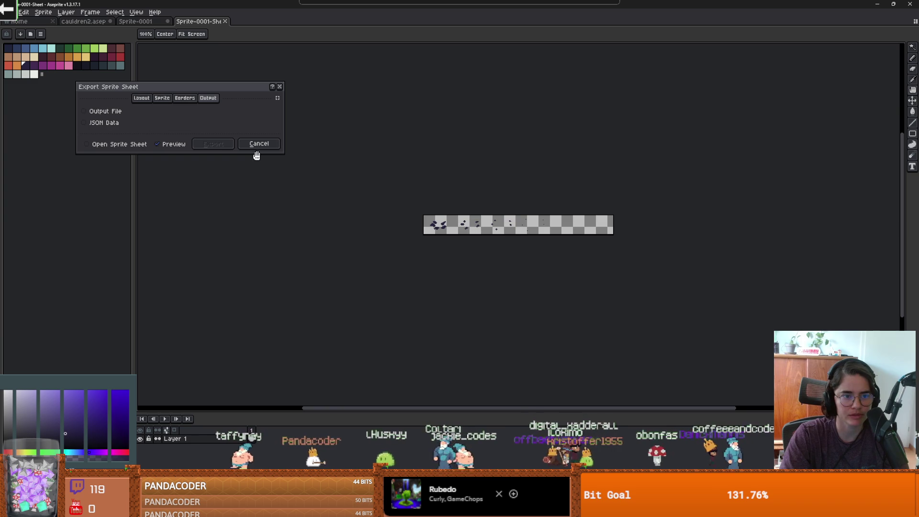
{"action": "left_click", "coordinate": [121, 113]}
{"action": "left_click", "coordinate": [277, 112]}
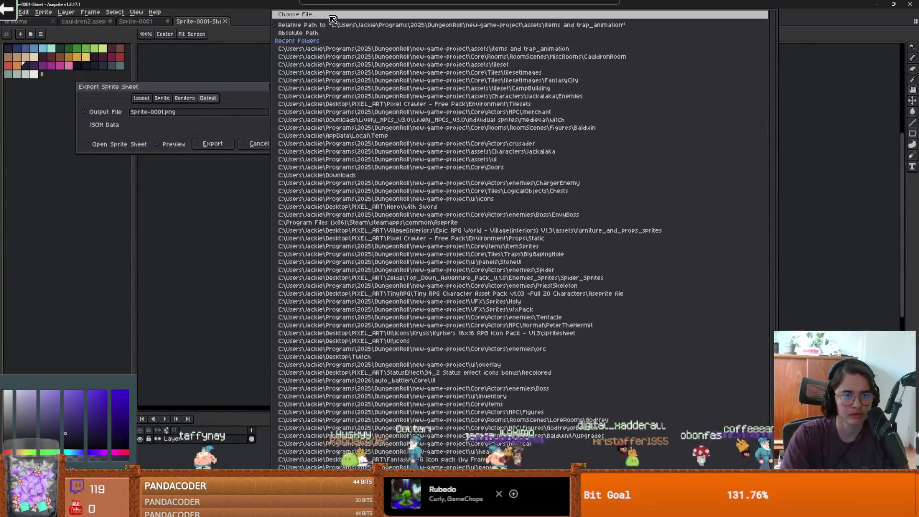
{"action": "left_click", "coordinate": [295, 14]}
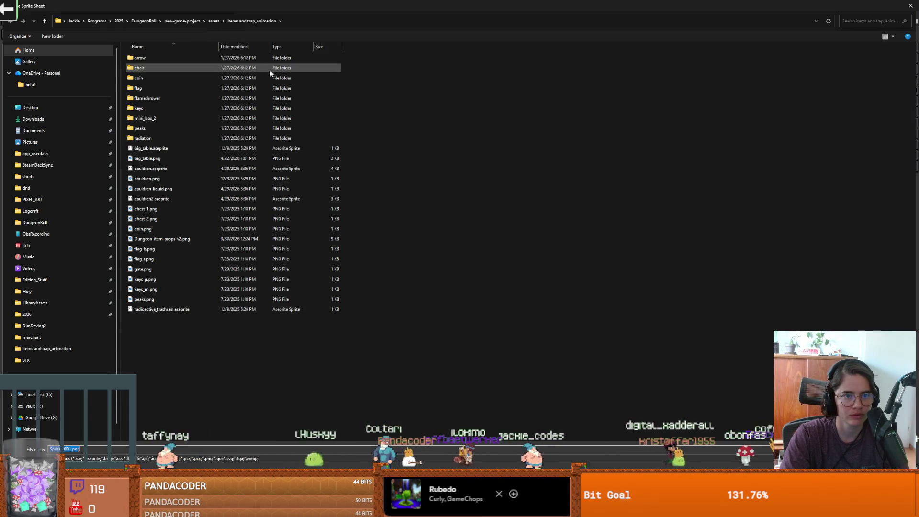
Export the sheet as cauldron_splash.png into Core/Rooms/RoomScenes/MiscRooms/CauldronRoom
{"action": "left_click", "coordinate": [177, 21]}
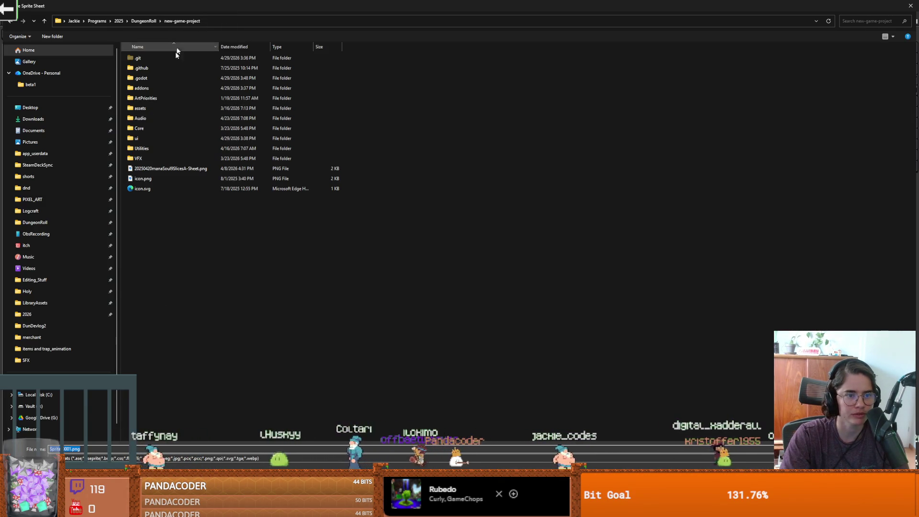
{"action": "double_click", "coordinate": [148, 127]}
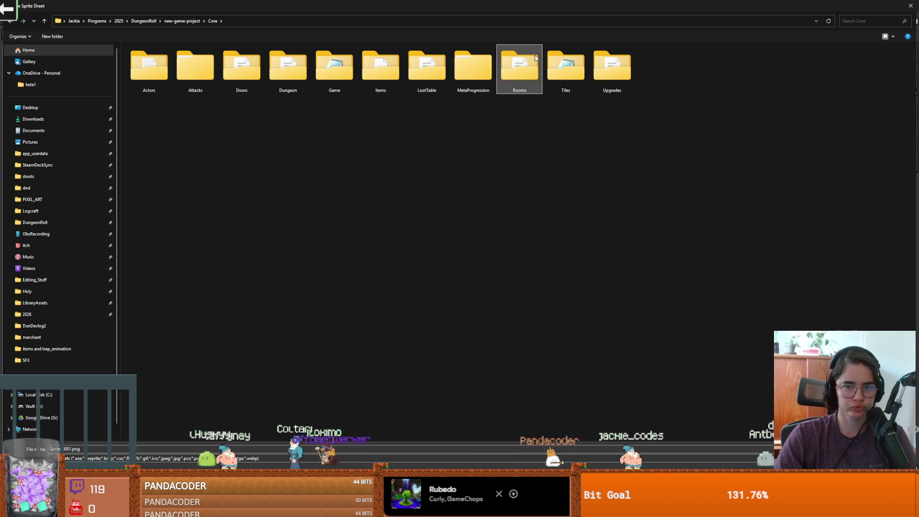
{"action": "double_click", "coordinate": [519, 67]}
{"action": "double_click", "coordinate": [162, 68]}
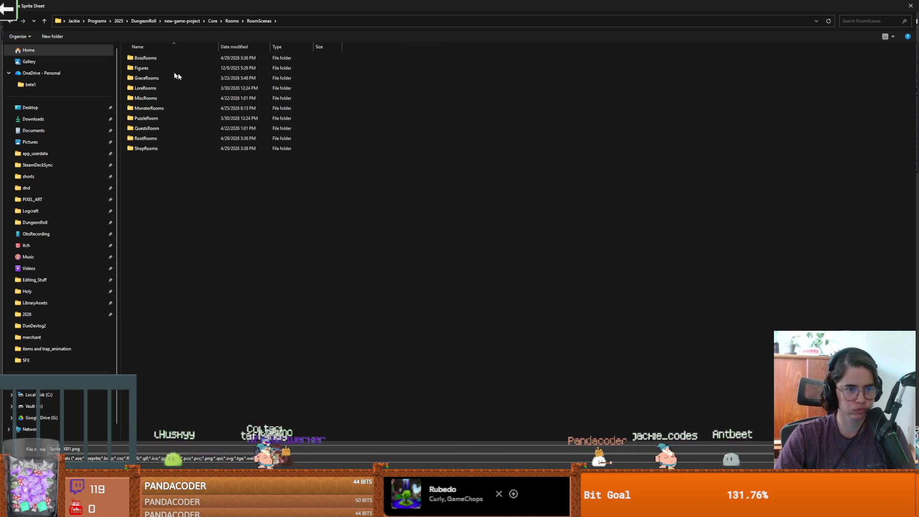
{"action": "double_click", "coordinate": [156, 97]}
{"action": "double_click", "coordinate": [146, 72]}
{"action": "left_click", "coordinate": [123, 449]}
{"action": "type", "text": "cauldron_splash"}
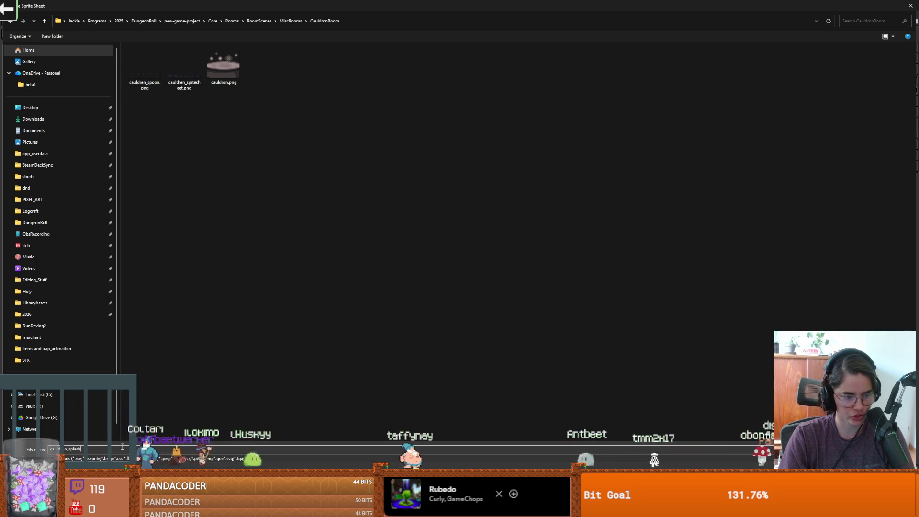
{"action": "key", "text": "Return"}
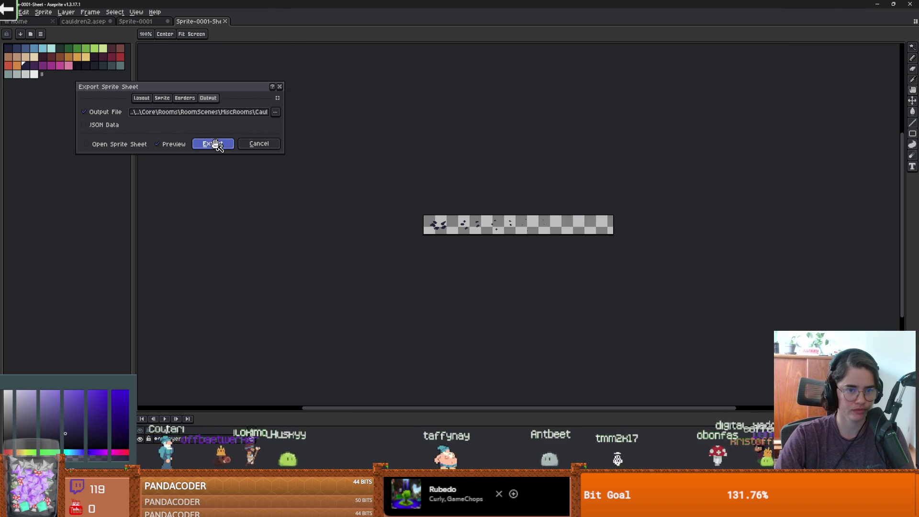
{"action": "left_click", "coordinate": [212, 143]}
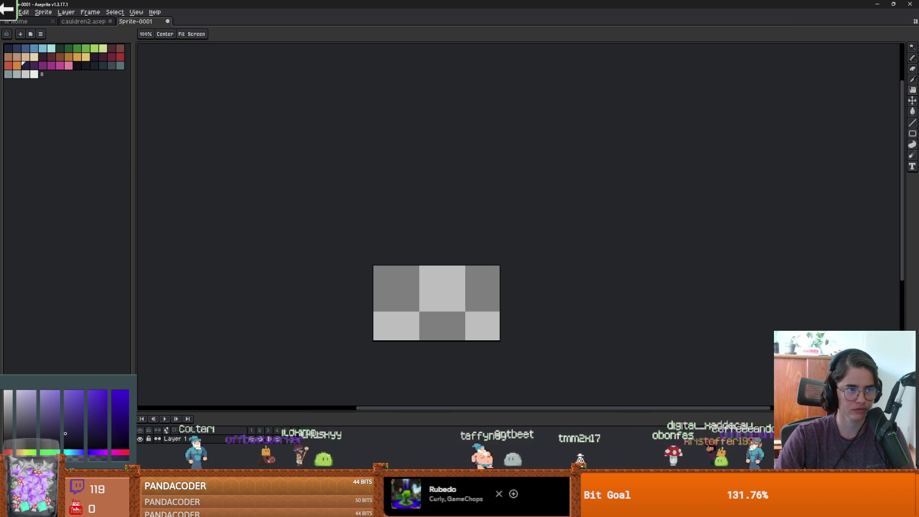
Save the Aseprite sprite under the new name cauldron_splash
{"action": "left_click", "coordinate": [22, 12]}
{"action": "left_click", "coordinate": [29, 59]}
{"action": "type", "text": "cauldron_s"}
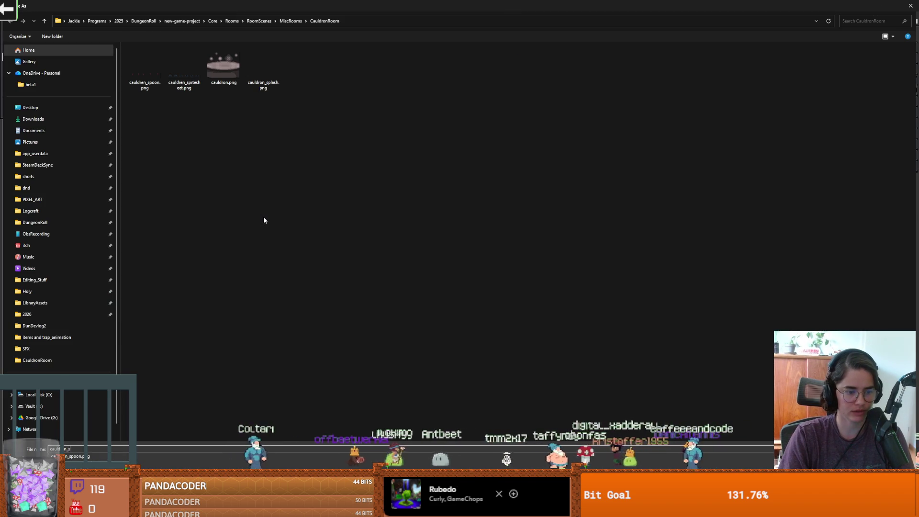
{"action": "type", "text": "plash"}
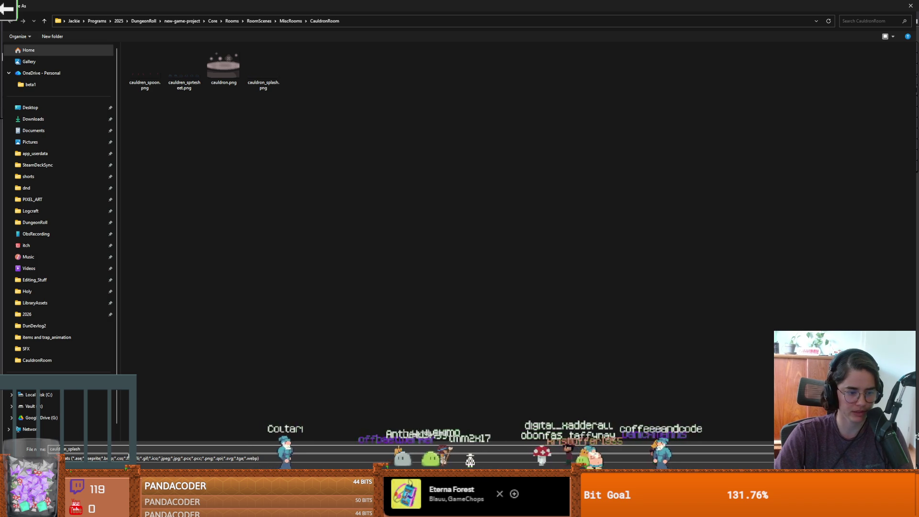
{"action": "key", "text": "Return"}
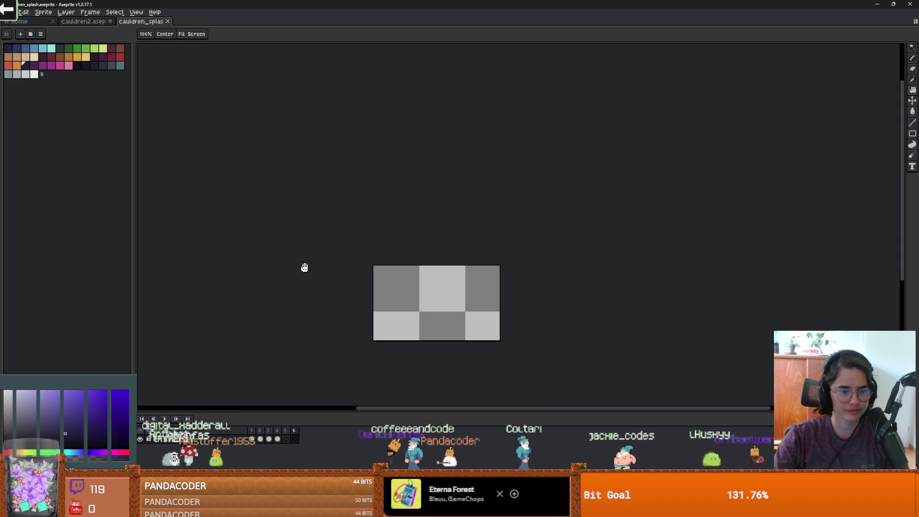
{"action": "double_click", "coordinate": [235, 3]}
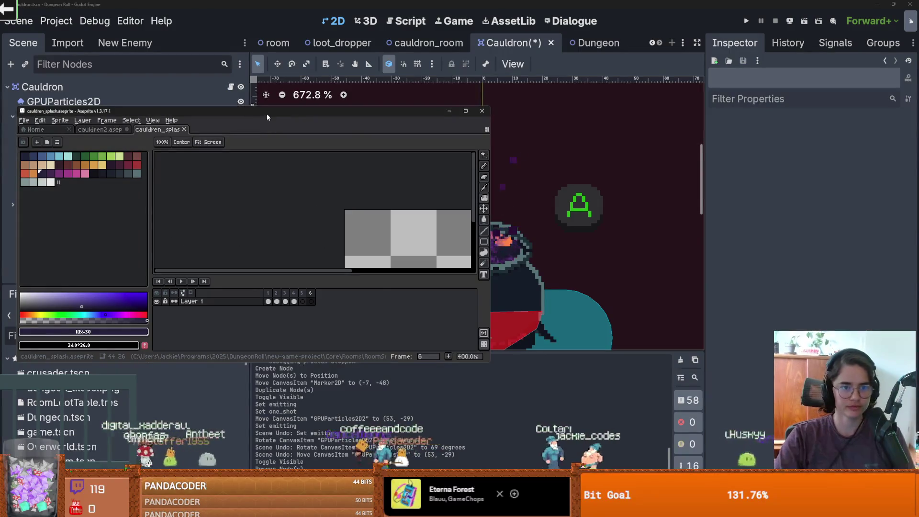
Leave Aseprite and save the Cauldron scene in Godot
{"action": "key", "text": "alt+Tab"}
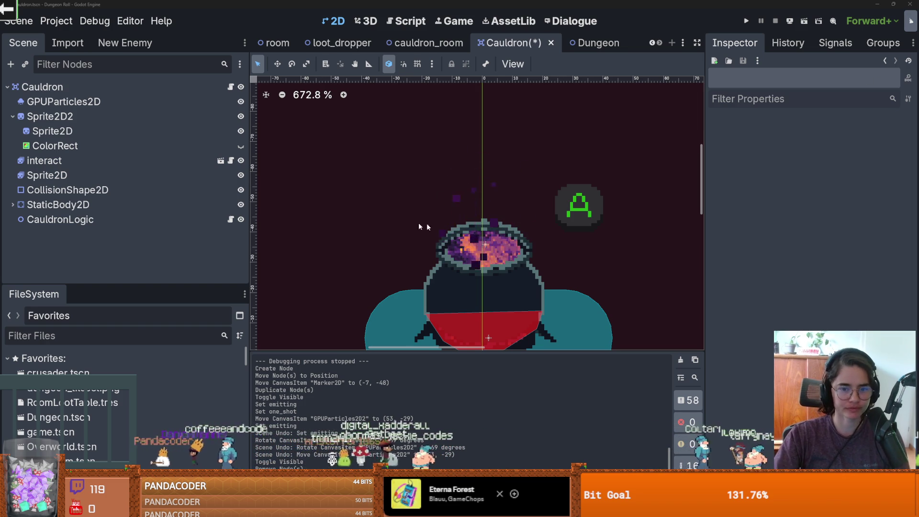
{"action": "key", "text": "ctrl+s"}
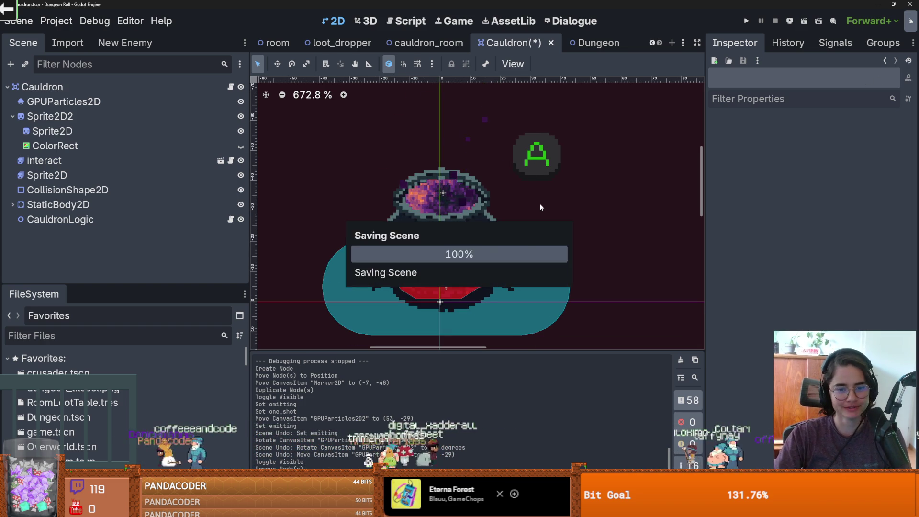
{"action": "scroll", "coordinate": [454, 237], "scroll_direction": "up", "scroll_amount": 1}
{"action": "scroll", "coordinate": [550, 228], "scroll_direction": "up", "scroll_amount": 3}
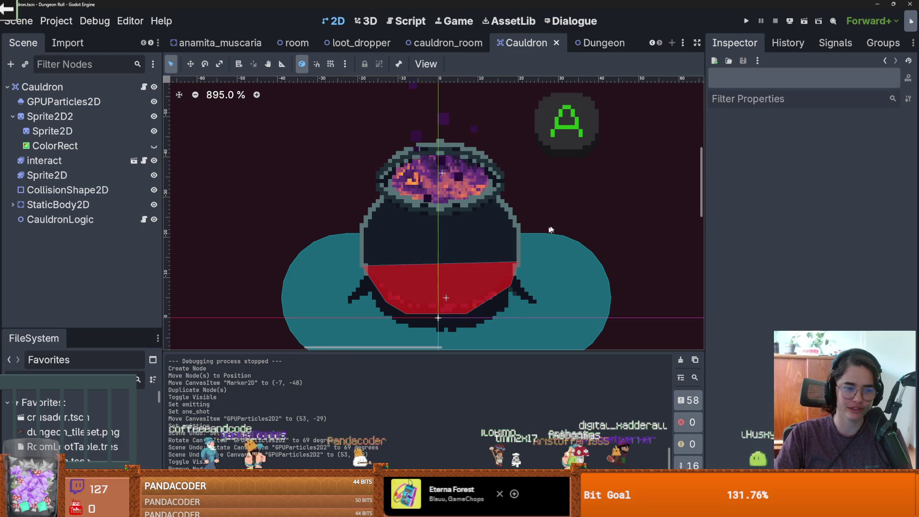
{"action": "scroll", "coordinate": [550, 229], "scroll_direction": "up", "scroll_amount": 1}
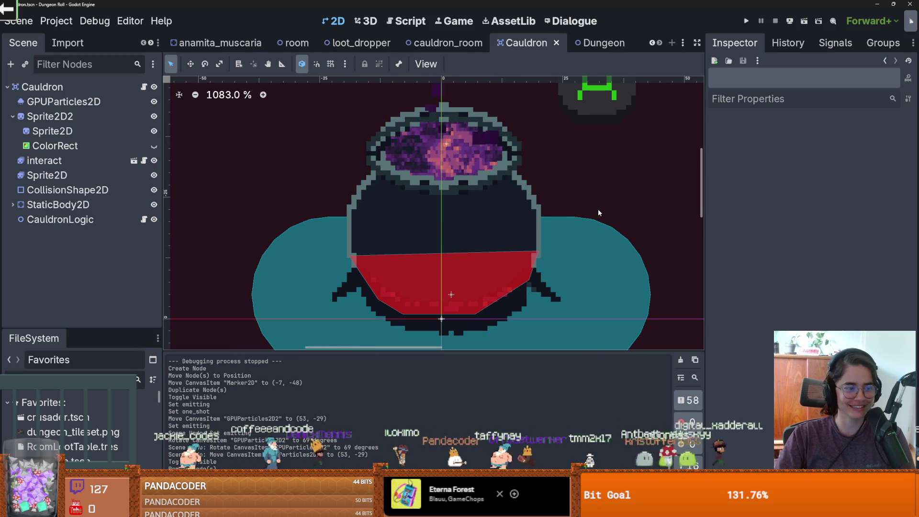
{"action": "scroll", "coordinate": [551, 206], "scroll_direction": "up", "scroll_amount": 1}
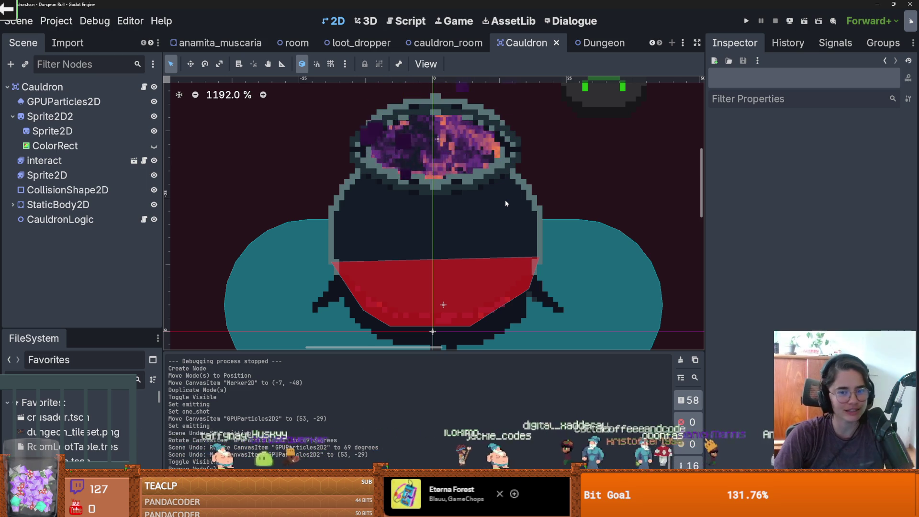
{"action": "scroll", "coordinate": [348, 211], "scroll_direction": "left", "scroll_amount": 1}
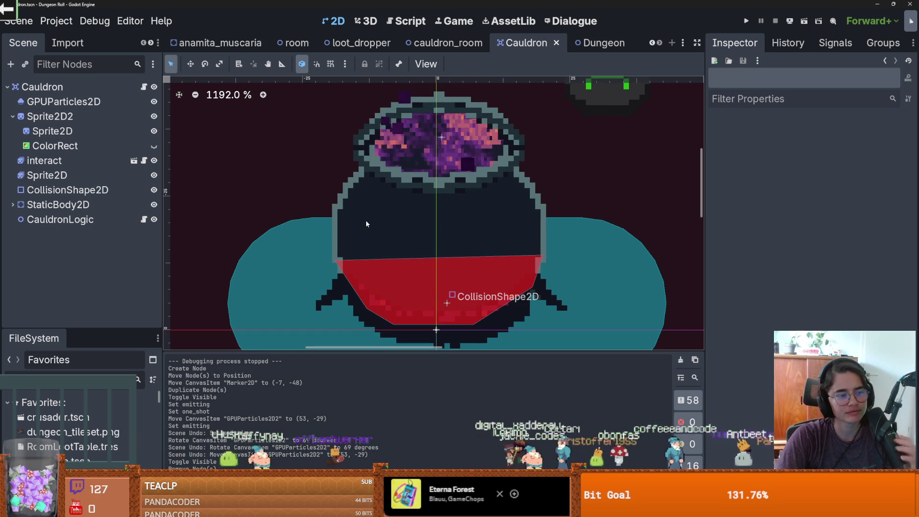
{"action": "scroll", "coordinate": [430, 234], "scroll_direction": "up", "scroll_amount": 1}
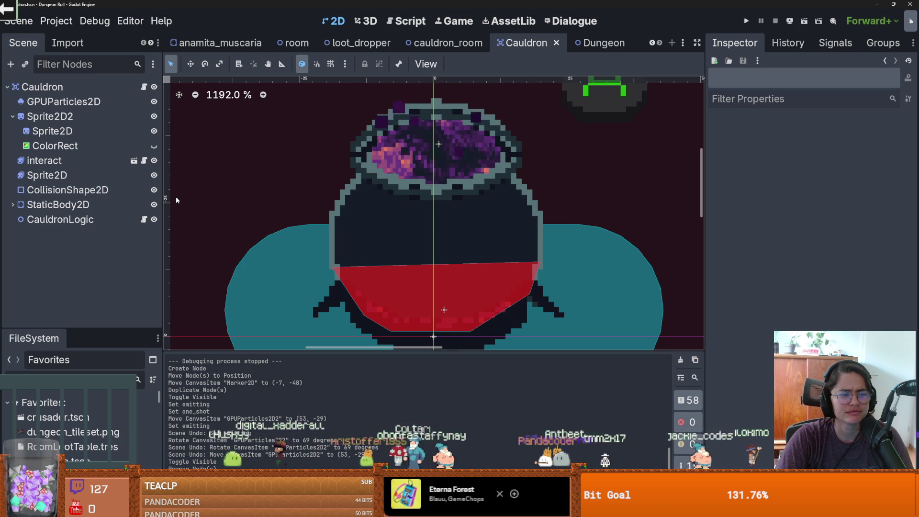
{"action": "scroll", "coordinate": [371, 190], "scroll_direction": "right", "scroll_amount": 2}
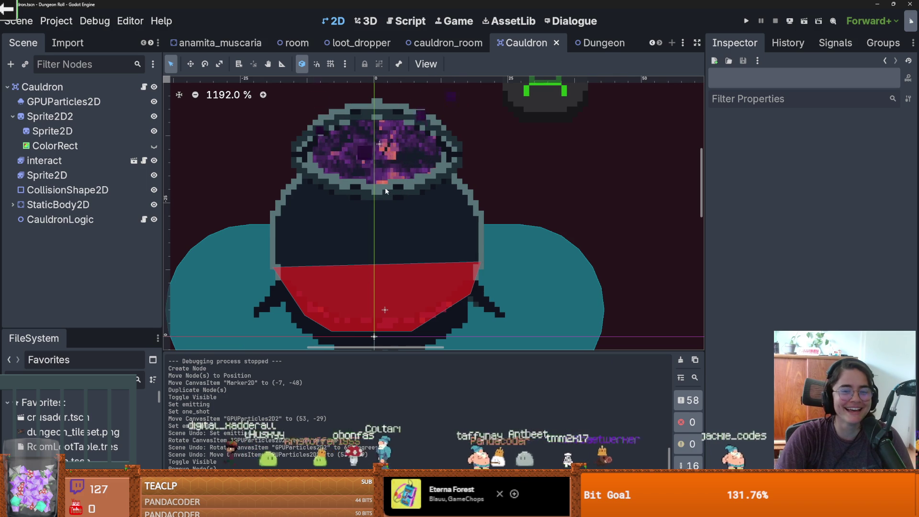
Collapse the Sprite2D2 branch in the Scene tree and save the Cauldron scene again
{"action": "key", "text": "ctrl+s"}
{"action": "scroll", "coordinate": [388, 190], "scroll_direction": "down", "scroll_amount": 5}
{"action": "scroll", "coordinate": [402, 206], "scroll_direction": "up", "scroll_amount": 1}
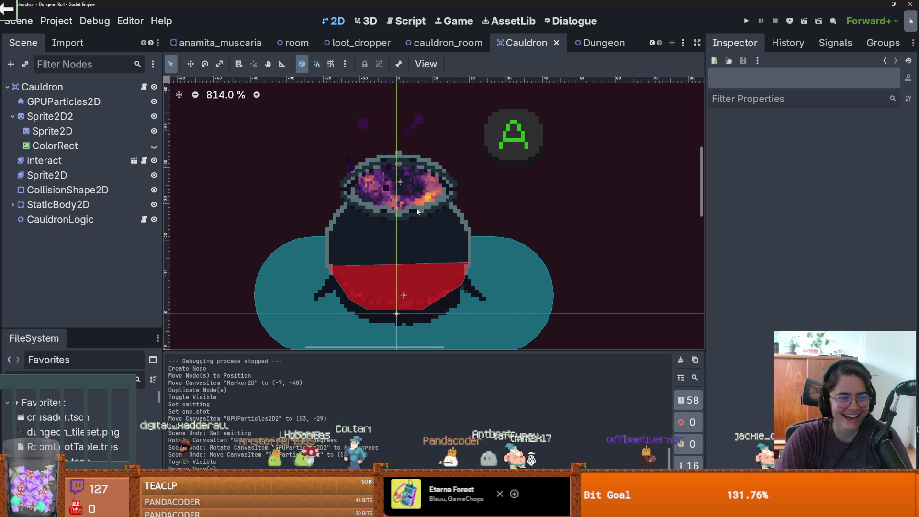
{"action": "scroll", "coordinate": [405, 212], "scroll_direction": "up", "scroll_amount": 2}
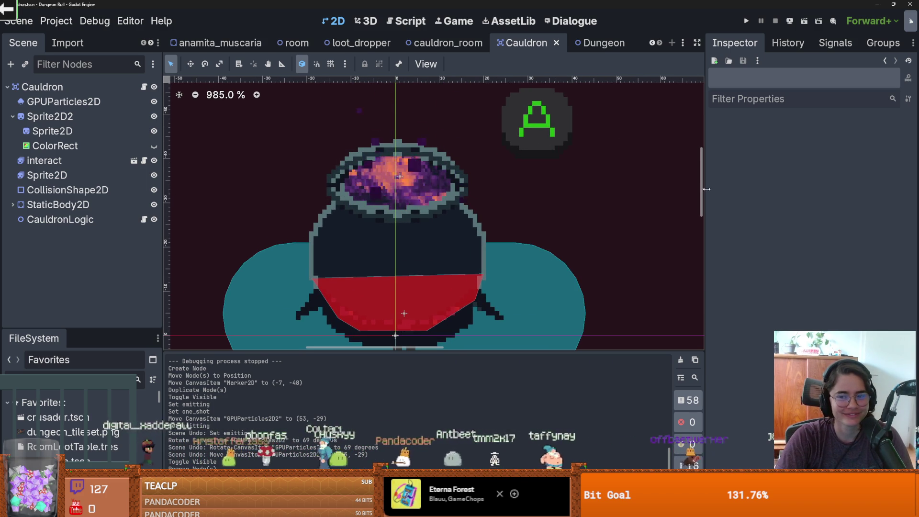
{"action": "scroll", "coordinate": [703, 192], "scroll_direction": "down", "scroll_amount": 3}
{"action": "scroll", "coordinate": [603, 182], "scroll_direction": "down", "scroll_amount": 3}
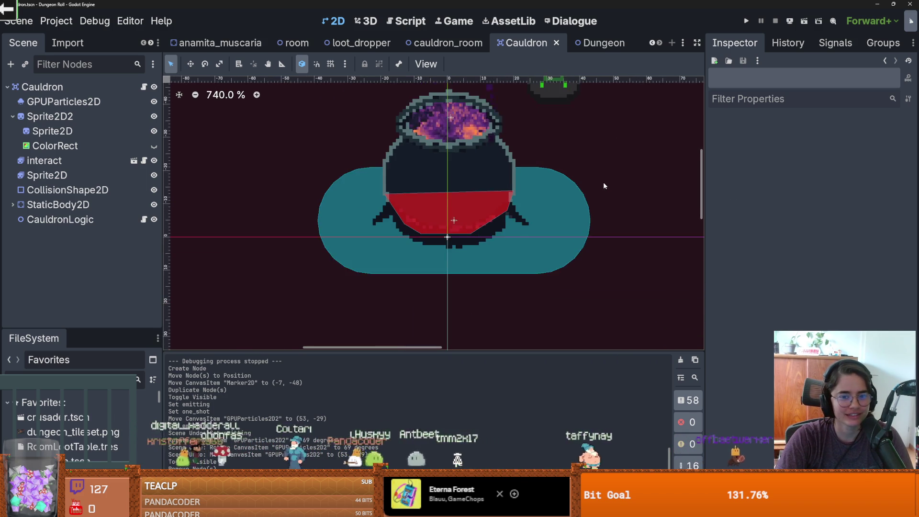
{"action": "scroll", "coordinate": [571, 234], "scroll_direction": "up", "scroll_amount": 1}
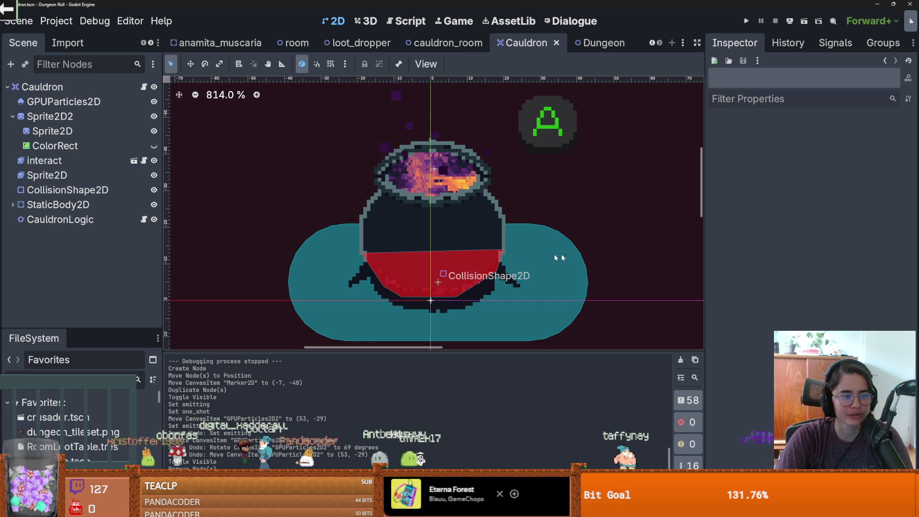
{"action": "scroll", "coordinate": [522, 247], "scroll_direction": "down", "scroll_amount": 2}
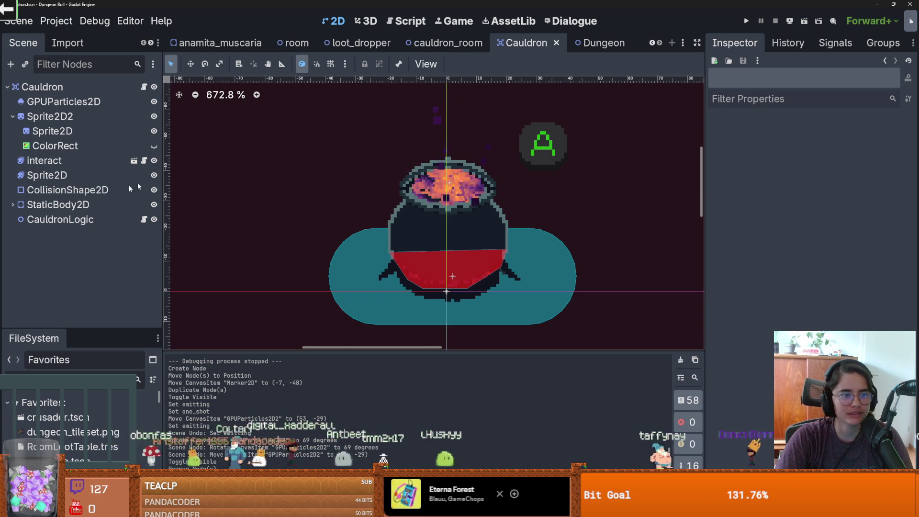
{"action": "left_click", "coordinate": [12, 116]}
{"action": "key", "text": "ctrl+s"}
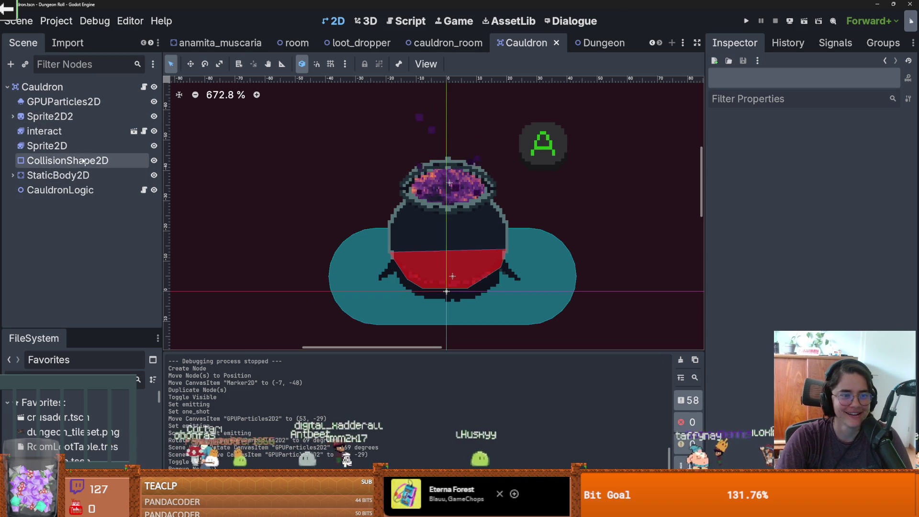
Open the interactable_object.gd script in the script editor
{"action": "left_click", "coordinate": [143, 86]}
{"action": "scroll", "coordinate": [344, 241], "scroll_direction": "up", "scroll_amount": 5}
{"action": "scroll", "coordinate": [344, 241], "scroll_direction": "down", "scroll_amount": 4}
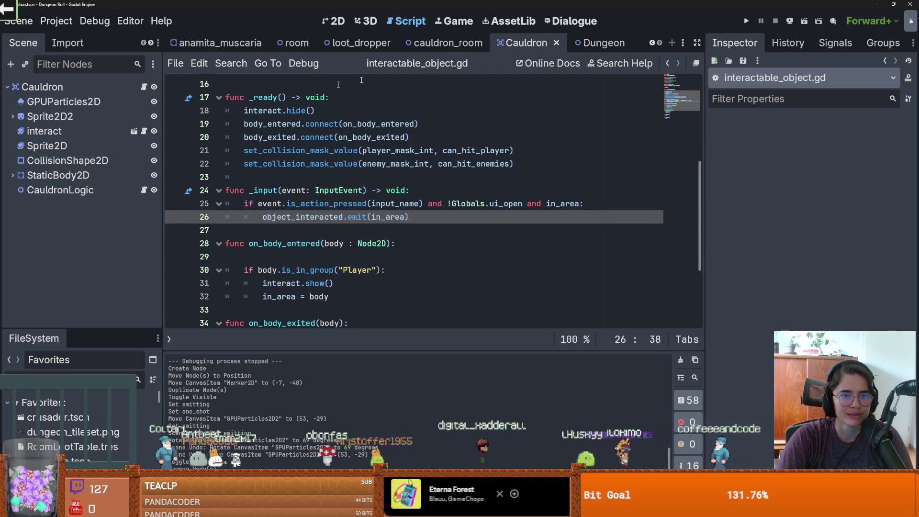
Show the cauldron_room scene tab in the 2D workspace
{"action": "left_click", "coordinate": [437, 44]}
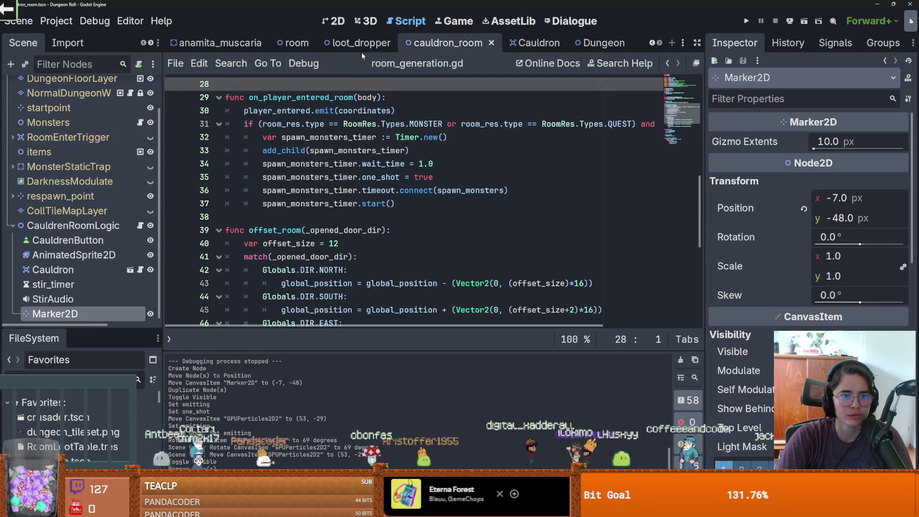
{"action": "left_click", "coordinate": [337, 21]}
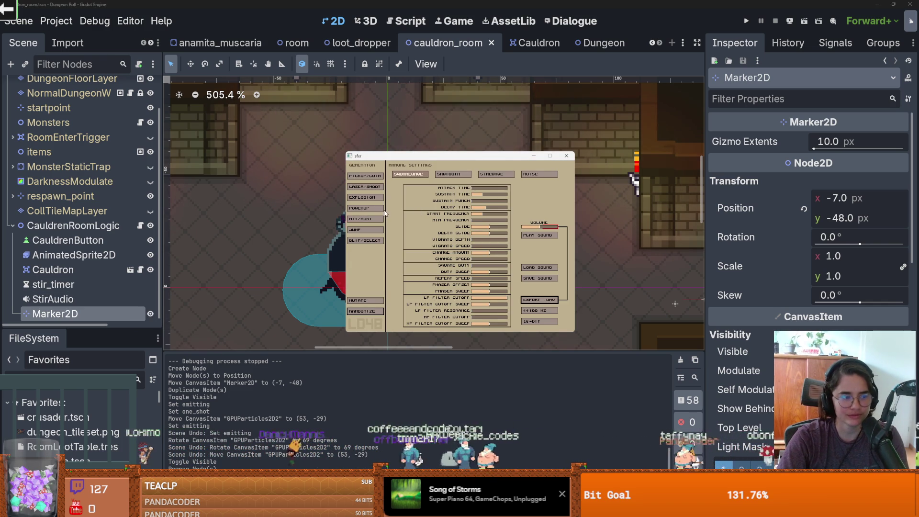
Generate several random jump, pickup coin and powerup sounds in sfxr
{"action": "left_click", "coordinate": [366, 232]}
{"action": "left_click", "coordinate": [366, 232]}
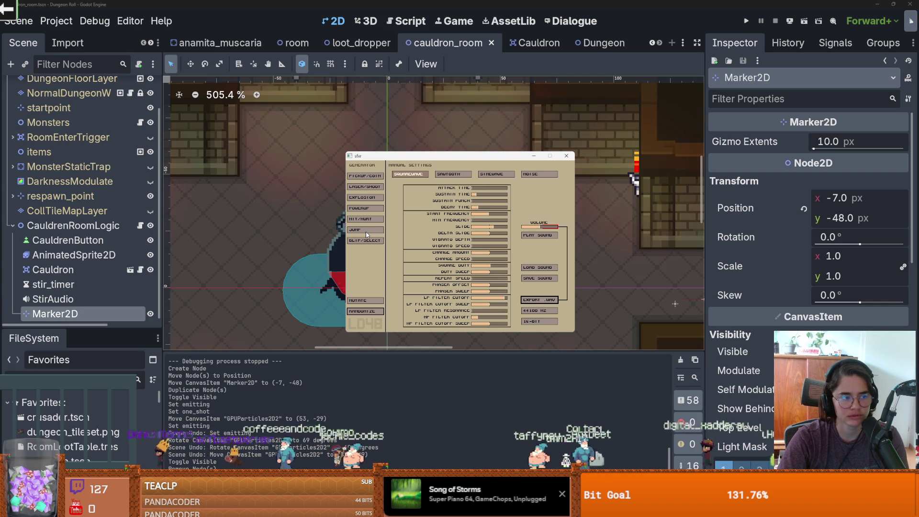
{"action": "left_click", "coordinate": [366, 231]}
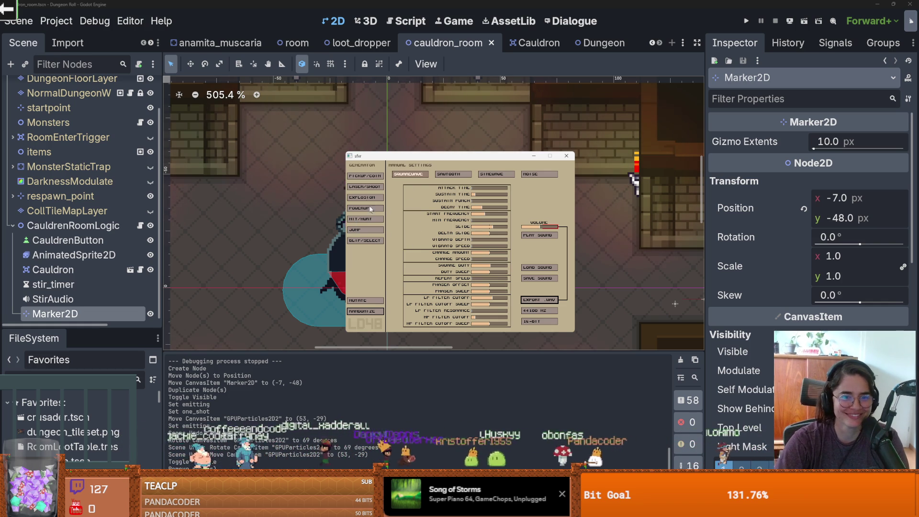
{"action": "left_click", "coordinate": [373, 178]}
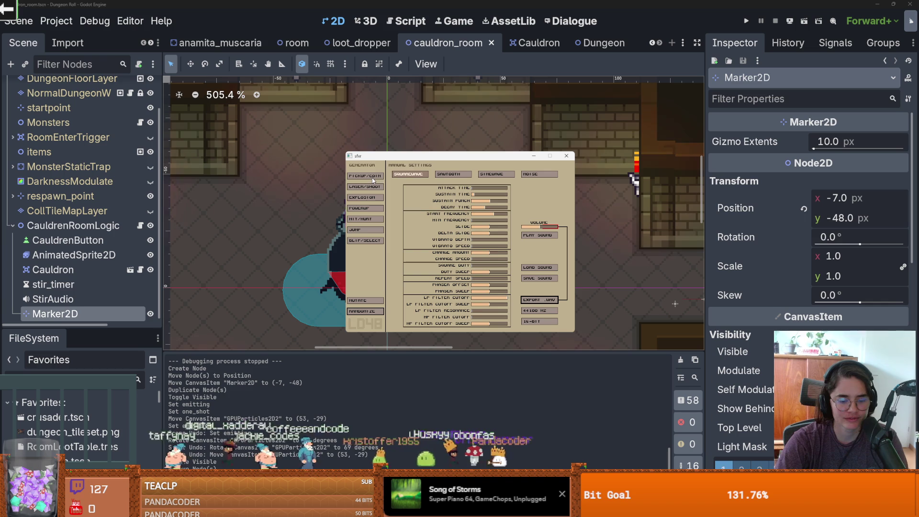
{"action": "left_click", "coordinate": [373, 178]}
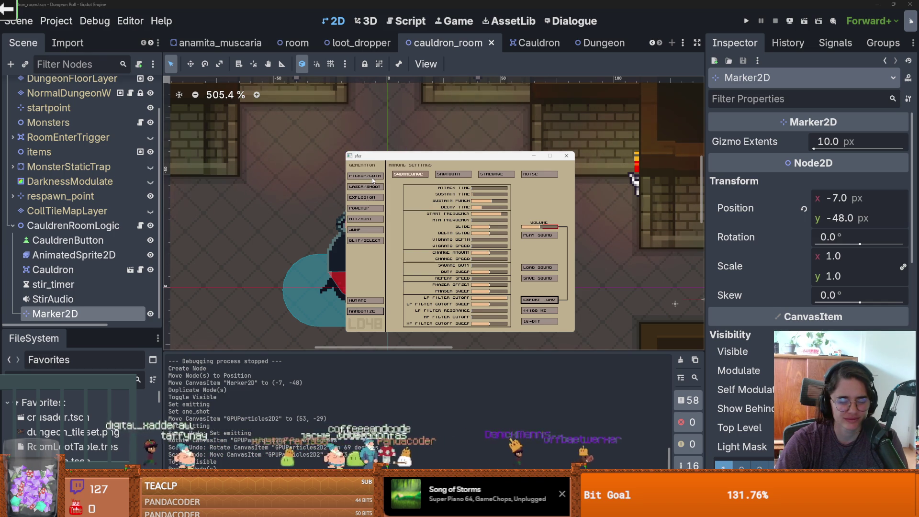
{"action": "left_click", "coordinate": [372, 209]}
{"action": "left_click", "coordinate": [372, 209]}
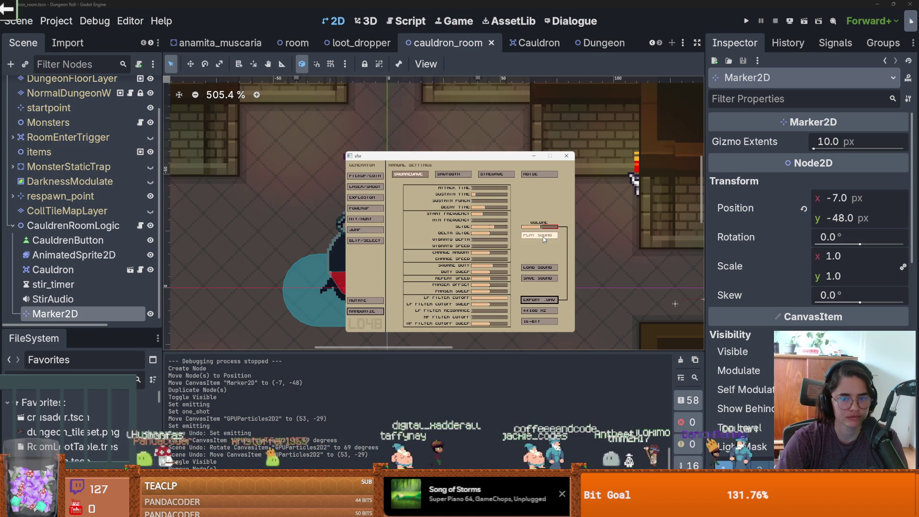
Export the sound as item_drop_into_cauldron.wav into Audio/SFX and close sfxr
{"action": "left_click", "coordinate": [542, 300]}
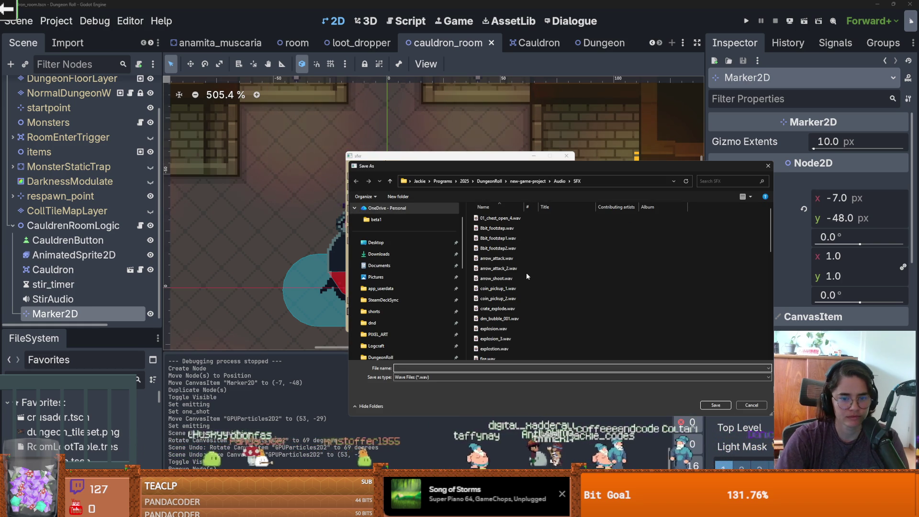
{"action": "type", "text": "item_drop"}
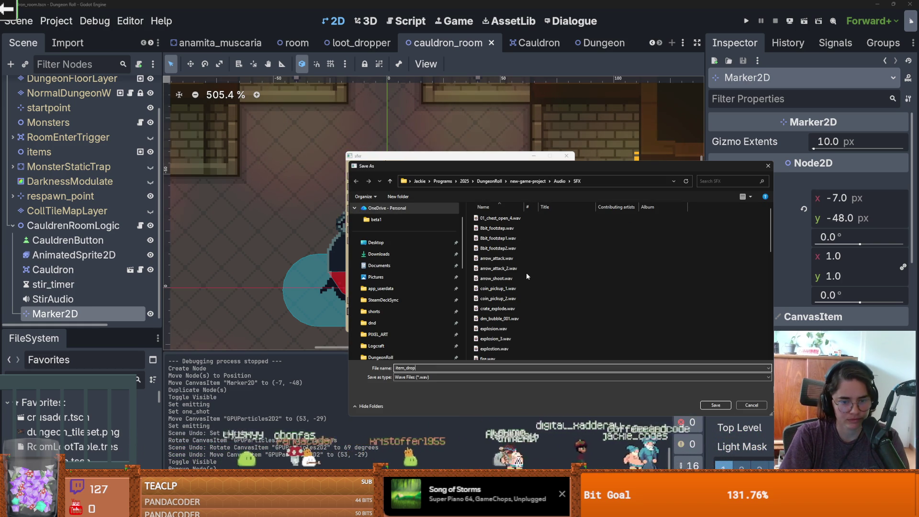
{"action": "type", "text": "_interaction"}
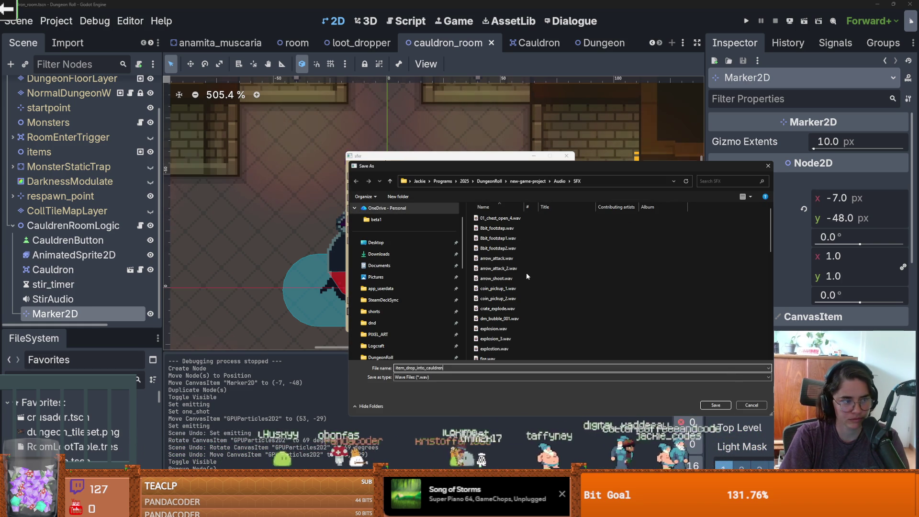
{"action": "key", "text": "Return"}
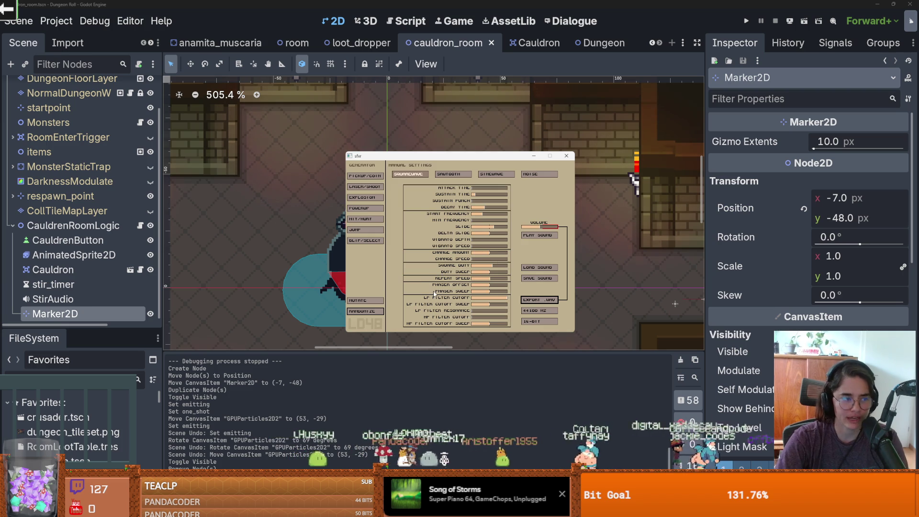
{"action": "left_click", "coordinate": [533, 156]}
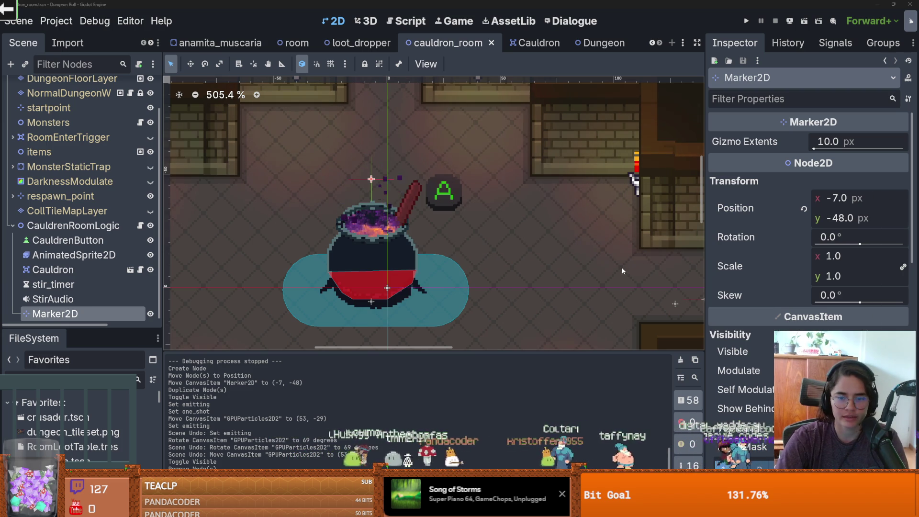
Open cauldren_room_logic.gd via the CauldrenRoomLogic node's script icon
{"action": "scroll", "coordinate": [478, 210], "scroll_direction": "up", "scroll_amount": 3}
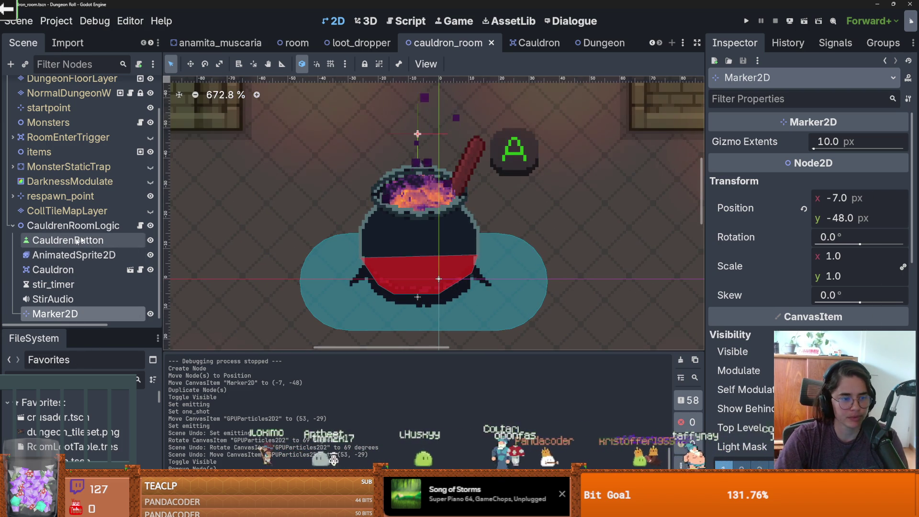
{"action": "right_click", "coordinate": [86, 226]}
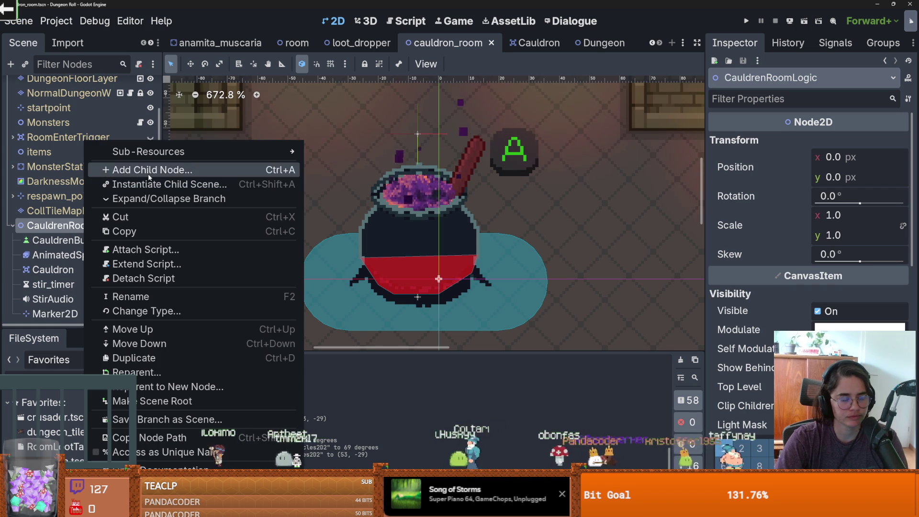
{"action": "left_click", "coordinate": [128, 227]}
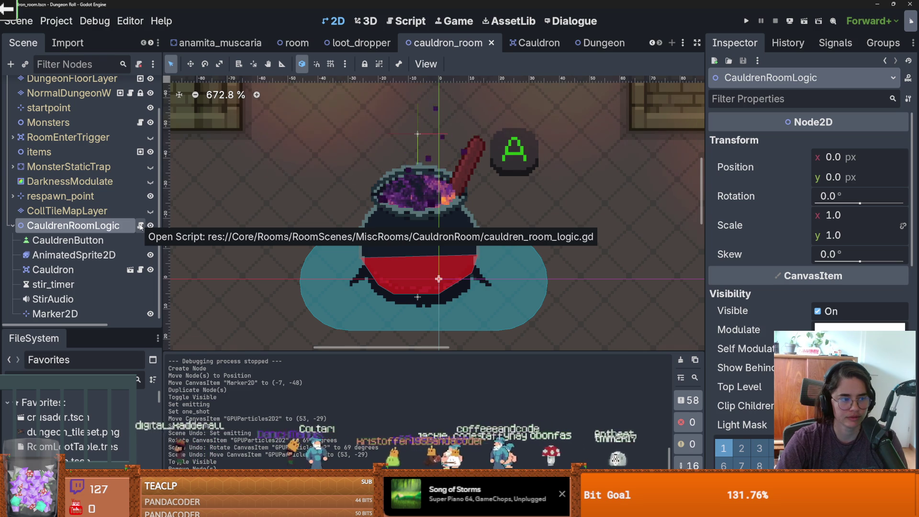
{"action": "left_click", "coordinate": [140, 225]}
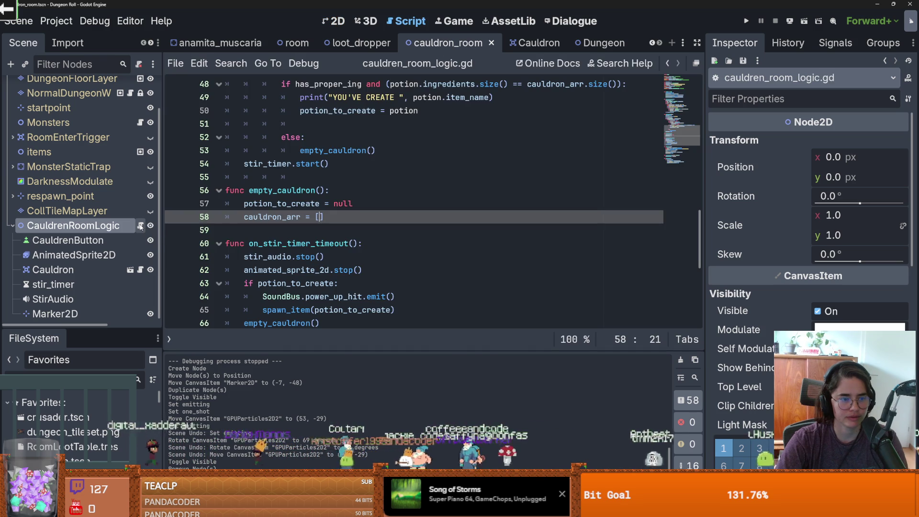
Return to the cauldron room's 2D canvas and save the scene
{"action": "left_click", "coordinate": [107, 231]}
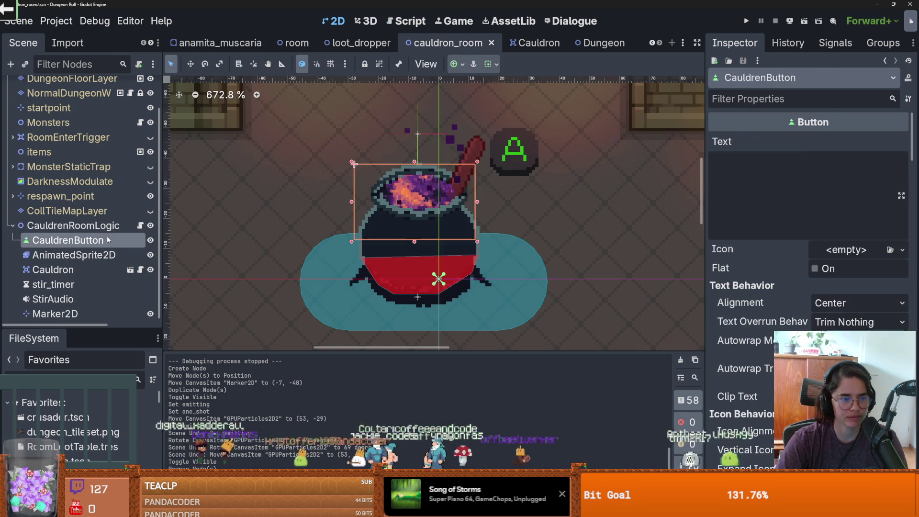
{"action": "key", "text": "ctrl+s"}
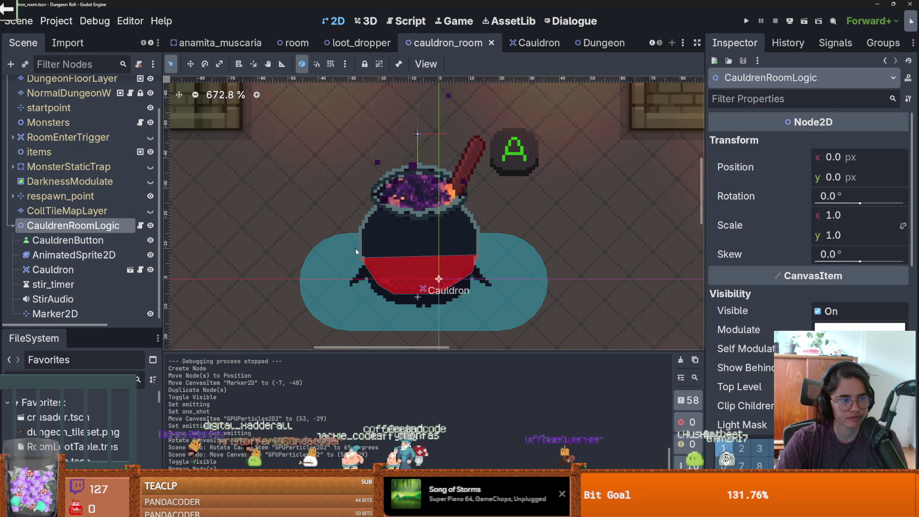
{"action": "scroll", "coordinate": [356, 248], "scroll_direction": "down", "scroll_amount": 2}
{"action": "mouse_move", "coordinate": [355, 248]}
{"action": "left_mouse_down"}
{"action": "mouse_move", "coordinate": [304, 240]}
{"action": "mouse_move", "coordinate": [317, 241]}
{"action": "left_mouse_up"}
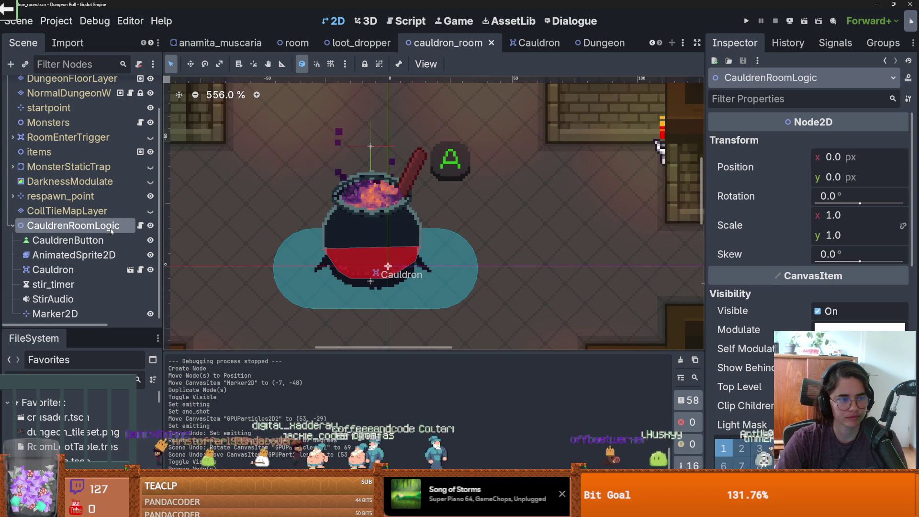
Widen the Scene dock and bring up then dismiss CauldrenRoomLogic's context menu
{"action": "left_click_drag", "start_coordinate": [162, 225], "coordinate": [183, 225]}
{"action": "scroll", "coordinate": [125, 283], "scroll_direction": "up", "scroll_amount": 2}
{"action": "scroll", "coordinate": [86, 216], "scroll_direction": "down", "scroll_amount": 2}
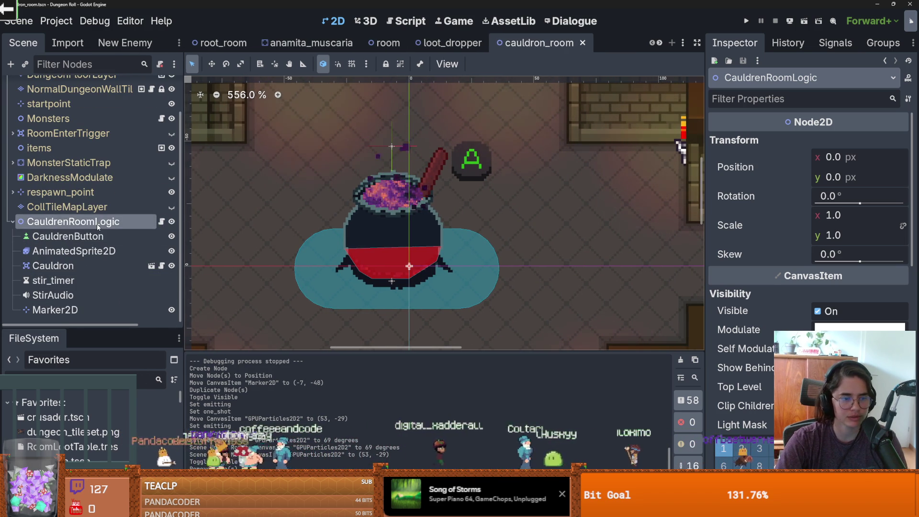
{"action": "right_click", "coordinate": [97, 224]}
{"action": "left_click", "coordinate": [399, 216]}
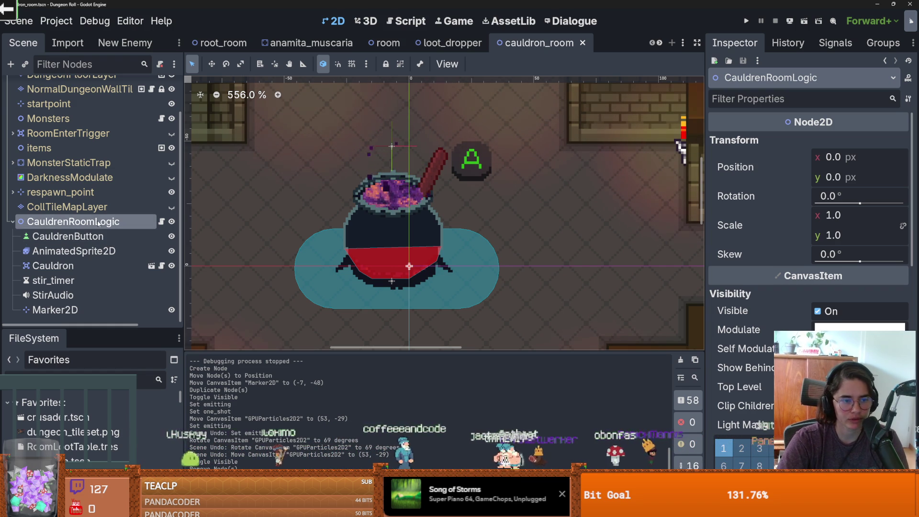
Open the CauldrenRoomLogic script and locate the stir_cauldron function
{"action": "left_click", "coordinate": [161, 222]}
{"action": "scroll", "coordinate": [329, 237], "scroll_direction": "up", "scroll_amount": 13}
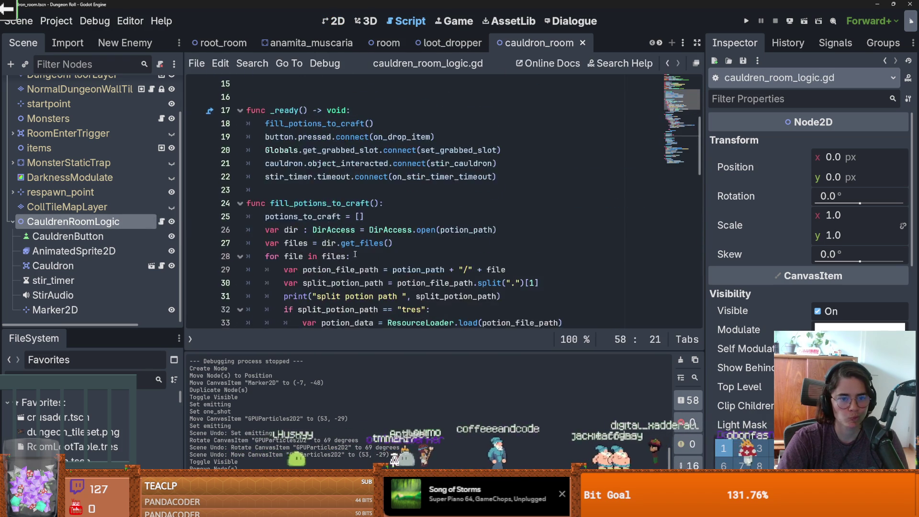
{"action": "scroll", "coordinate": [355, 254], "scroll_direction": "down", "scroll_amount": 3}
{"action": "scroll", "coordinate": [356, 254], "scroll_direction": "up", "scroll_amount": 3}
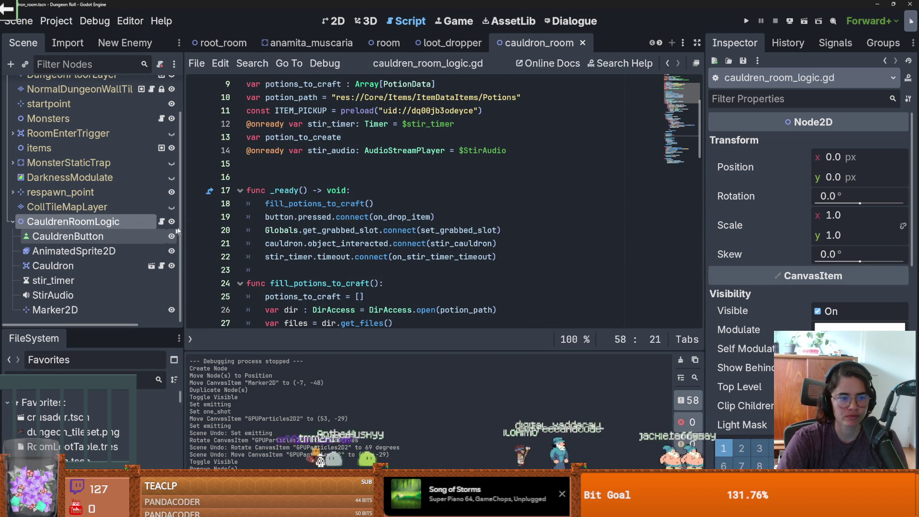
{"action": "scroll", "coordinate": [300, 219], "scroll_direction": "down", "scroll_amount": 9}
{"action": "scroll", "coordinate": [300, 218], "scroll_direction": "up", "scroll_amount": 2}
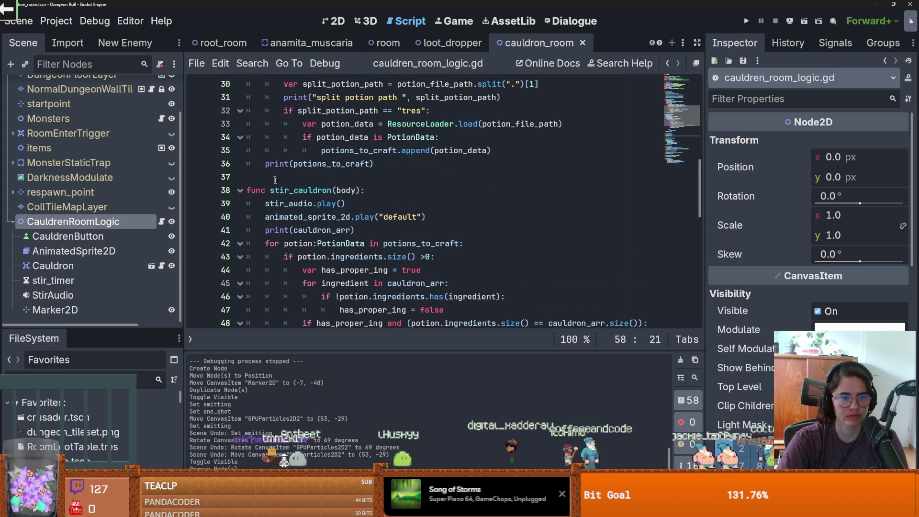
Add func spawn_item_into_cauldron() with a pass body above stir_cauldron and save
{"action": "left_click", "coordinate": [274, 182]}
{"action": "key", "text": "Return"}
{"action": "key", "text": "Return"}
{"action": "key", "text": "Up"}
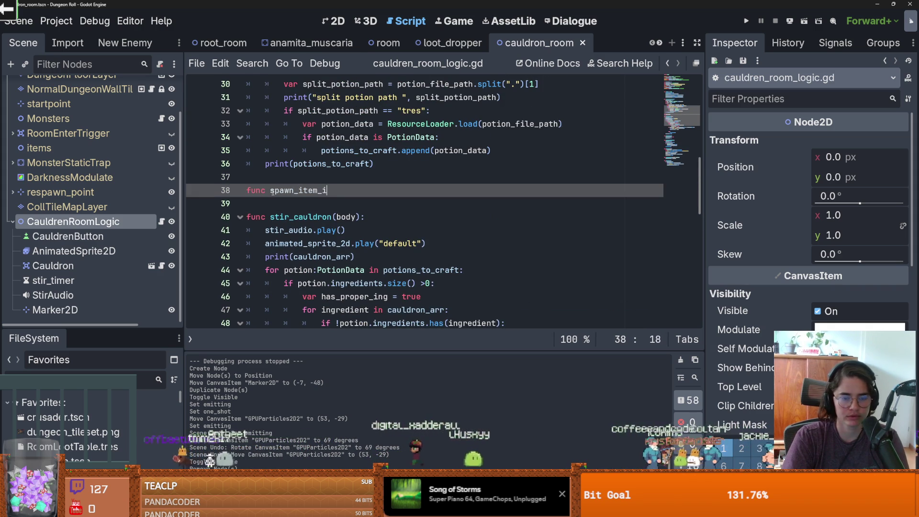
{"action": "type", "text": "nto_cauldron():"}
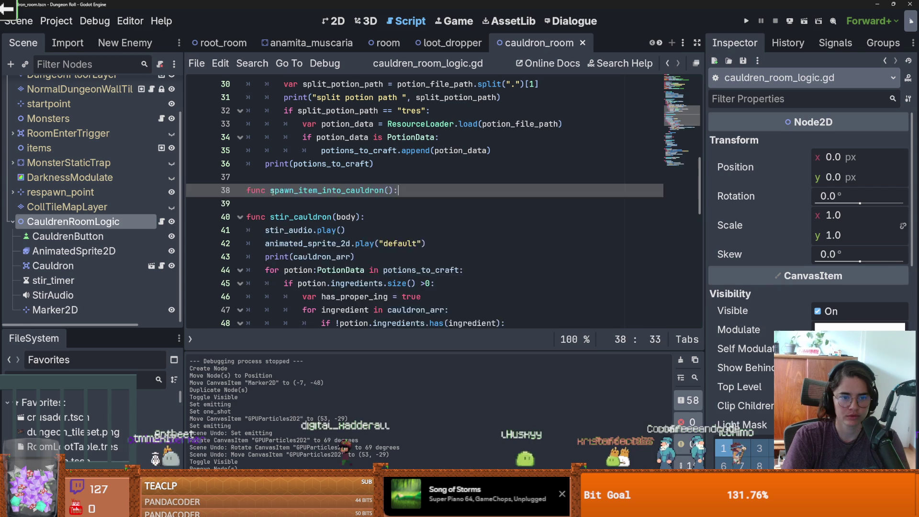
{"action": "key", "text": "Return"}
{"action": "type", "text": "ass"}
{"action": "key", "text": "ctrl+s"}
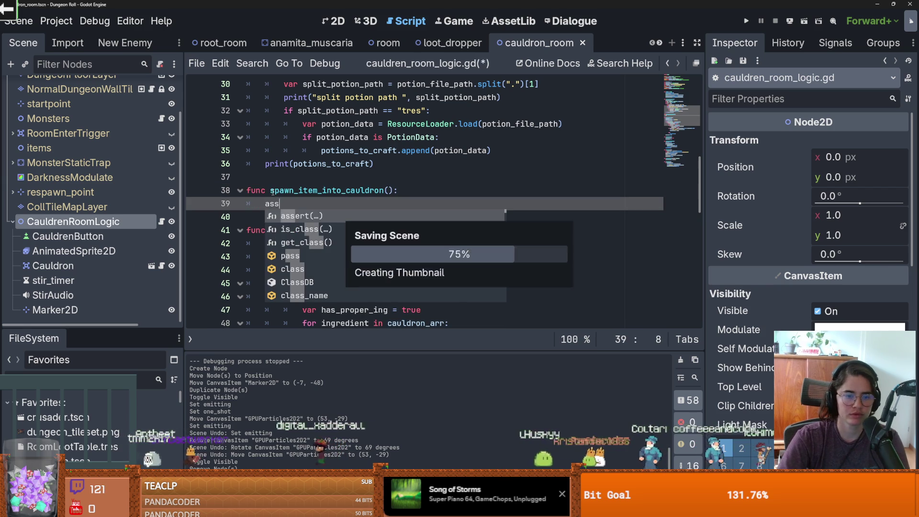
{"action": "type", "text": "pass"}
{"action": "key", "text": "ctrl+s"}
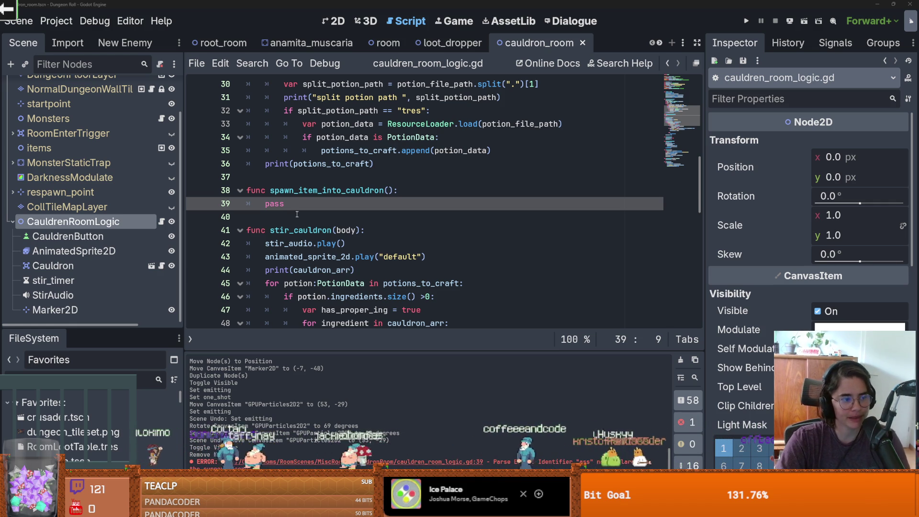
Select the placeholder pass statement in the new function
{"action": "left_click", "coordinate": [395, 232]}
{"action": "scroll", "coordinate": [352, 233], "scroll_direction": "up", "scroll_amount": 2}
{"action": "double_click", "coordinate": [275, 283]}
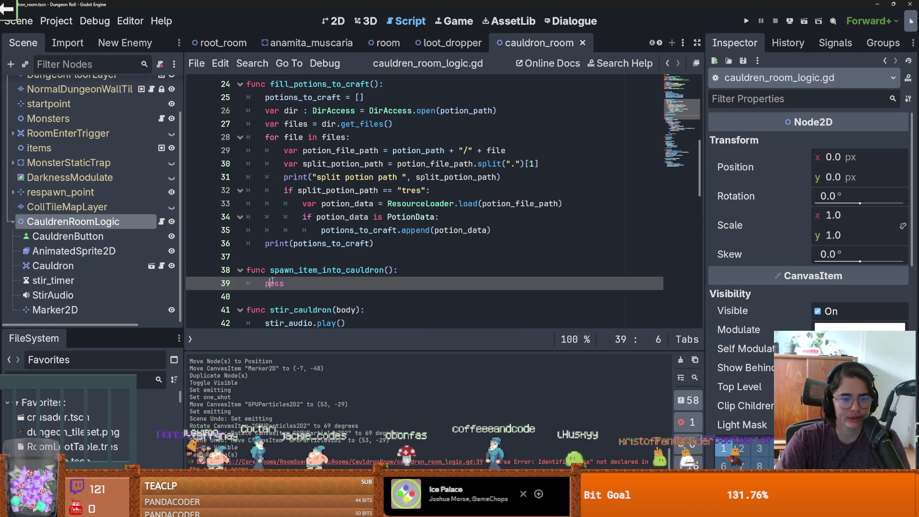
{"action": "scroll", "coordinate": [312, 251], "scroll_direction": "down", "scroll_amount": 2}
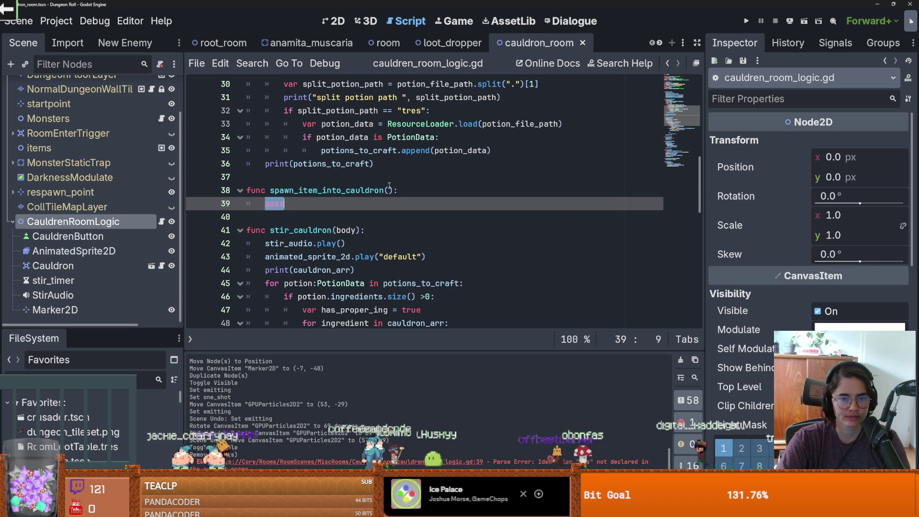
{"action": "left_click_drag", "start_coordinate": [706, 216], "coordinate": [818, 216]}
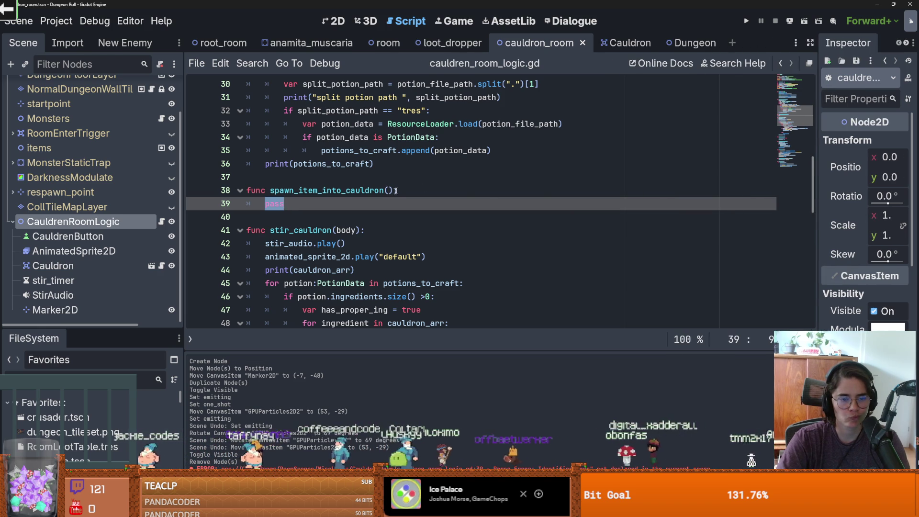
{"action": "scroll", "coordinate": [325, 217], "scroll_direction": "up", "scroll_amount": 2}
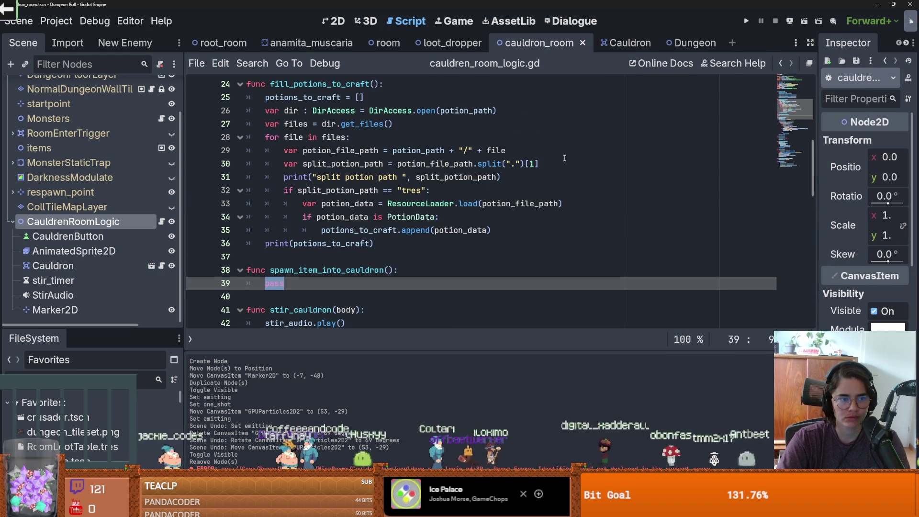
Create a new scene with a Sprite2D as its root node
{"action": "left_click", "coordinate": [732, 43]}
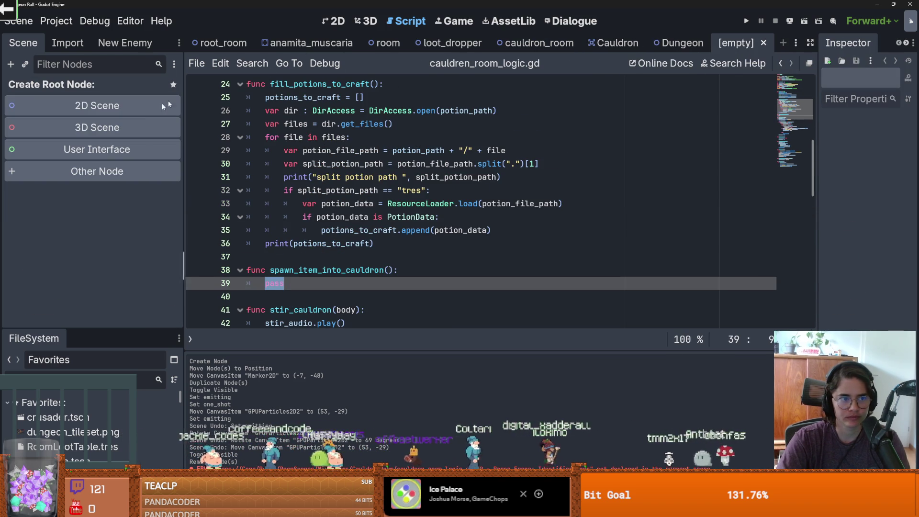
{"action": "left_click", "coordinate": [96, 170]}
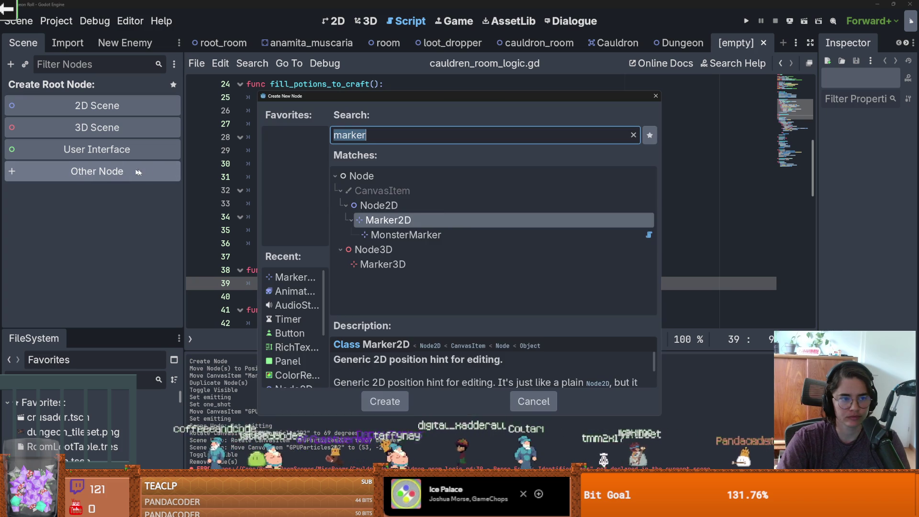
{"action": "type", "text": "sprite"}
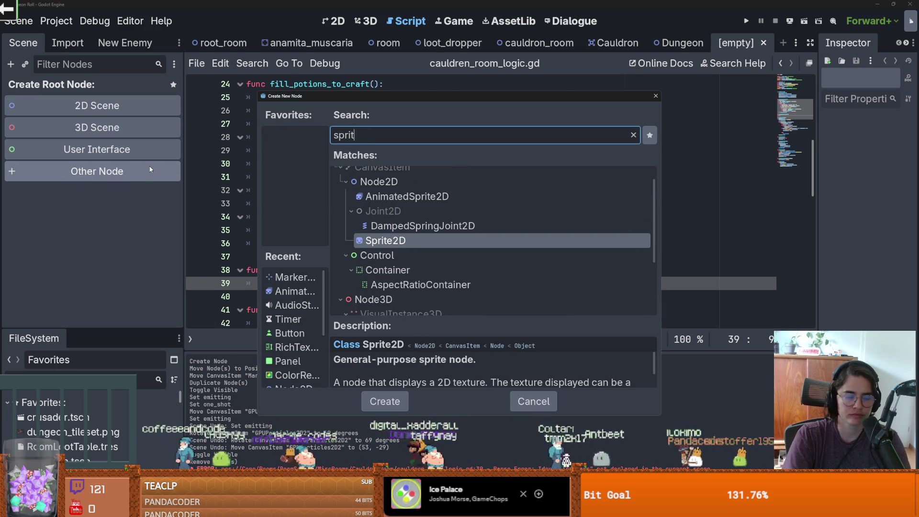
{"action": "key", "text": "Return"}
Attach item_to_drop.gd, saved in Core/Rooms/RoomScenes/MiscRooms/CauldronRoom, to the Sprite2D
{"action": "left_click", "coordinate": [160, 63]}
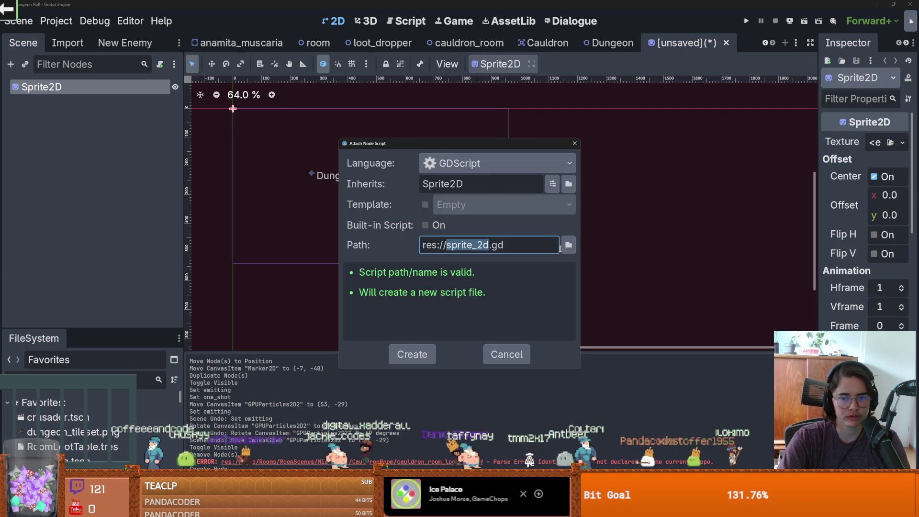
{"action": "type", "text": "item_to_"}
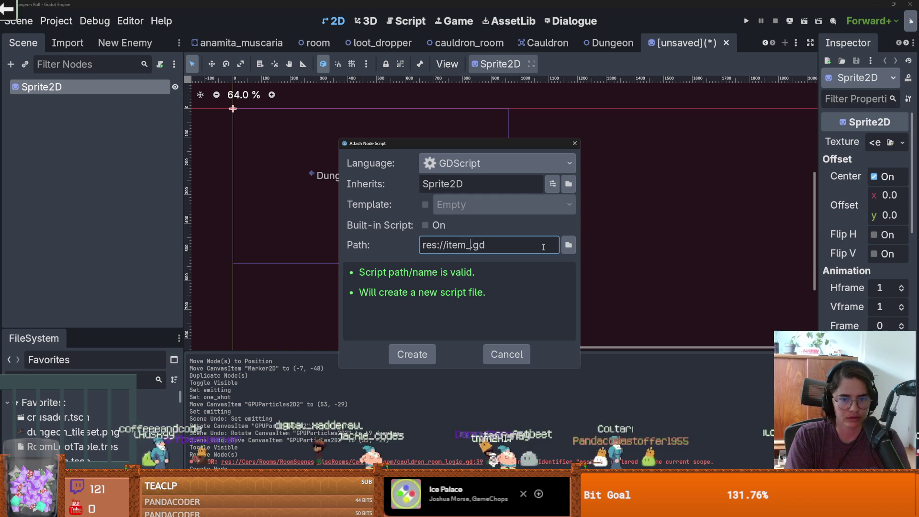
{"action": "type", "text": "drop"}
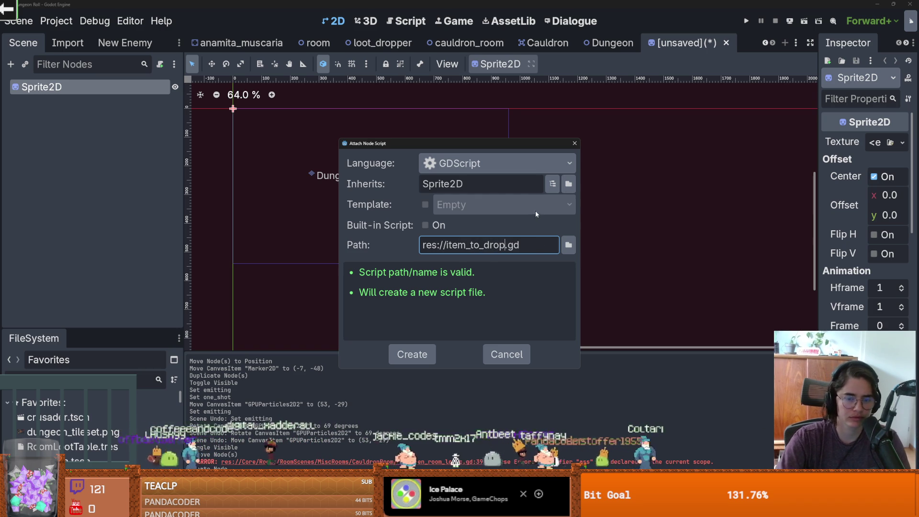
{"action": "left_click", "coordinate": [569, 244]}
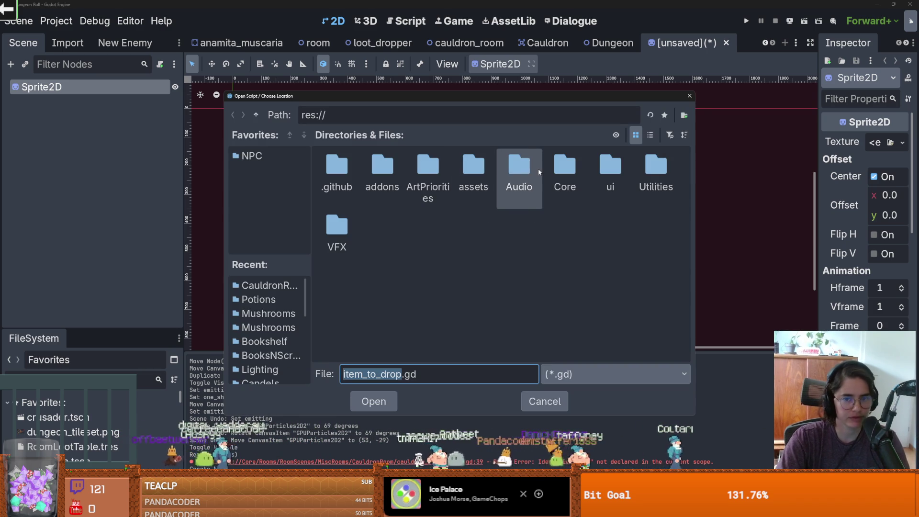
{"action": "double_click", "coordinate": [564, 167]}
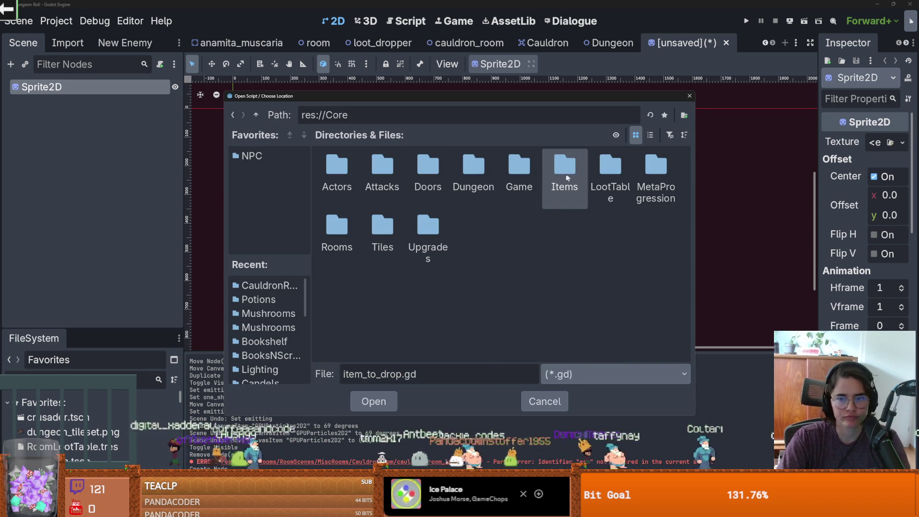
{"action": "double_click", "coordinate": [335, 230]}
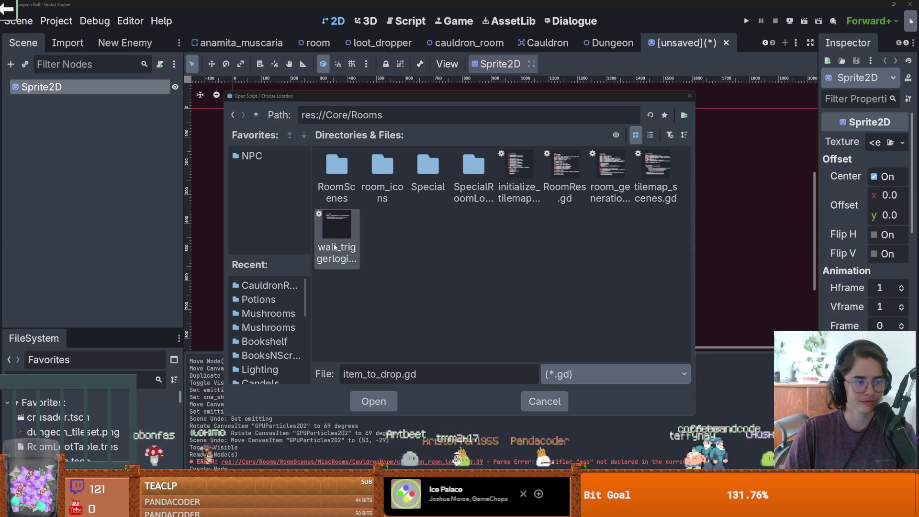
{"action": "double_click", "coordinate": [353, 156]}
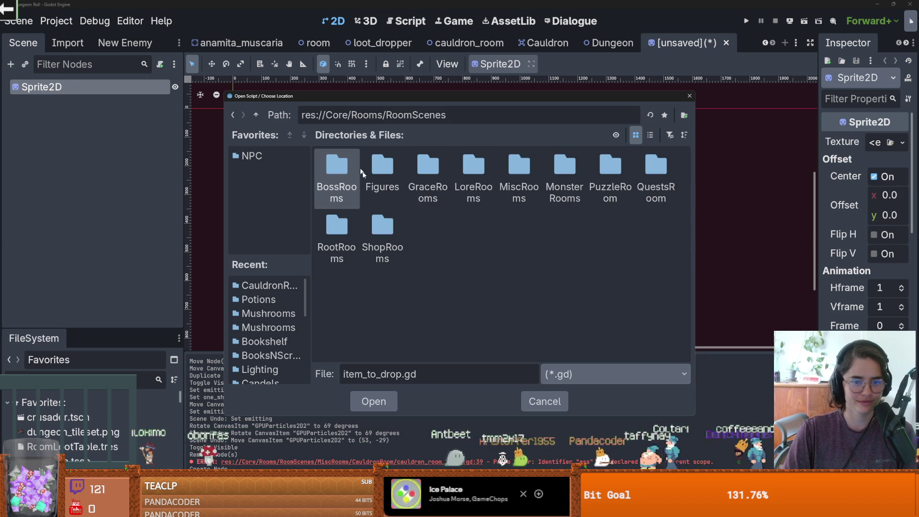
{"action": "double_click", "coordinate": [522, 180]}
{"action": "double_click", "coordinate": [337, 172]}
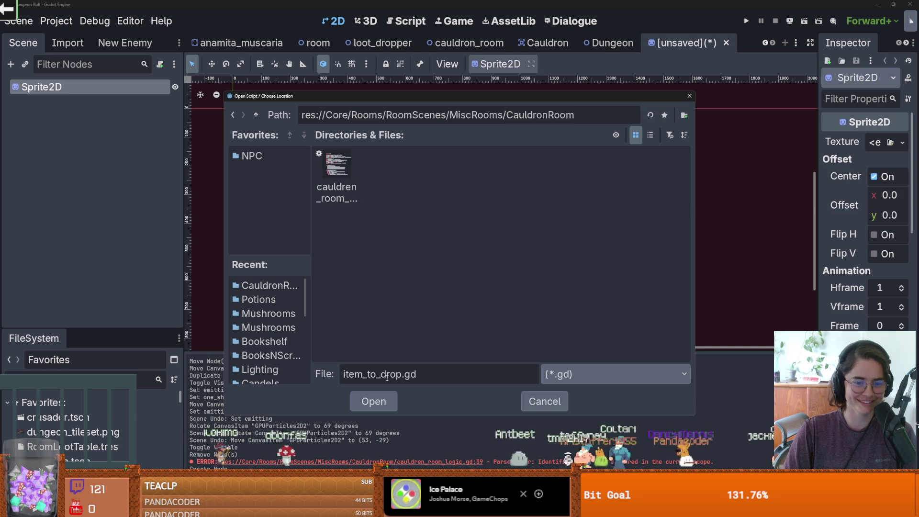
{"action": "left_click", "coordinate": [372, 401]}
{"action": "left_click", "coordinate": [412, 354]}
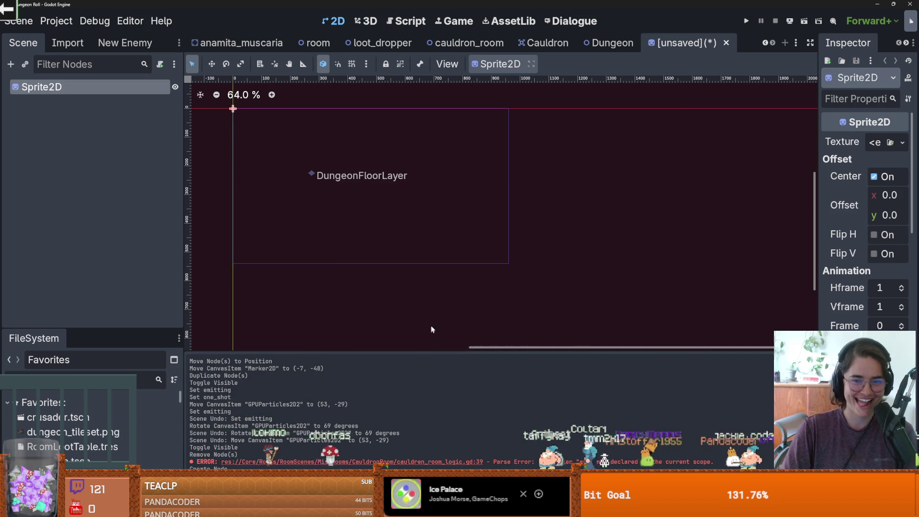
{"action": "left_click", "coordinate": [379, 154]}
{"action": "key", "text": "Return"}
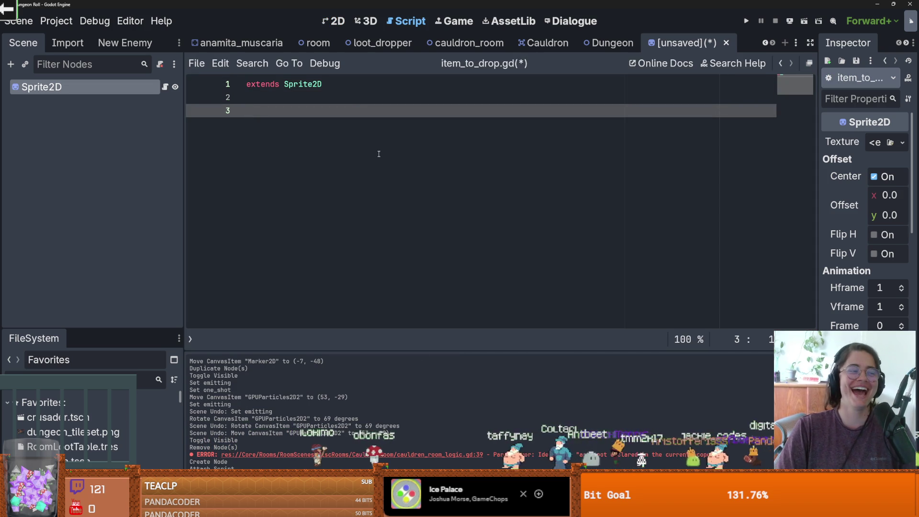
Write an empty func _ready() containing pass, then save the new scene
{"action": "type", "text": "input"}
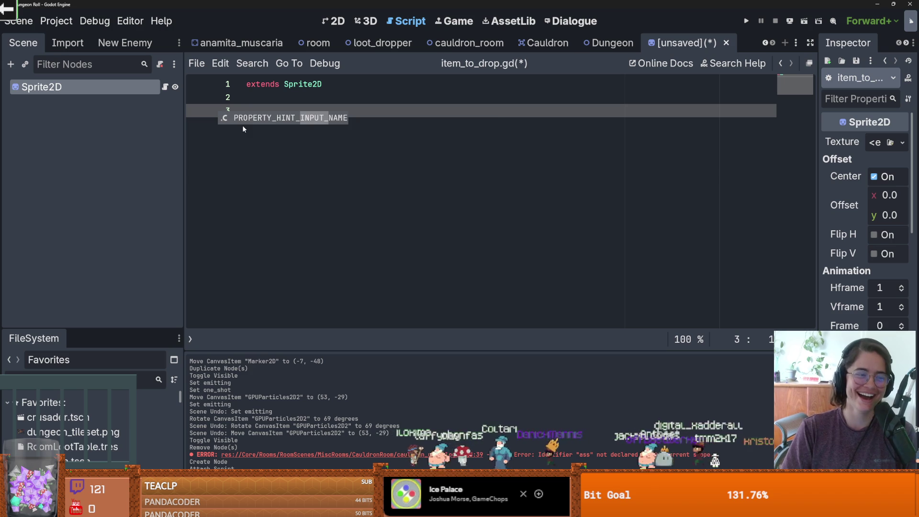
{"action": "key", "text": "BackSpace"}
{"action": "key", "text": "BackSpace"}
{"action": "key", "text": "BackSpace"}
{"action": "type", "text": "func _read"}
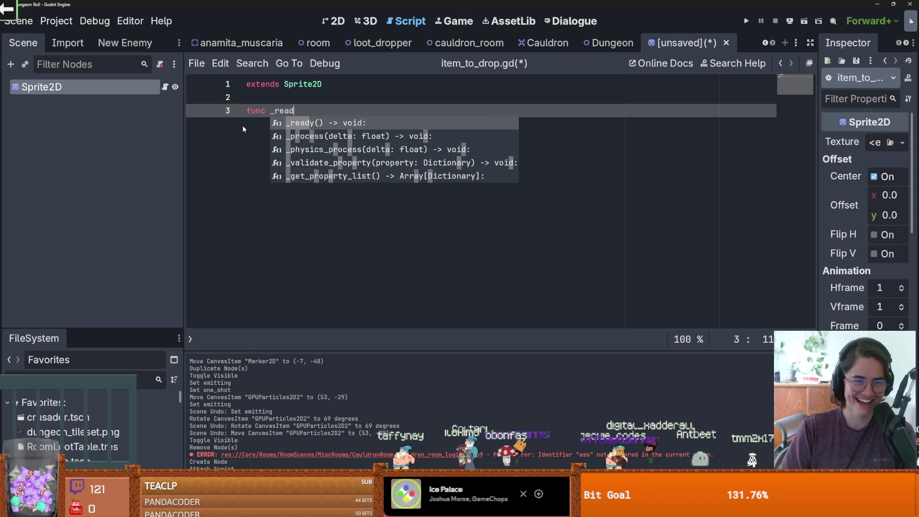
{"action": "key", "text": "Return"}
{"action": "key", "text": "Return"}
{"action": "type", "text": "pass"}
{"action": "key", "text": "ctrl+s"}
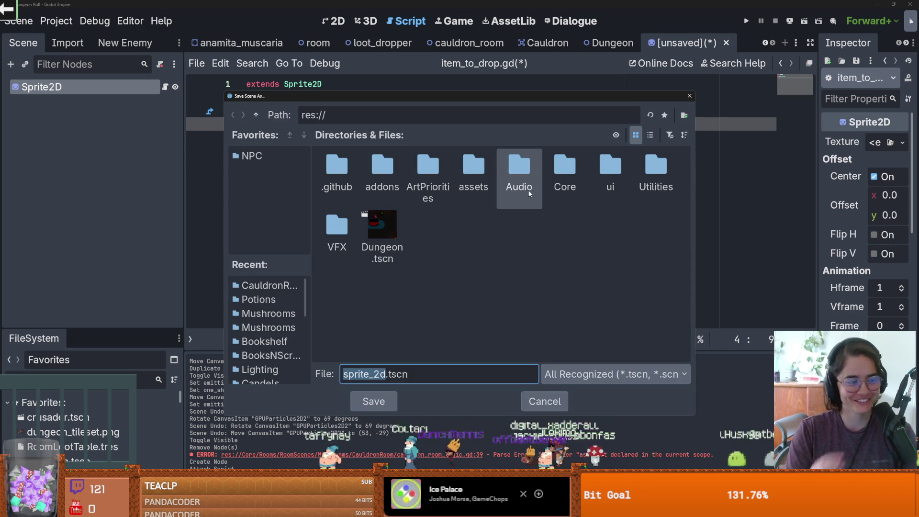
Save the Sprite2D scene as item_to_drop.tscn in Core/Rooms/RoomScenes/MiscRooms/CauldronRoom
{"action": "double_click", "coordinate": [564, 164]}
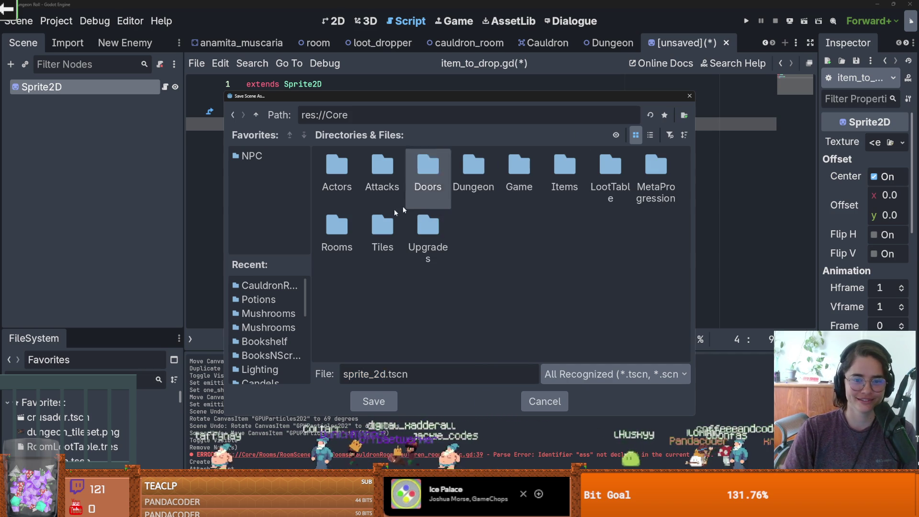
{"action": "double_click", "coordinate": [345, 231]}
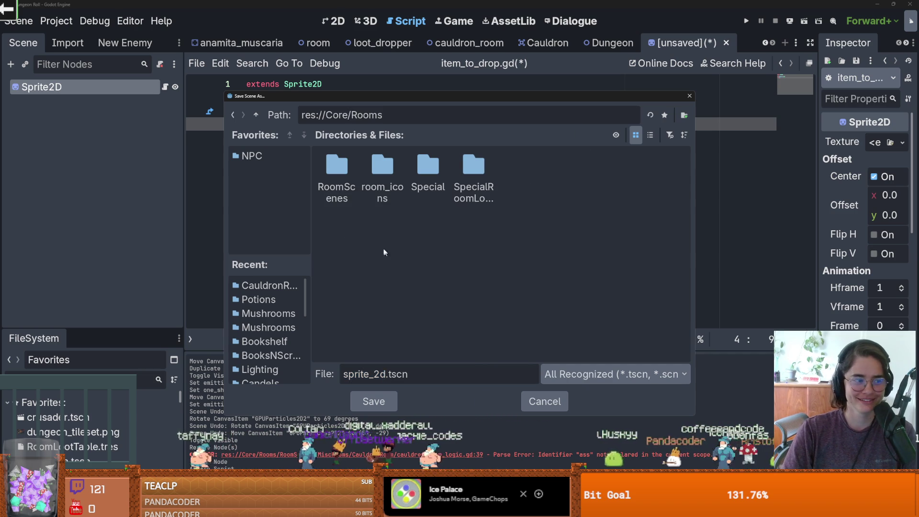
{"action": "double_click", "coordinate": [350, 172]}
{"action": "double_click", "coordinate": [513, 180]}
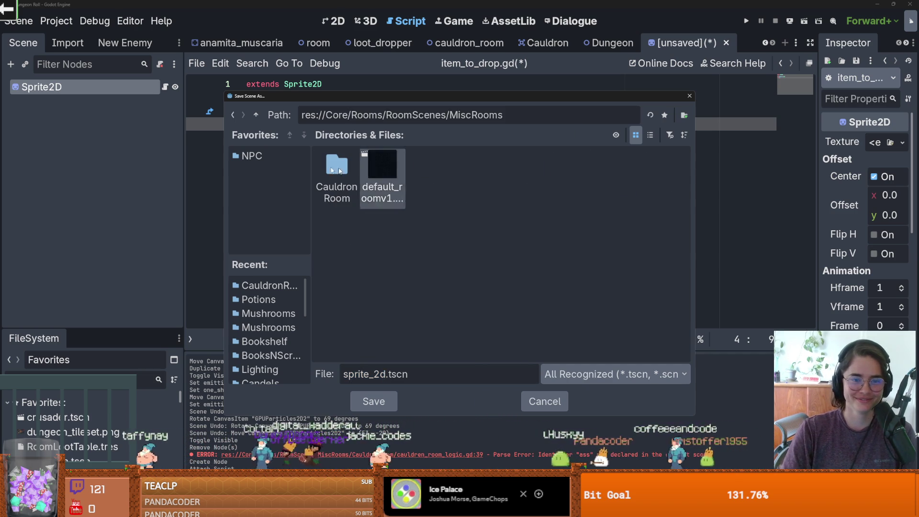
{"action": "double_click", "coordinate": [338, 172]}
{"action": "double_click", "coordinate": [387, 374]}
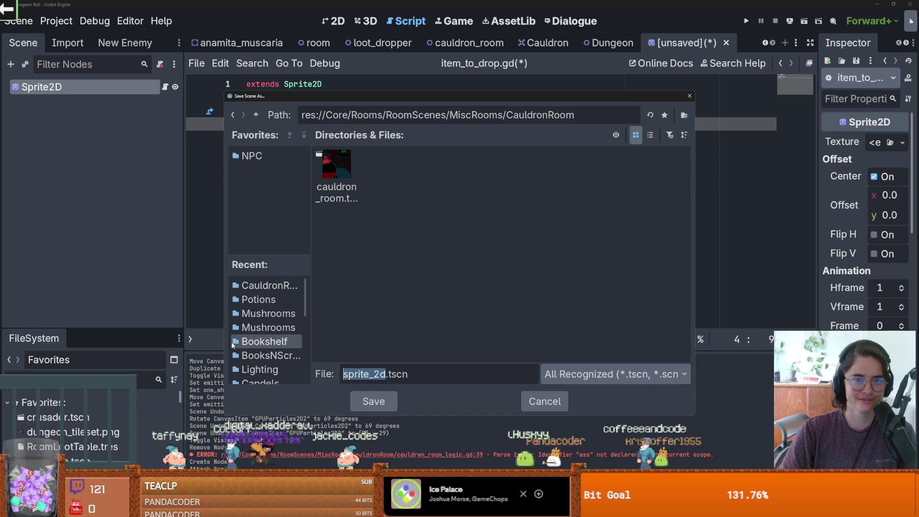
{"action": "type", "text": "i"}
{"action": "type", "text": "tem_o_"}
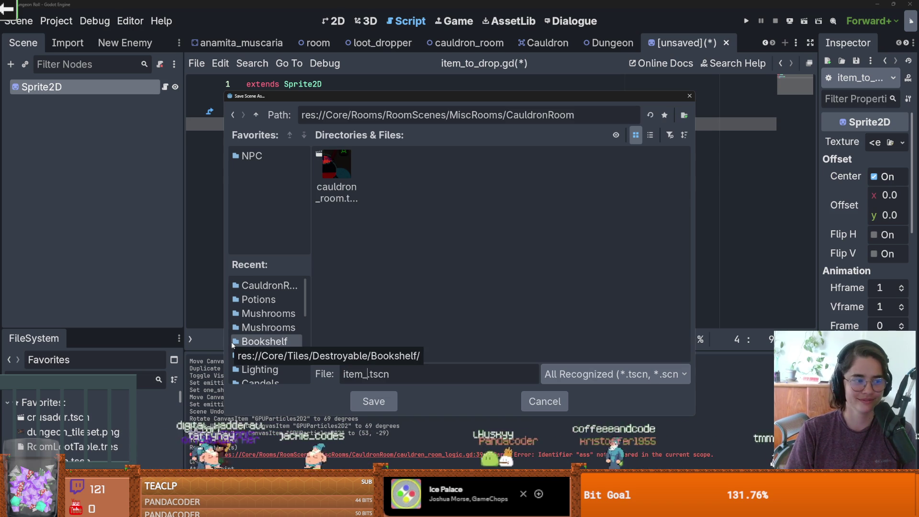
{"action": "key", "text": "BackSpace"}
{"action": "key", "text": "BackSpace"}
{"action": "type", "text": "to_"}
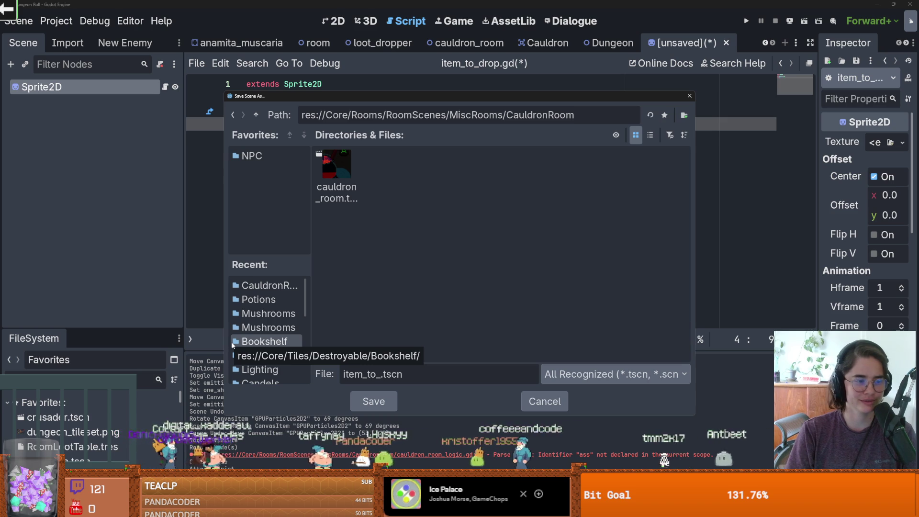
{"action": "type", "text": "drop"}
{"action": "key", "text": "Return"}
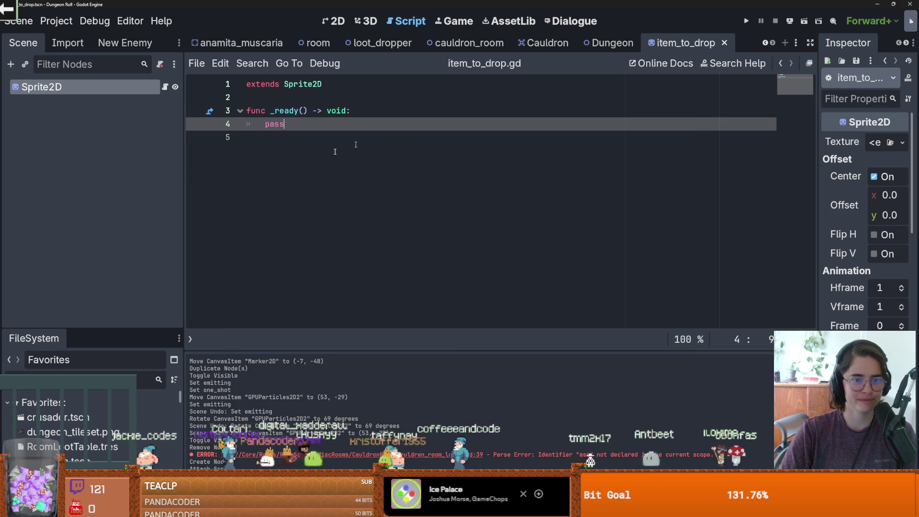
Declare 'var item : ItemData' below the extends line of item_to_drop.gd
{"action": "key", "text": "Return"}
{"action": "key", "text": "Return"}
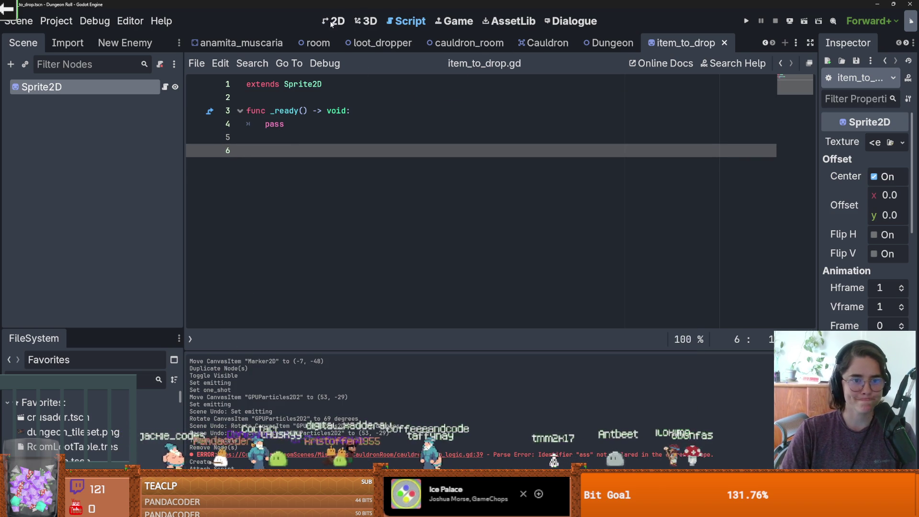
{"action": "left_click", "coordinate": [335, 21]}
{"action": "scroll", "coordinate": [401, 181], "scroll_direction": "up", "scroll_amount": 4}
{"action": "scroll", "coordinate": [400, 182], "scroll_direction": "up", "scroll_amount": 3}
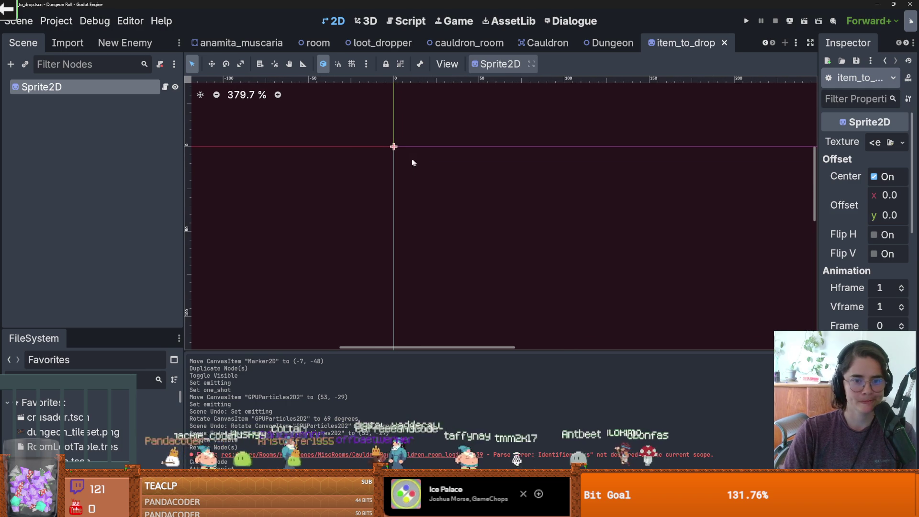
{"action": "key", "text": "ctrl+F3"}
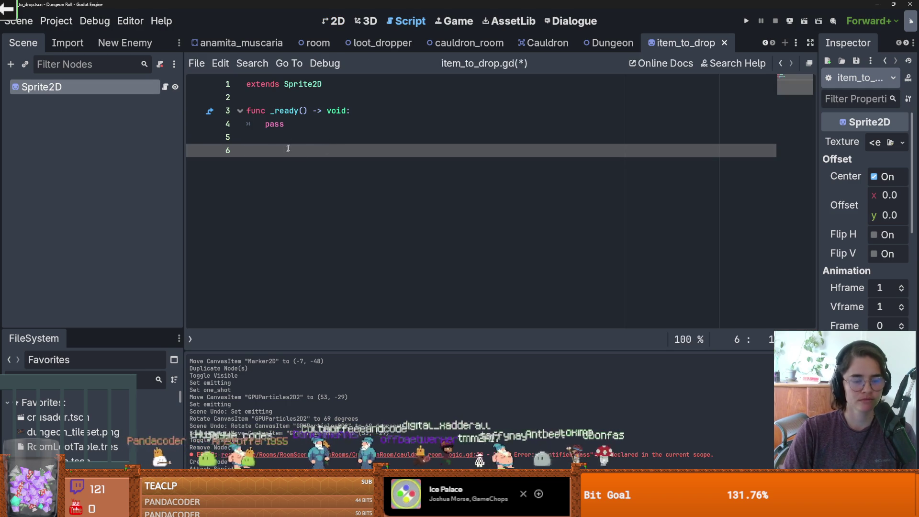
{"action": "left_click", "coordinate": [263, 97]}
{"action": "key", "text": "Return"}
{"action": "key", "text": "Return"}
{"action": "left_click", "coordinate": [262, 109]}
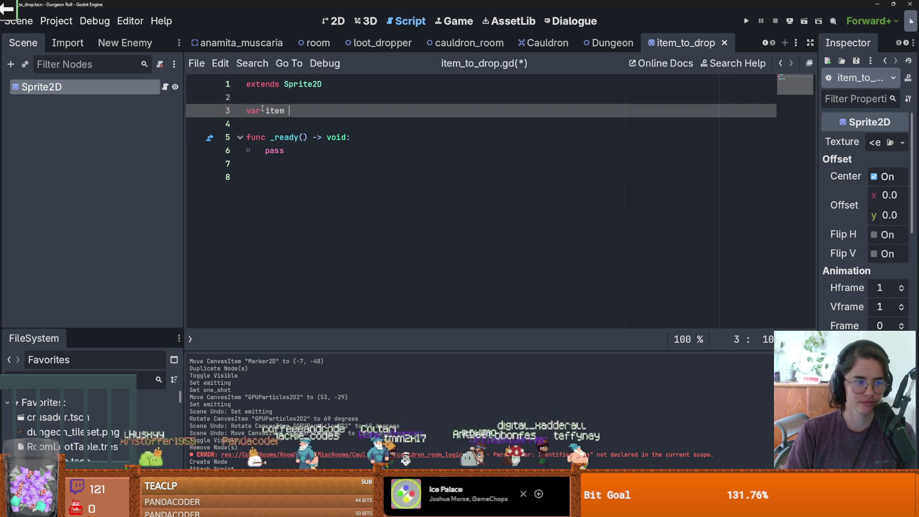
{"action": "type", "text": ": Item"}
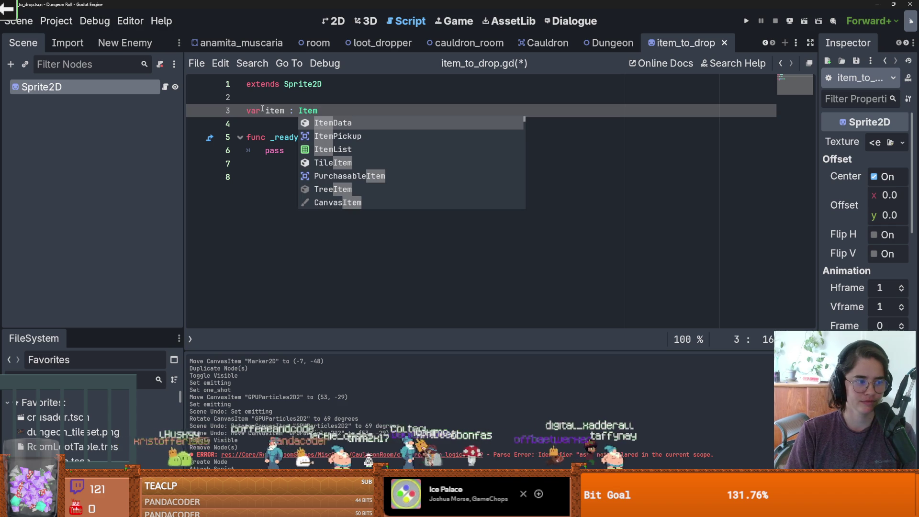
{"action": "key", "text": "Return"}
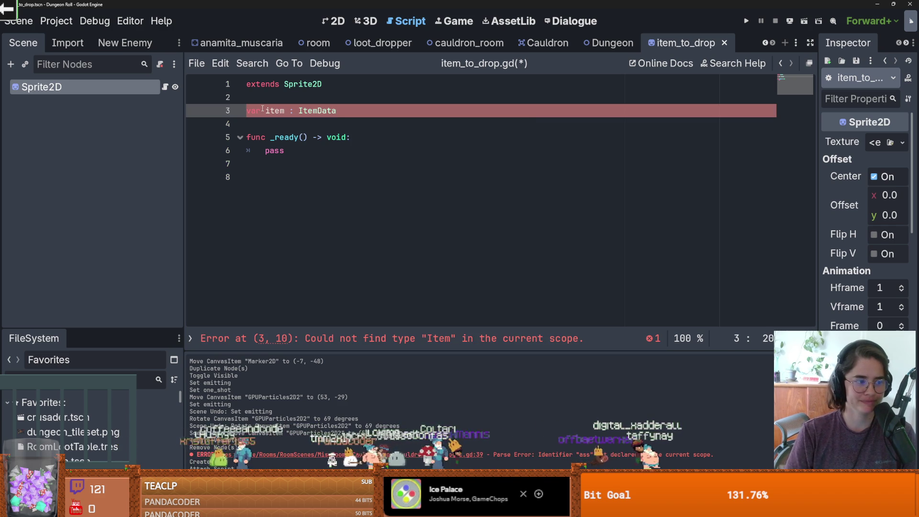
{"action": "left_click", "coordinate": [290, 189]}
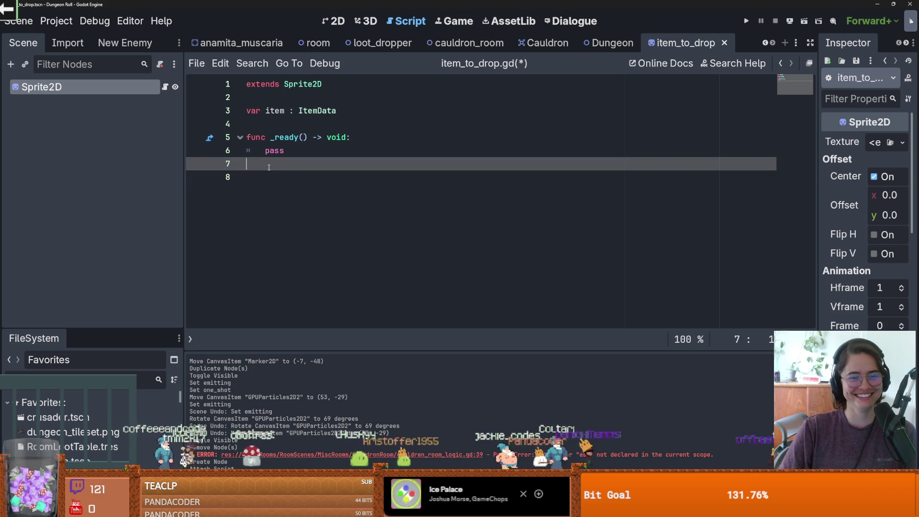
Add an input_sprite(item) function with a pass body below _ready
{"action": "type", "text": "func input_sprite():"}
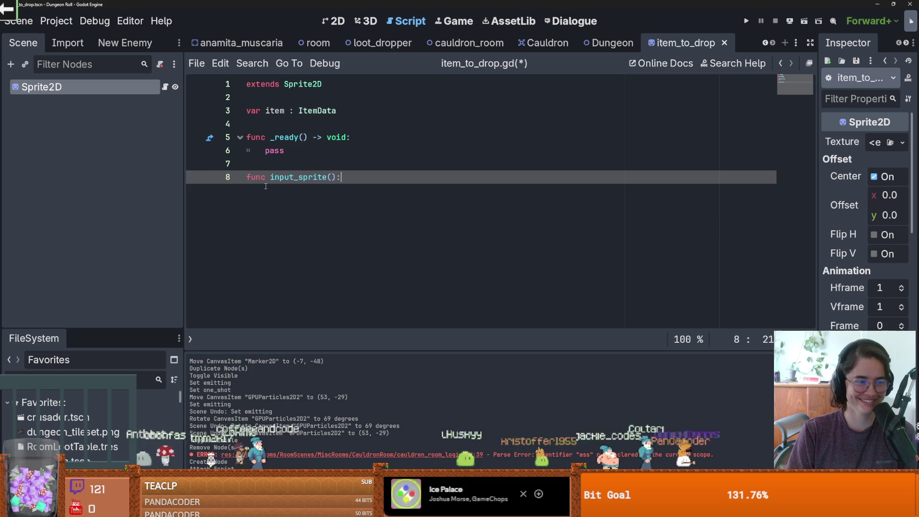
{"action": "key", "text": "Return"}
{"action": "type", "text": "pass"}
{"action": "double_click", "coordinate": [274, 111]}
{"action": "key", "text": "ctrl+c"}
{"action": "left_click", "coordinate": [331, 177]}
{"action": "key", "text": "ctrl+v"}
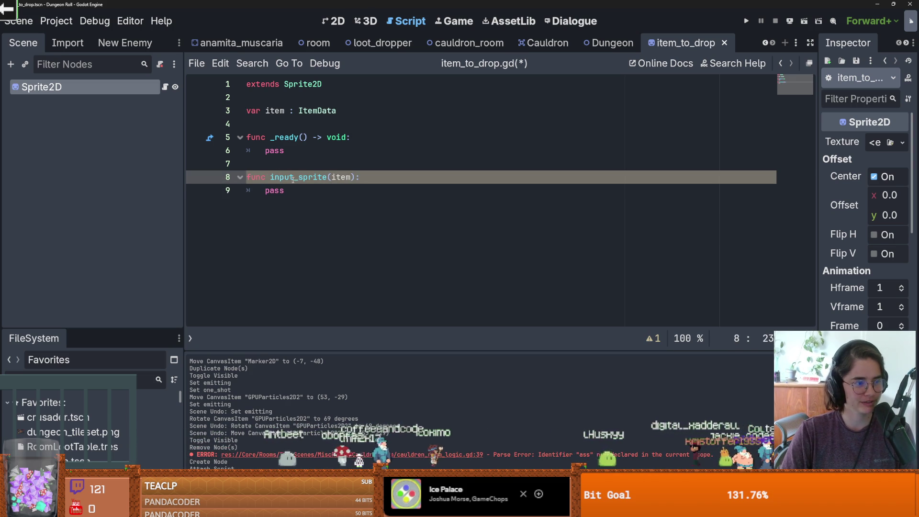
Add blank lines below the item variable and save the script
{"action": "key", "text": "ctrl+s"}
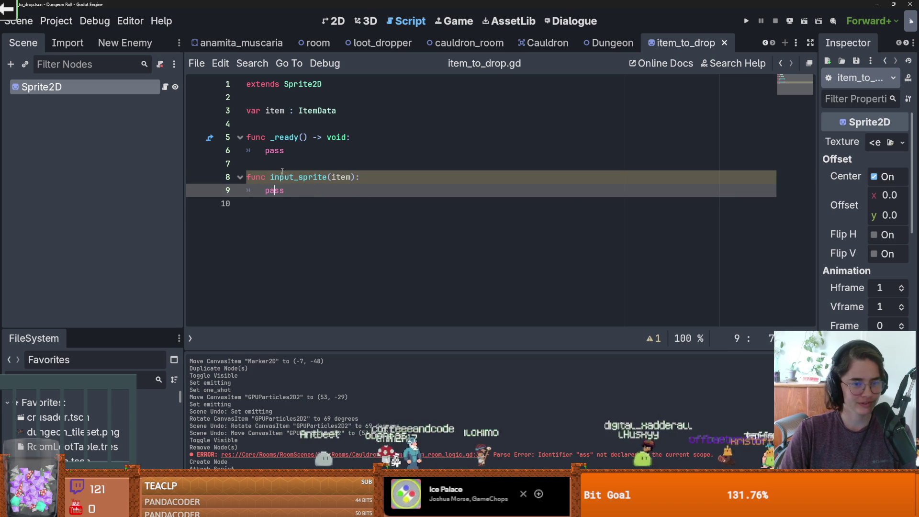
{"action": "key", "text": "Up"}
{"action": "key", "text": "ctrl+s"}
{"action": "left_click", "coordinate": [282, 124]}
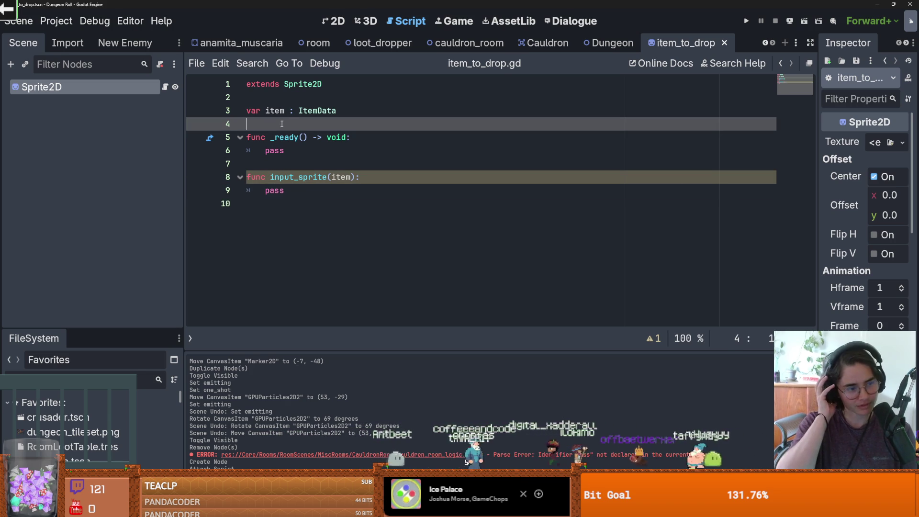
{"action": "key", "text": "ctrl+s"}
{"action": "key", "text": "Return"}
{"action": "key", "text": "Return"}
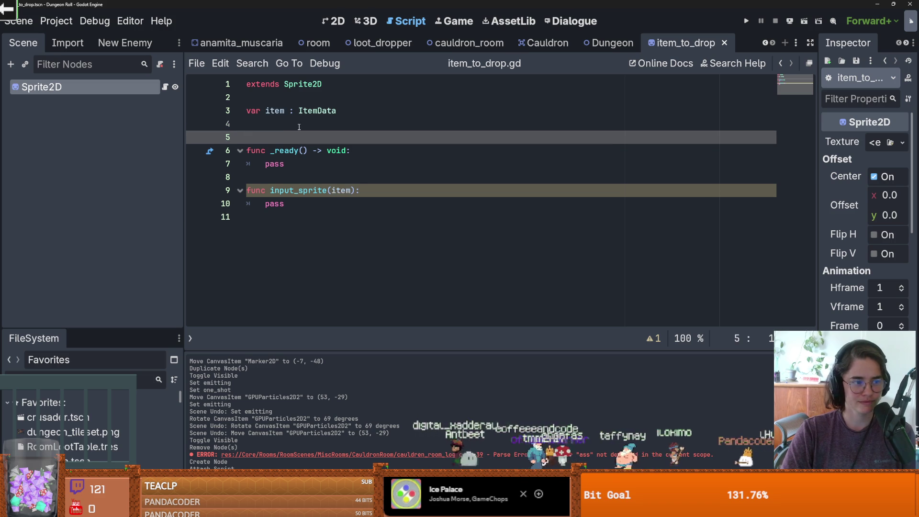
{"action": "key", "text": "ctrl+s"}
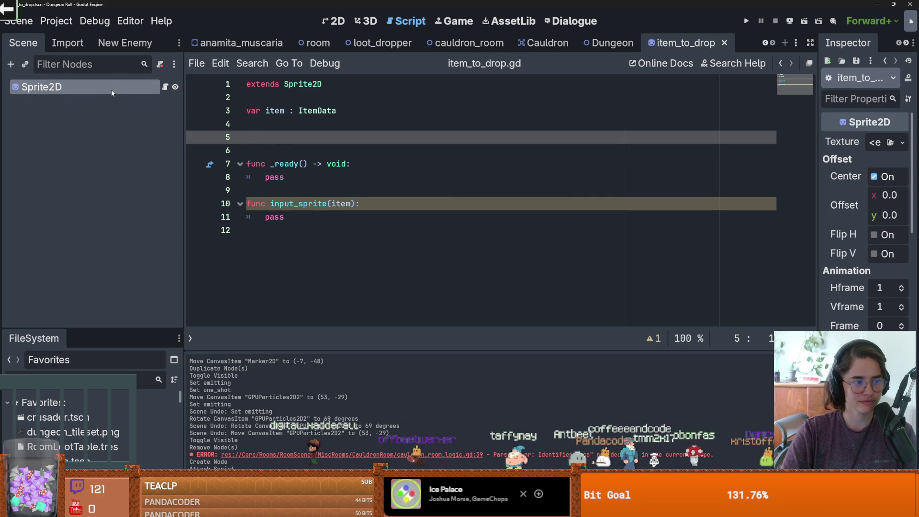
{"action": "left_click_drag", "start_coordinate": [140, 331], "coordinate": [137, 210]}
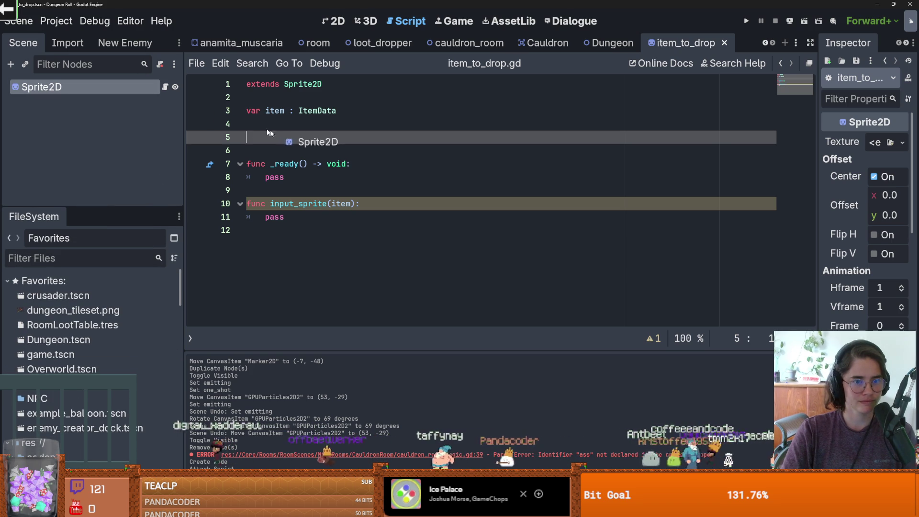
Type input_sprite's item parameter as ItemData and remove the extra blank lines above _ready
{"action": "double_click", "coordinate": [274, 217]}
{"action": "left_click", "coordinate": [355, 203]}
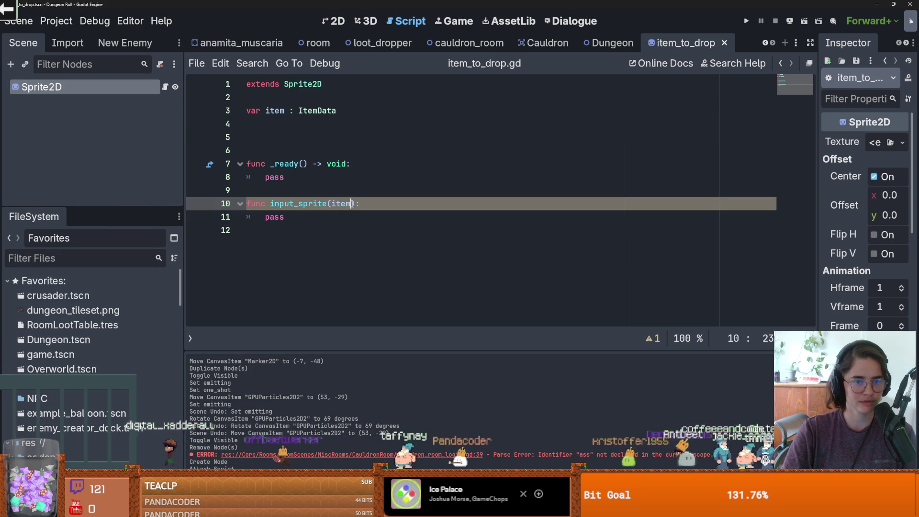
{"action": "type", "text": ": ItemD"}
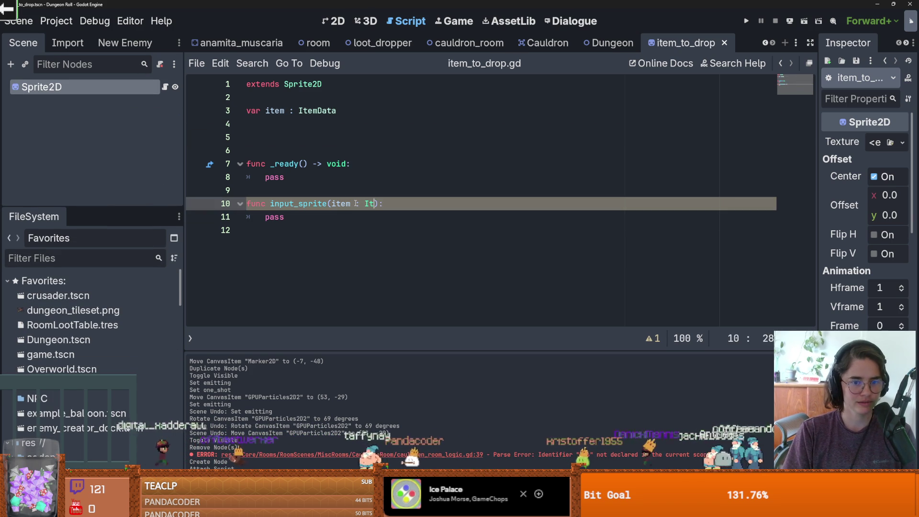
{"action": "type", "text": "ata"}
{"action": "key", "text": "ctrl+s"}
{"action": "left_click", "coordinate": [290, 144]}
{"action": "key", "text": "BackSpace"}
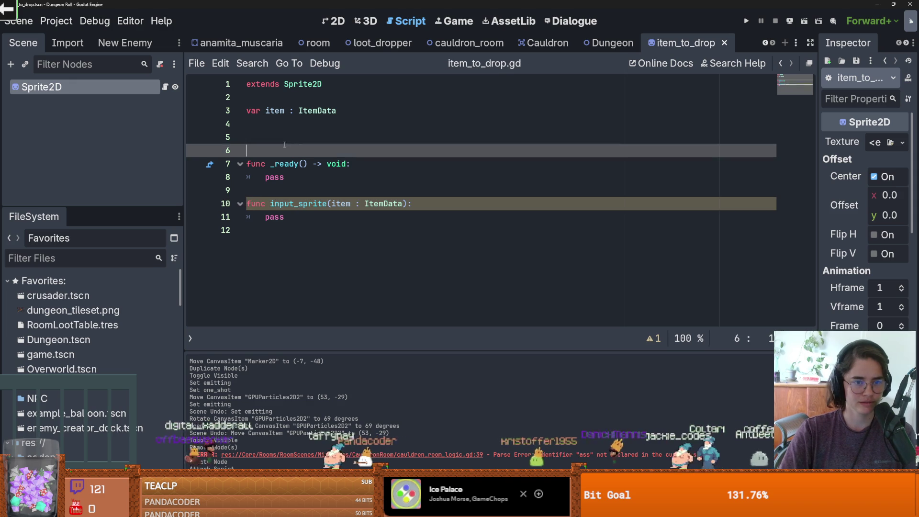
{"action": "key", "text": "BackSpace"}
{"action": "left_click", "coordinate": [291, 151]}
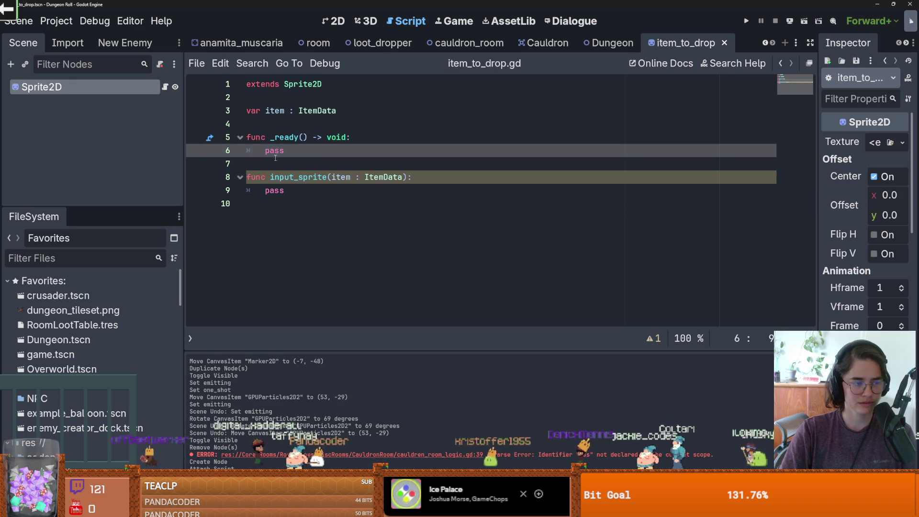
{"action": "left_click", "coordinate": [301, 169]}
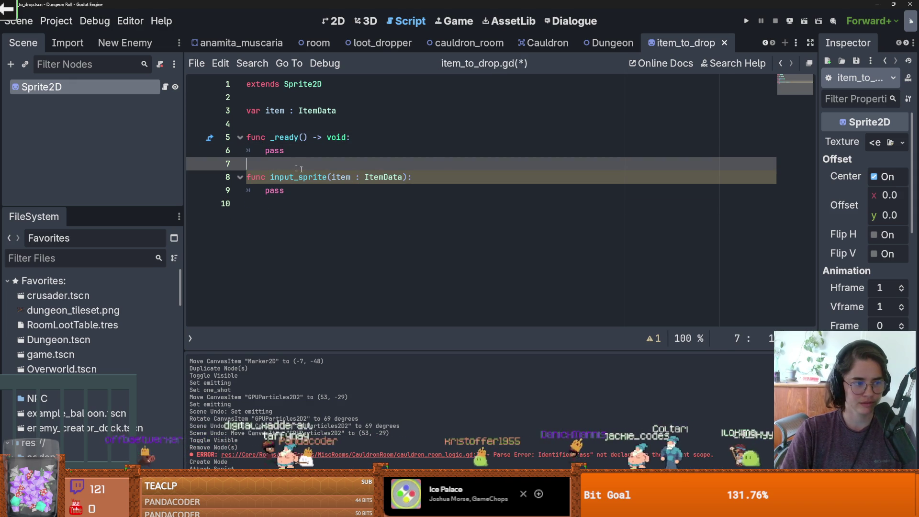
Replace pass in input_sprite with 'texture = item.texture'
{"action": "double_click", "coordinate": [274, 190]}
{"action": "type", "text": "text"}
{"action": "key", "text": "Return"}
{"action": "type", "text": "item.item"}
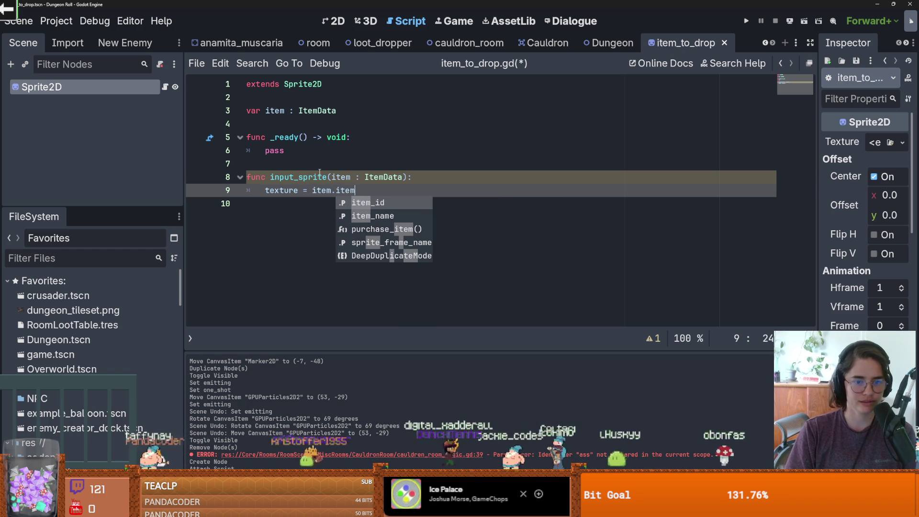
{"action": "key", "text": "BackSpace"}
{"action": "key", "text": "BackSpace"}
{"action": "key", "text": "BackSpace"}
{"action": "key", "text": "BackSpace"}
{"action": "type", "text": "tex"}
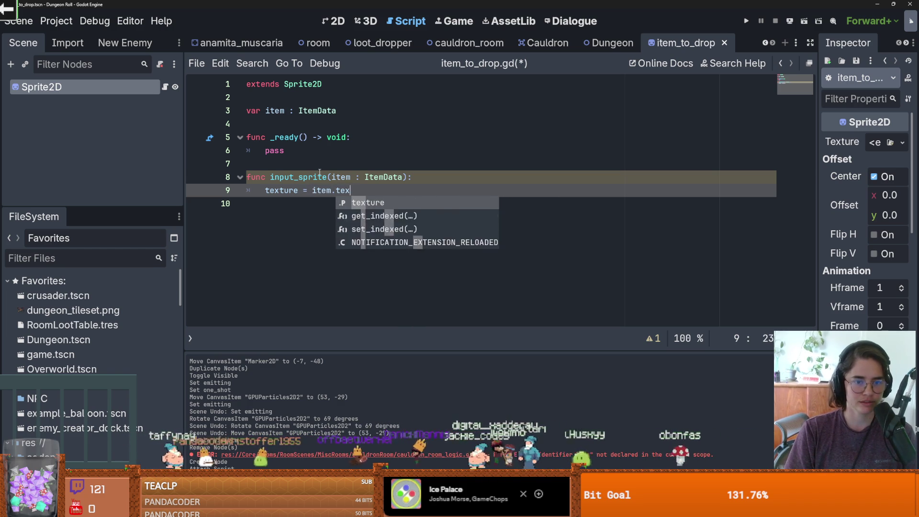
{"action": "key", "text": "Return"}
Check the texture references and input_sprite signature, then save item_to_drop.gd
{"action": "double_click", "coordinate": [347, 191]}
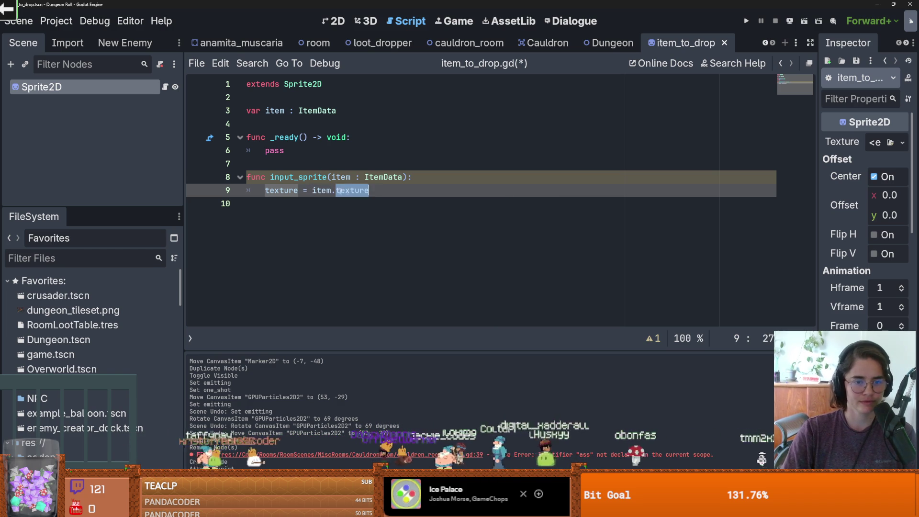
{"action": "double_click", "coordinate": [287, 177]}
{"action": "double_click", "coordinate": [282, 189]}
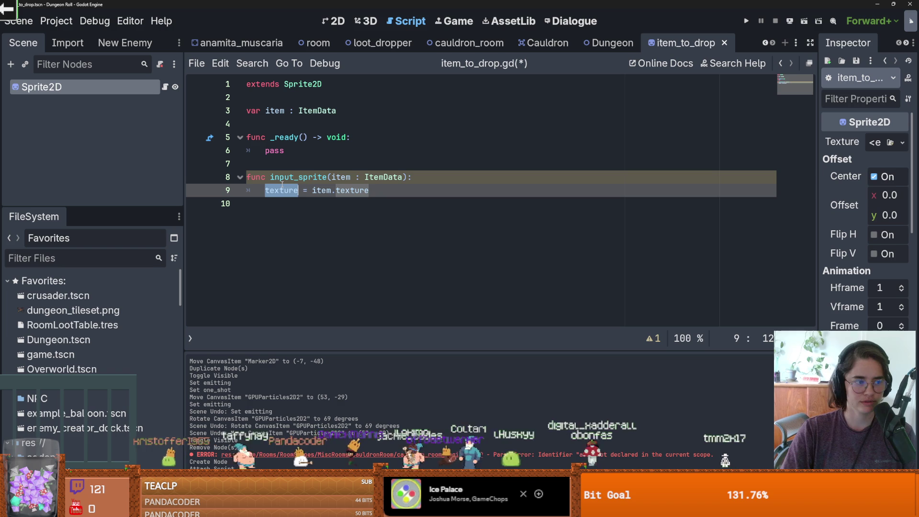
{"action": "double_click", "coordinate": [303, 177]}
{"action": "left_click", "coordinate": [345, 177]}
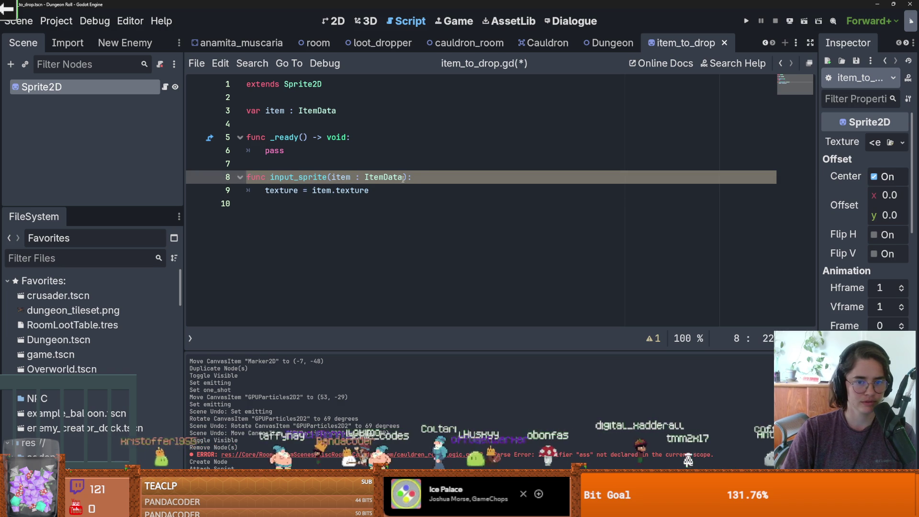
{"action": "mouse_move", "coordinate": [406, 178]}
{"action": "left_mouse_down"}
{"action": "mouse_move", "coordinate": [273, 177]}
{"action": "mouse_move", "coordinate": [407, 177]}
{"action": "left_mouse_up"}
{"action": "key", "text": "ctrl+s"}
{"action": "left_click", "coordinate": [297, 158]}
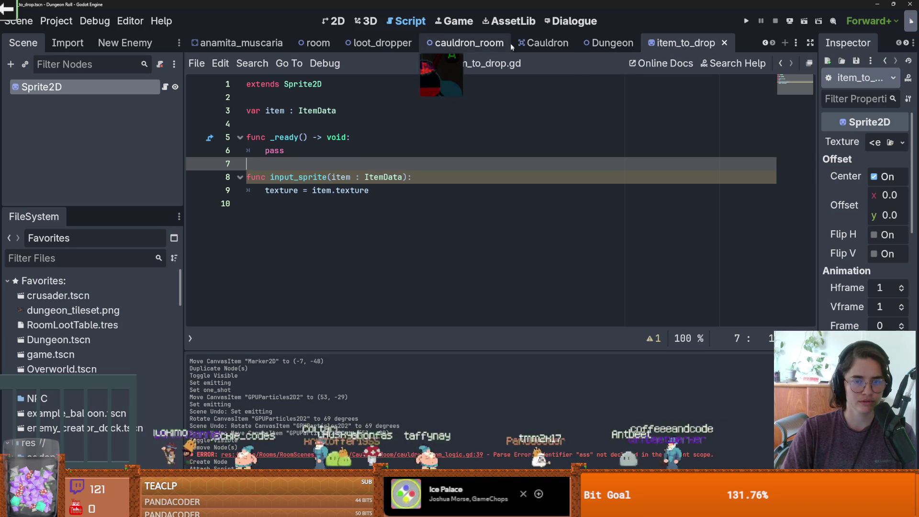
Glance through the Dungeon, Cauldron and room_generation scripts
{"action": "left_click", "coordinate": [612, 44]}
{"action": "left_click", "coordinate": [546, 43]}
{"action": "left_click", "coordinate": [452, 43]}
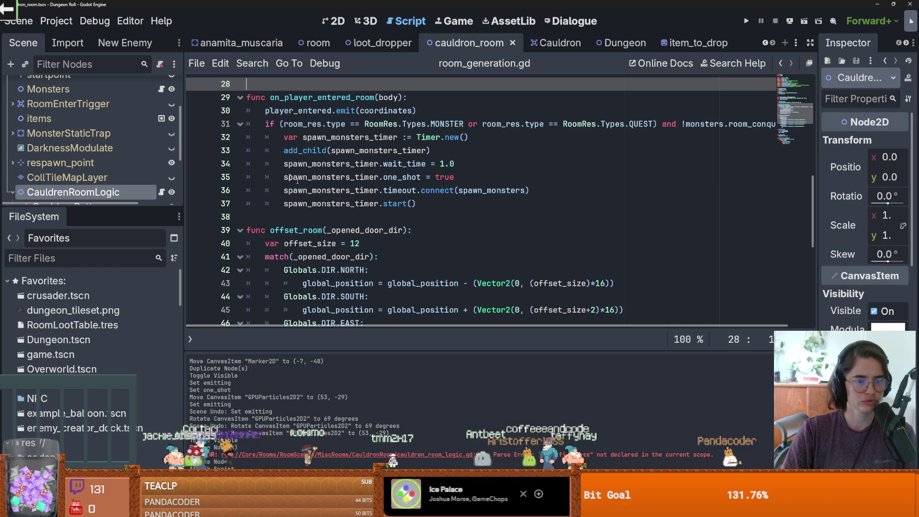
View the cauldron room in 2D with CauldrenRoomLogic expanded, then return to item_to_drop
{"action": "left_click", "coordinate": [333, 21]}
{"action": "scroll", "coordinate": [397, 234], "scroll_direction": "up", "scroll_amount": 5}
{"action": "scroll", "coordinate": [398, 234], "scroll_direction": "down", "scroll_amount": 2}
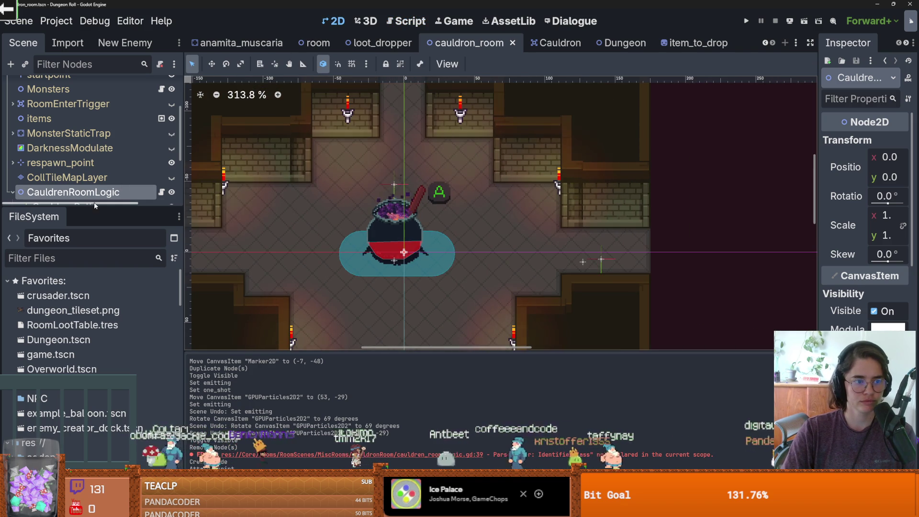
{"action": "left_click_drag", "start_coordinate": [95, 204], "coordinate": [95, 413]}
{"action": "left_click", "coordinate": [10, 264]}
{"action": "left_click", "coordinate": [10, 264]}
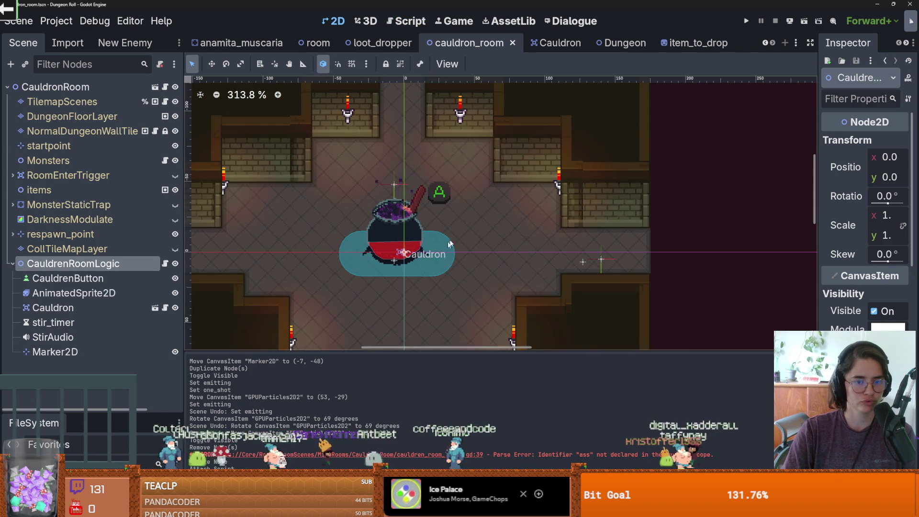
{"action": "scroll", "coordinate": [405, 244], "scroll_direction": "up", "scroll_amount": 3}
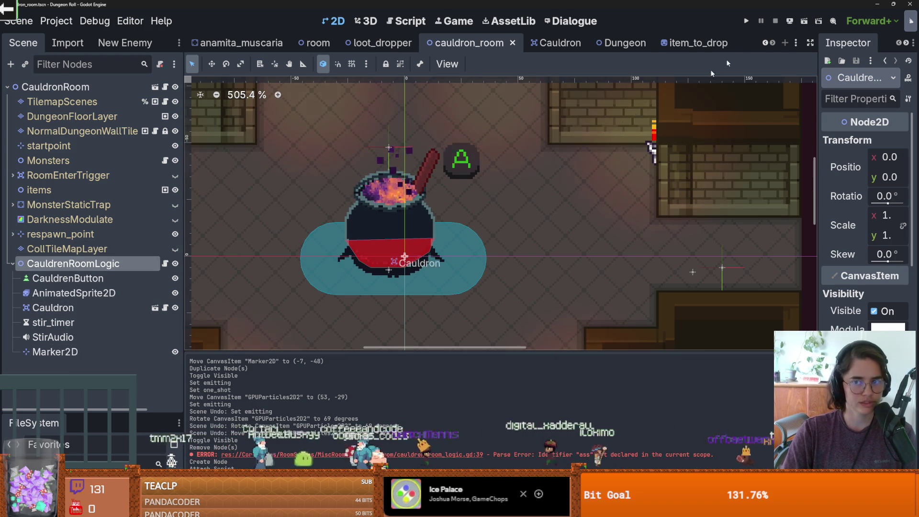
{"action": "left_click", "coordinate": [690, 43]}
{"action": "scroll", "coordinate": [393, 148], "scroll_direction": "up", "scroll_amount": 5}
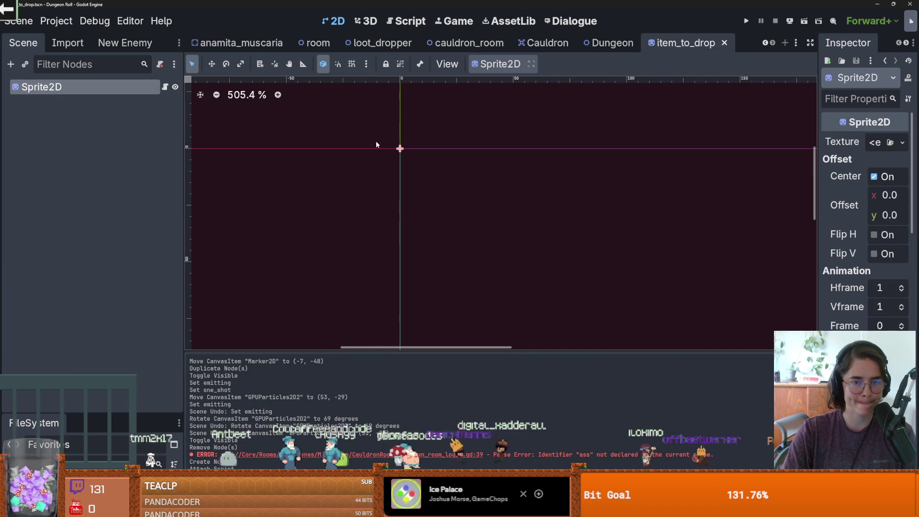
Delete the empty _ready function from item_to_drop.gd and save the script
{"action": "left_click", "coordinate": [165, 88]}
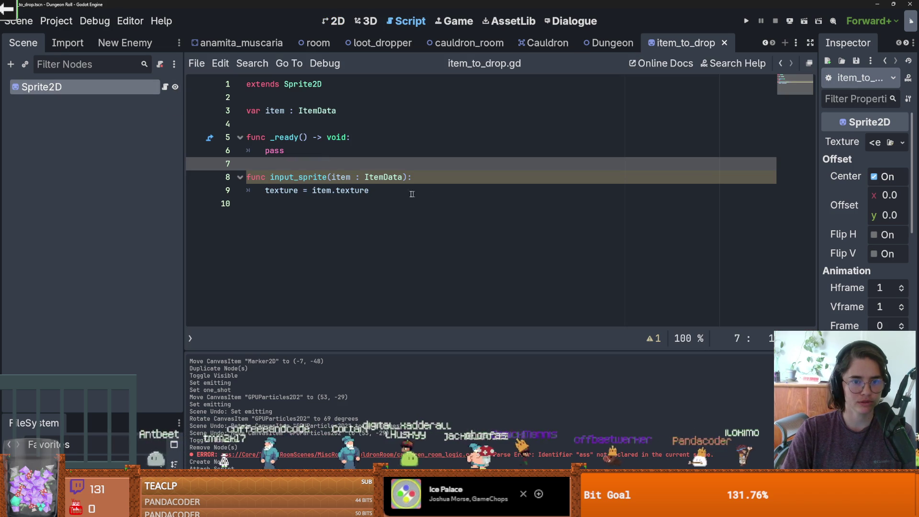
{"action": "double_click", "coordinate": [268, 191]}
{"action": "left_click_drag", "start_coordinate": [286, 151], "coordinate": [220, 135]}
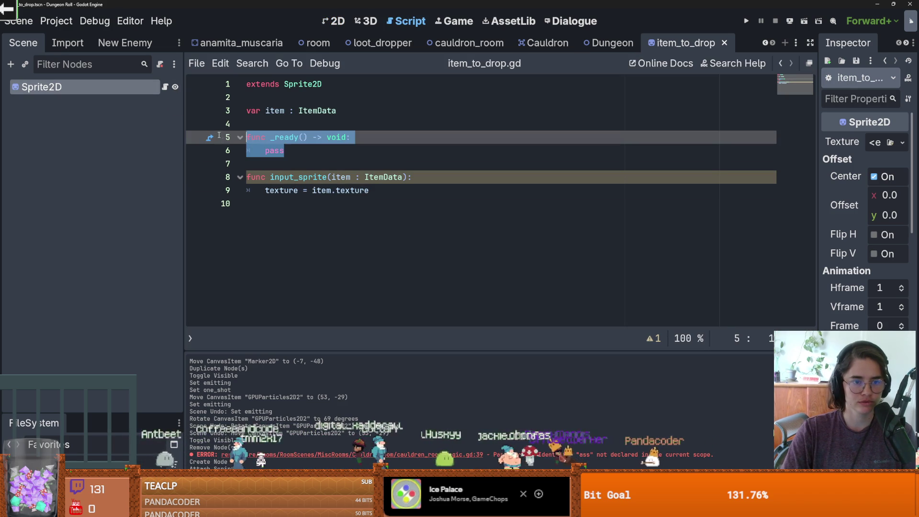
{"action": "key", "text": "BackSpace"}
{"action": "key", "text": "BackSpace"}
{"action": "key", "text": "BackSpace"}
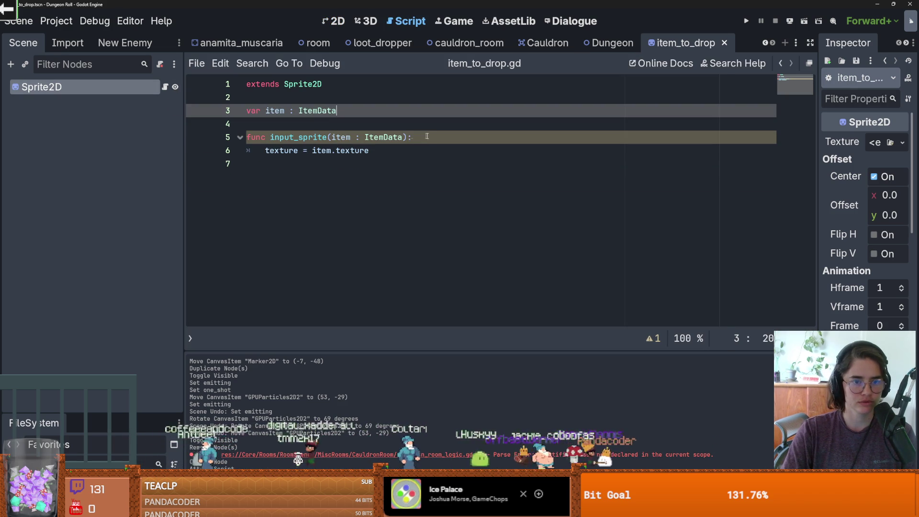
{"action": "left_click_drag", "start_coordinate": [407, 138], "coordinate": [271, 138]}
{"action": "key", "text": "ctrl+s"}
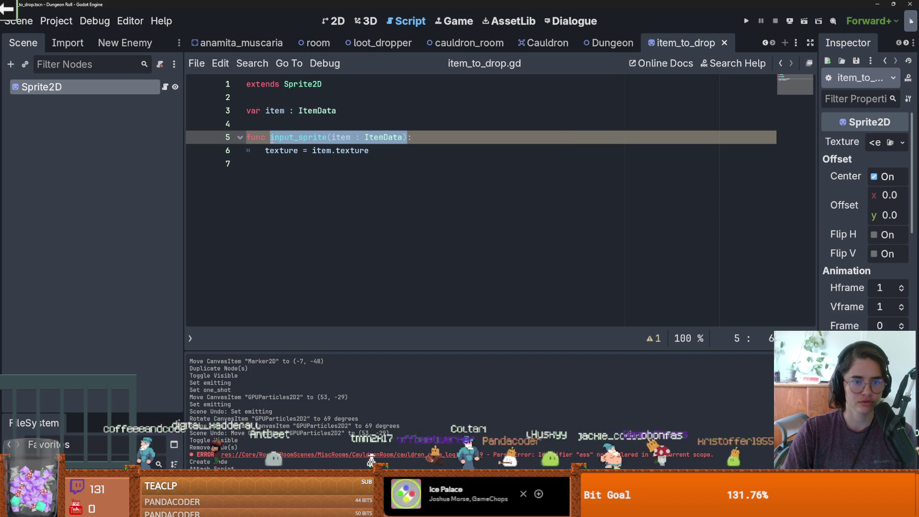
{"action": "left_click", "coordinate": [269, 150]}
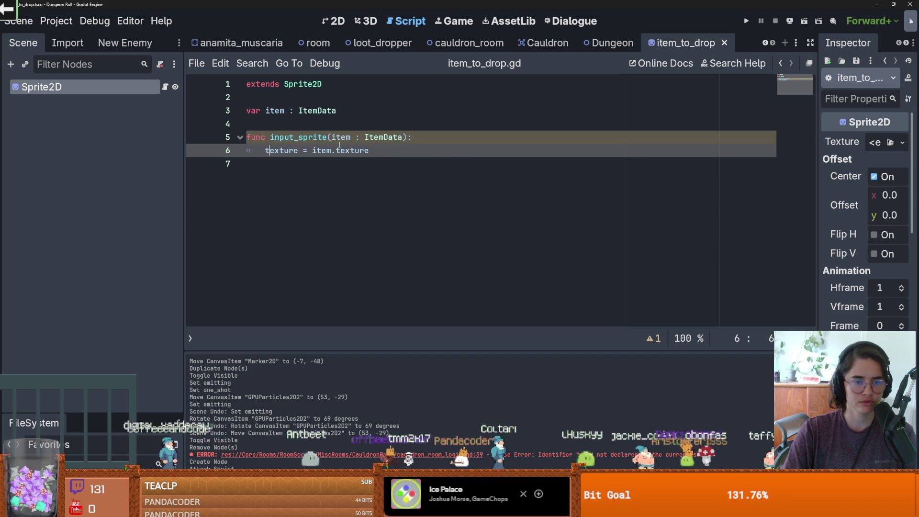
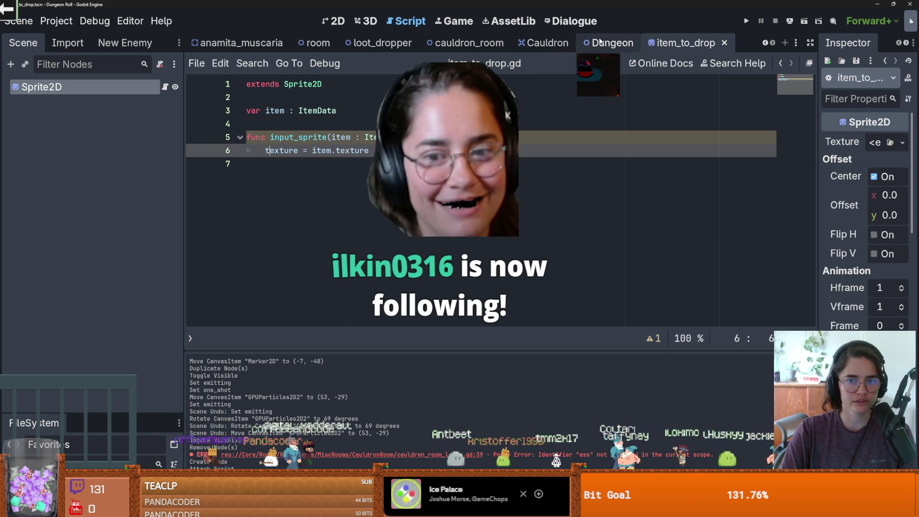
Add const ITEM_TO_DROP = preload(item_to_drop.tscn) on line 15 of cauldron_room_logic.gd
{"action": "left_click", "coordinate": [545, 43]}
{"action": "left_click", "coordinate": [463, 46]}
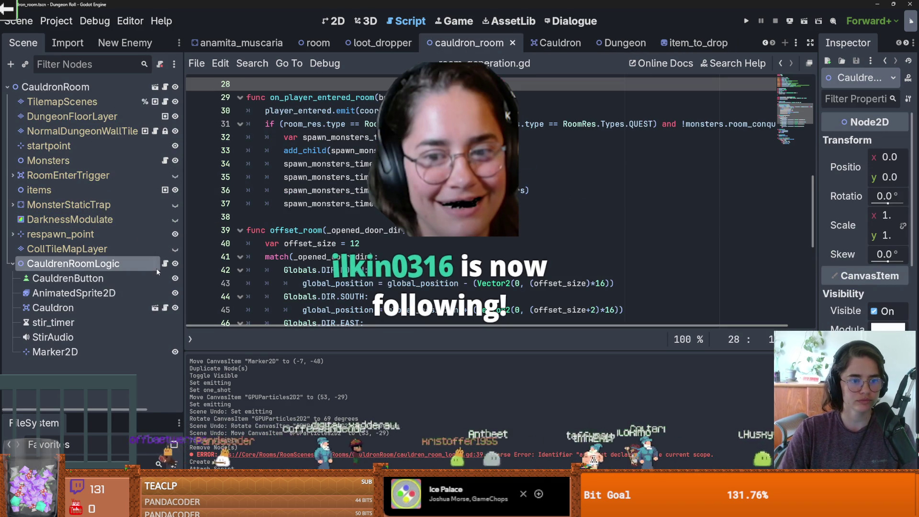
{"action": "scroll", "coordinate": [430, 191], "scroll_direction": "up", "scroll_amount": 4}
{"action": "left_click", "coordinate": [249, 203]}
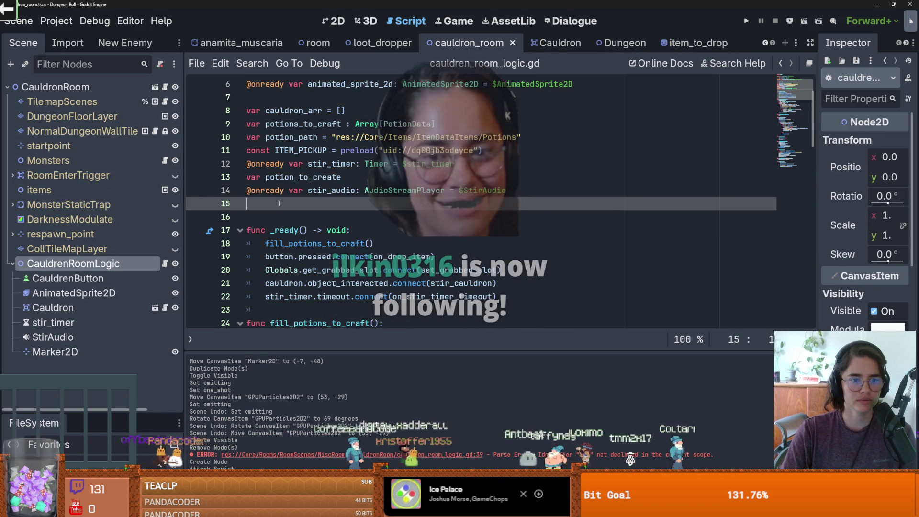
{"action": "left_click_drag", "start_coordinate": [103, 409], "coordinate": [67, 330]}
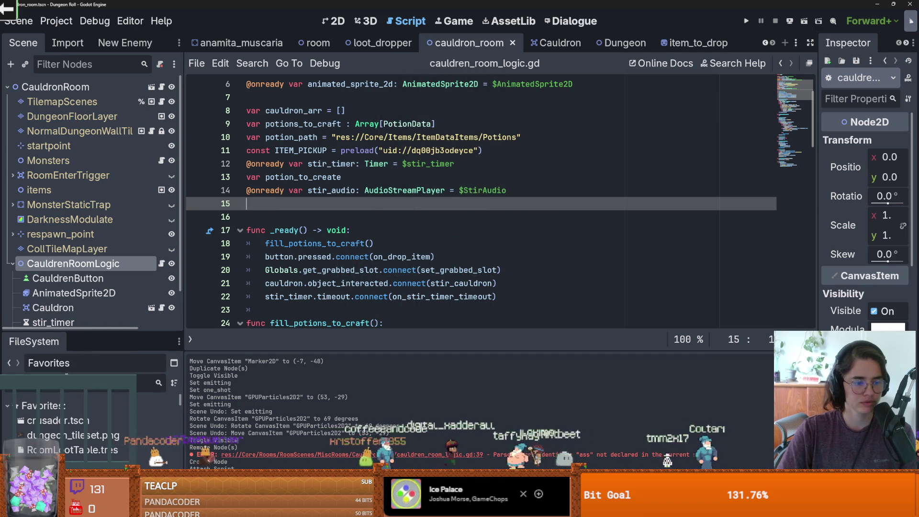
{"action": "type", "text": "cauldron"}
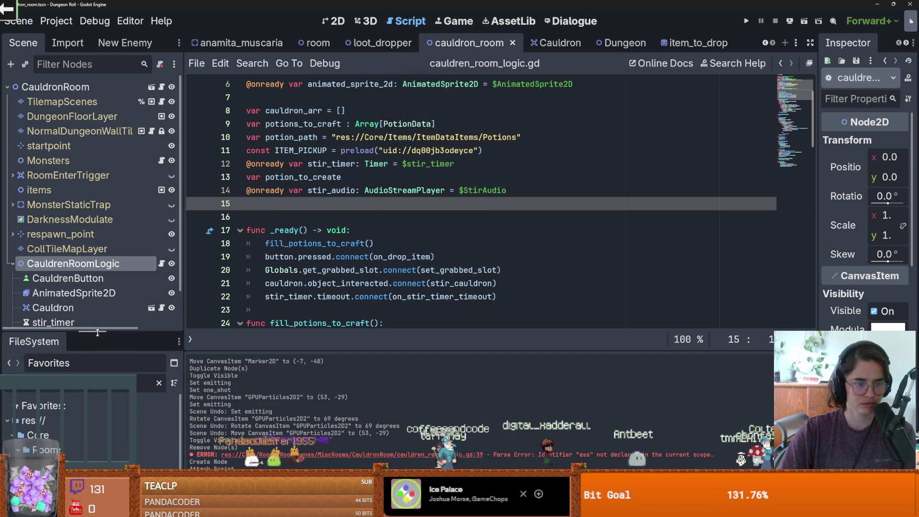
{"action": "left_click_drag", "start_coordinate": [101, 332], "coordinate": [101, 197]}
{"action": "mouse_move", "coordinate": [91, 392]}
{"action": "left_mouse_down"}
{"action": "mouse_move", "coordinate": [276, 216]}
{"action": "mouse_move", "coordinate": [308, 212]}
{"action": "left_mouse_up"}
{"action": "double_click", "coordinate": [311, 204]}
{"action": "key", "text": "ctrl+c"}
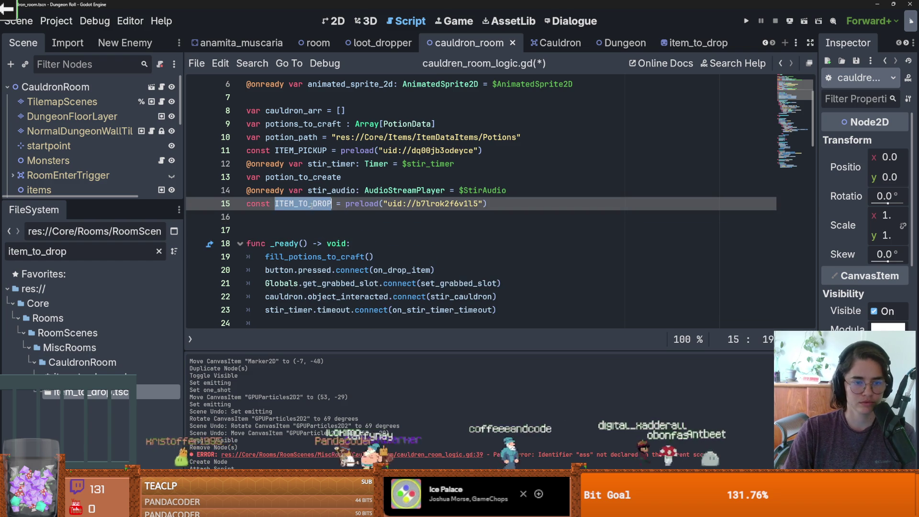
Insert an empty line inside the if grabbed_slot_item block of on_drop_item
{"action": "scroll", "coordinate": [364, 286], "scroll_direction": "down", "scroll_amount": 15}
{"action": "scroll", "coordinate": [363, 285], "scroll_direction": "down", "scroll_amount": 6}
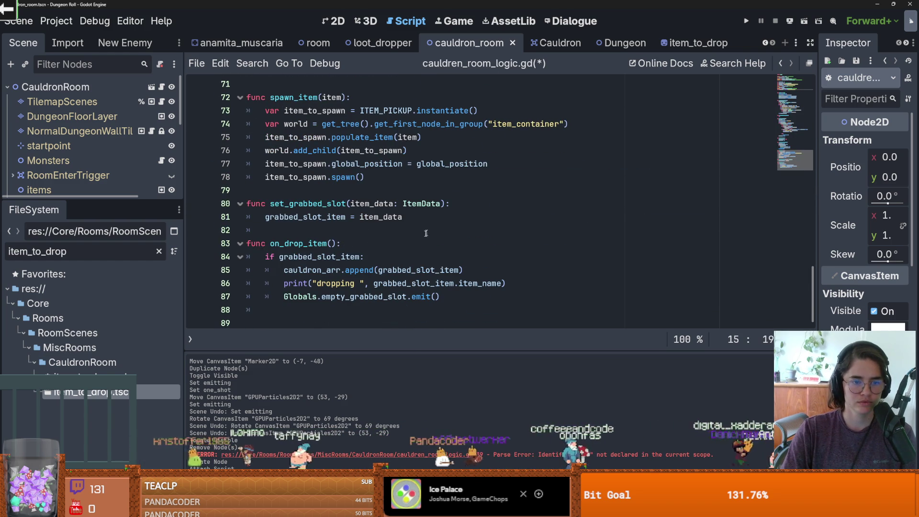
{"action": "left_click", "coordinate": [363, 256]}
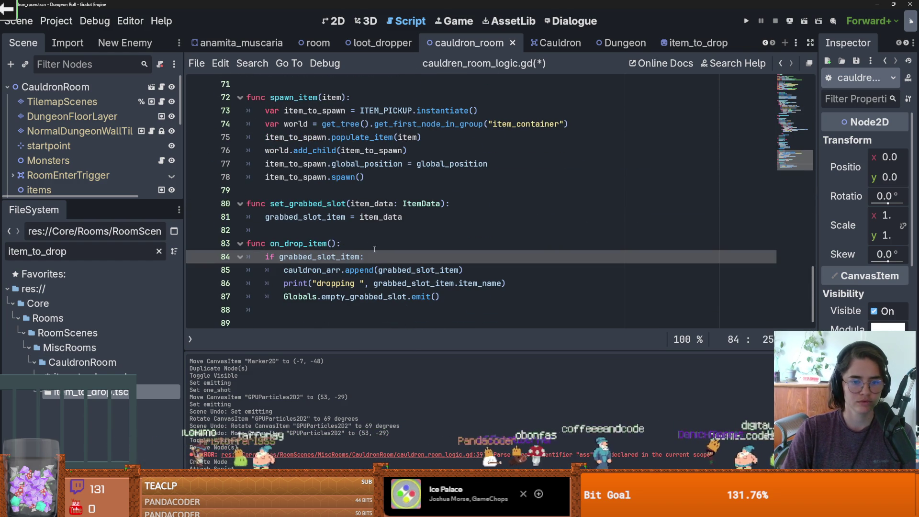
{"action": "key", "text": "Return"}
{"action": "key", "text": "ctrl+v"}
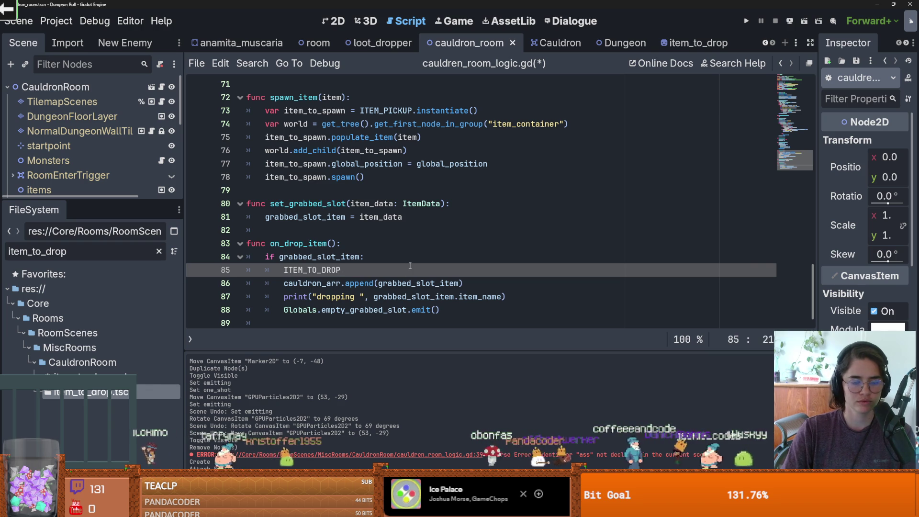
{"action": "key", "text": "ctrl+z"}
Replace pass with ITEM_TO_DROP and give spawn_item_into_cauldron an item_data : ItemData parameter
{"action": "mouse_move", "coordinate": [813, 269]}
{"action": "left_mouse_down"}
{"action": "mouse_move", "coordinate": [812, 136]}
{"action": "mouse_move", "coordinate": [811, 168]}
{"action": "left_mouse_up"}
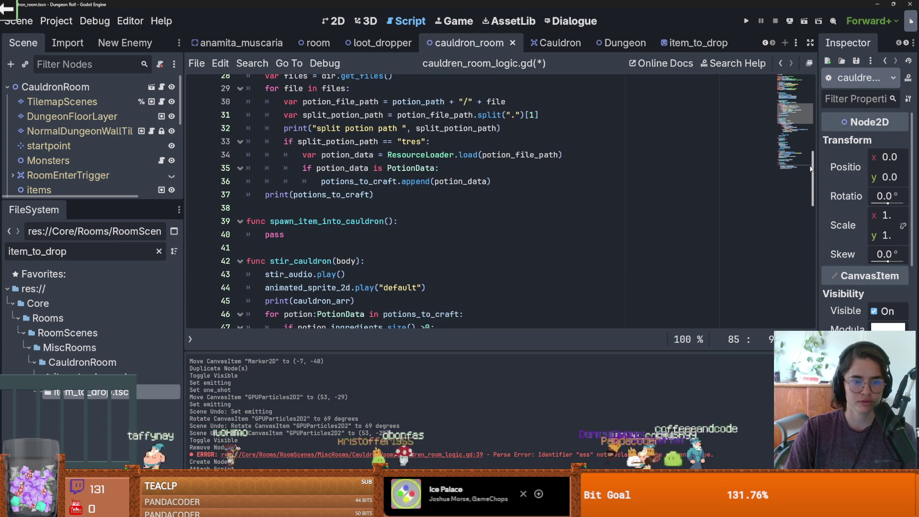
{"action": "scroll", "coordinate": [397, 234], "scroll_direction": "down", "scroll_amount": 1}
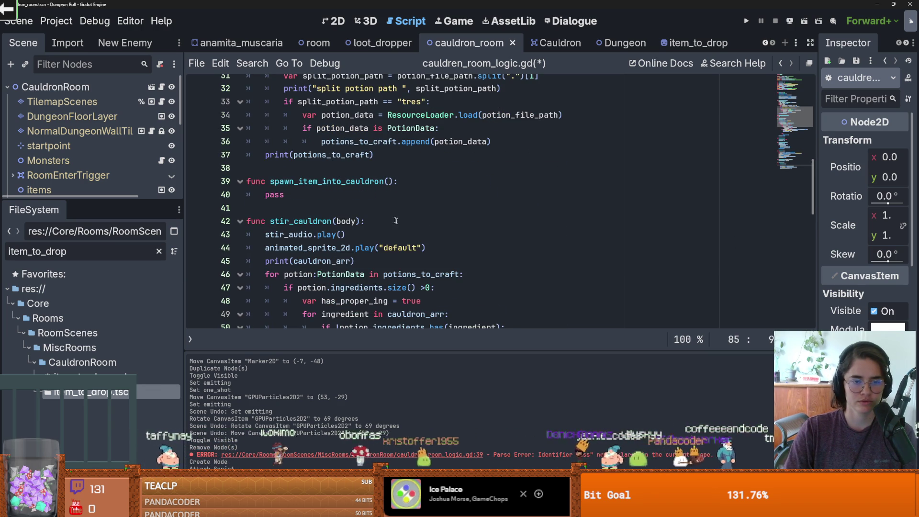
{"action": "scroll", "coordinate": [398, 223], "scroll_direction": "down", "scroll_amount": 1}
{"action": "double_click", "coordinate": [274, 155]}
{"action": "type", "text": "ITEM_TO_DROP"}
{"action": "left_click", "coordinate": [389, 142]}
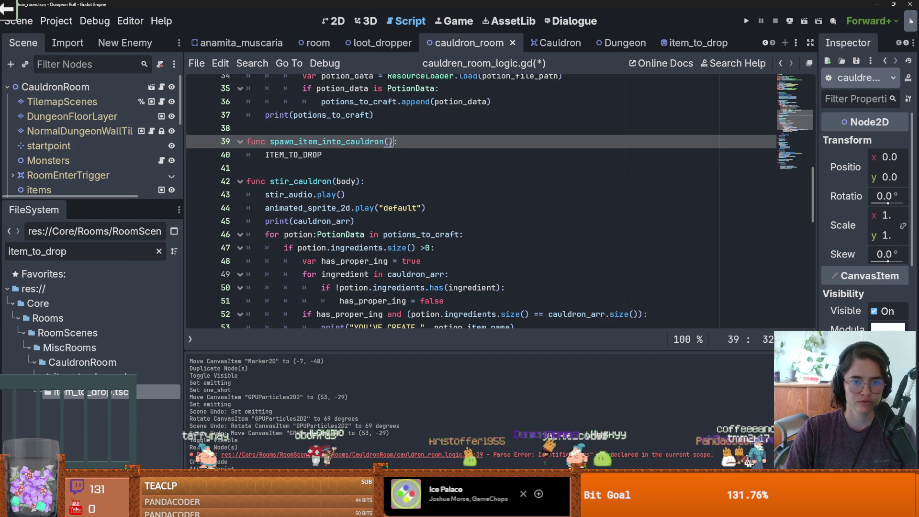
{"action": "type", "text": "item_dat"}
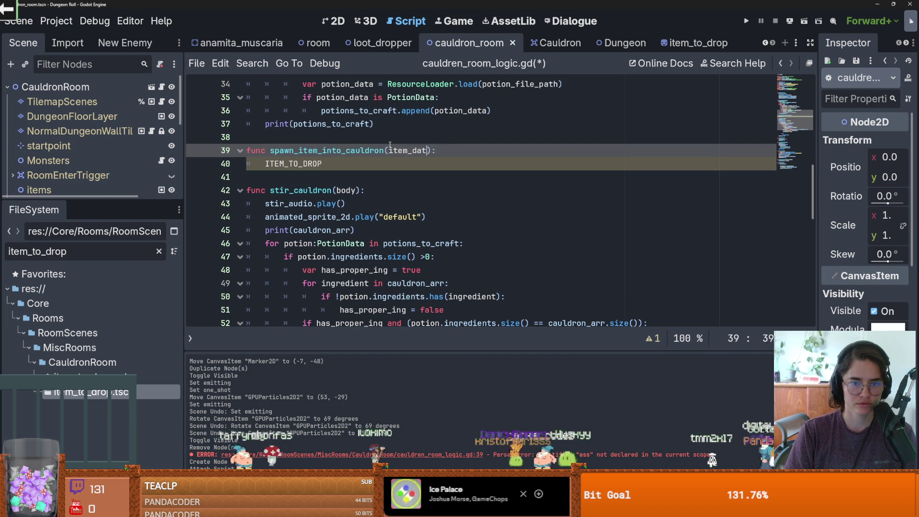
{"action": "type", "text": "em"}
{"action": "key", "text": "Return"}
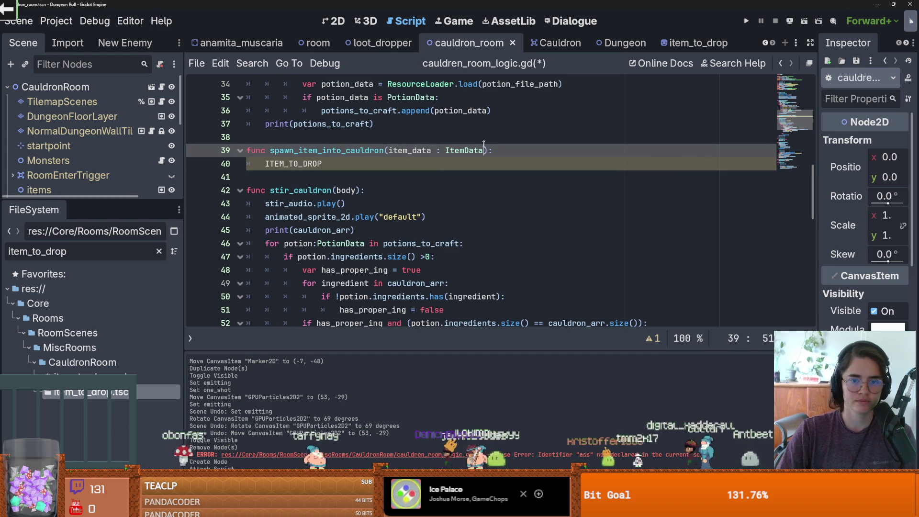
{"action": "left_click_drag", "start_coordinate": [489, 150], "coordinate": [270, 150]}
{"action": "key", "text": "ctrl+c"}
Call spawn_item_into_cauldron() on line 85 under if grabbed_slot_item
{"action": "scroll", "coordinate": [424, 253], "scroll_direction": "down", "scroll_amount": 10}
{"action": "left_click", "coordinate": [346, 262]}
{"action": "key", "text": "ctrl+v"}
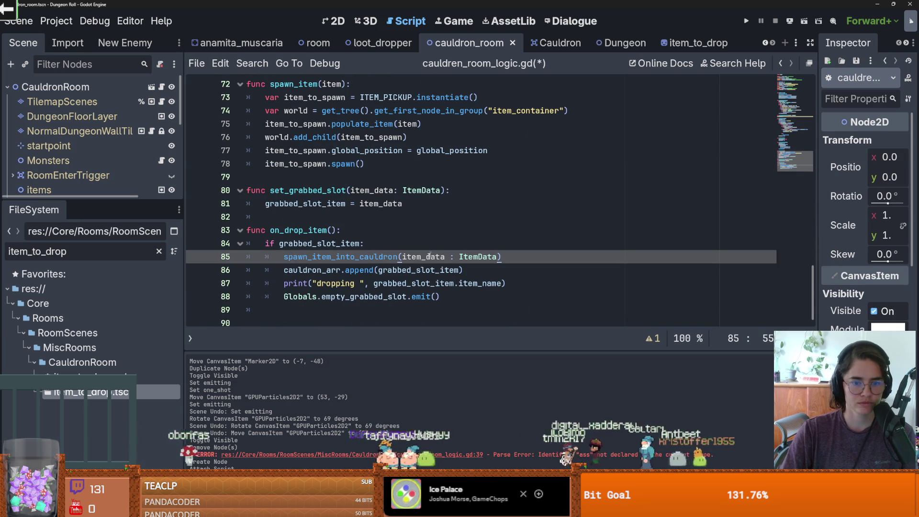
{"action": "left_click_drag", "start_coordinate": [500, 257], "coordinate": [403, 257]}
{"action": "key", "text": "BackSpace"}
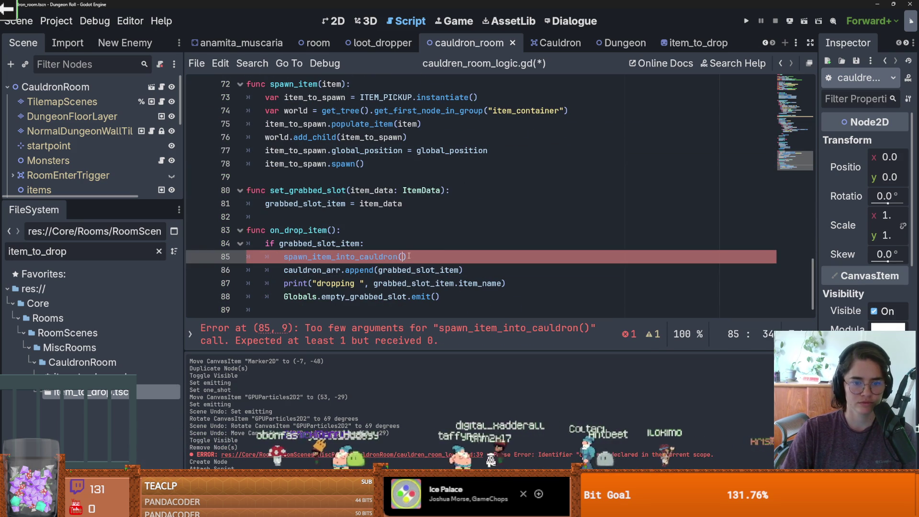
{"action": "type", "text": "grabbed_slot_item"}
{"action": "scroll", "coordinate": [785, 128], "scroll_direction": "up", "scroll_amount": 15}
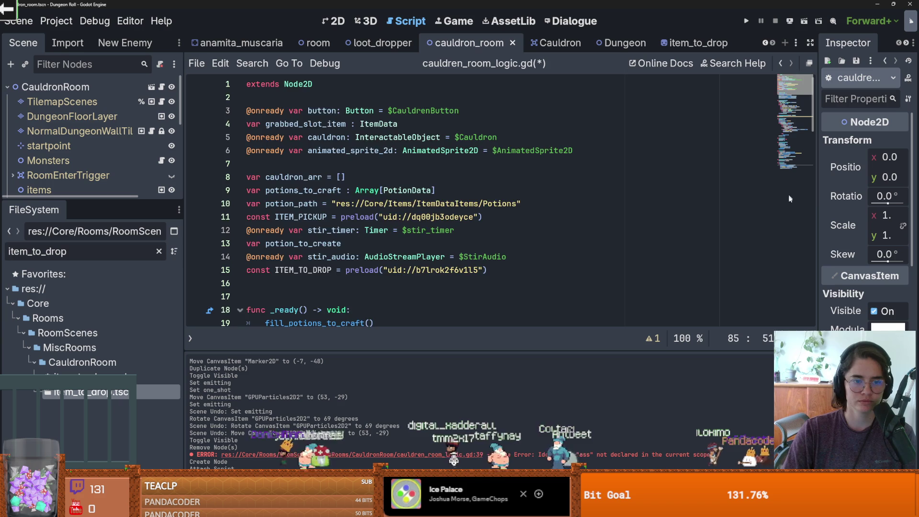
Turn line 40 into var item_to_drop = ITEM_TO_DROP.instantiate()
{"action": "left_click", "coordinate": [793, 231]}
{"action": "left_click", "coordinate": [364, 232]}
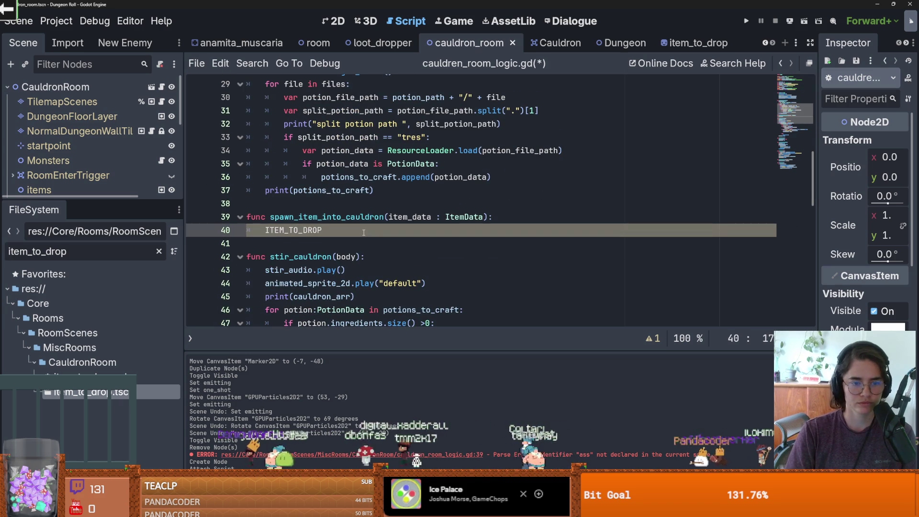
{"action": "key", "text": "Down"}
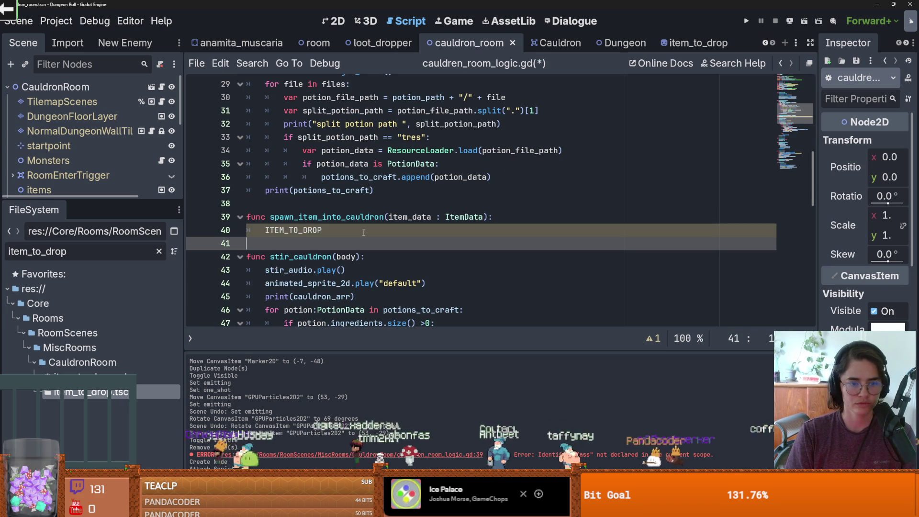
{"action": "left_click", "coordinate": [267, 231]}
{"action": "type", "text": "var "}
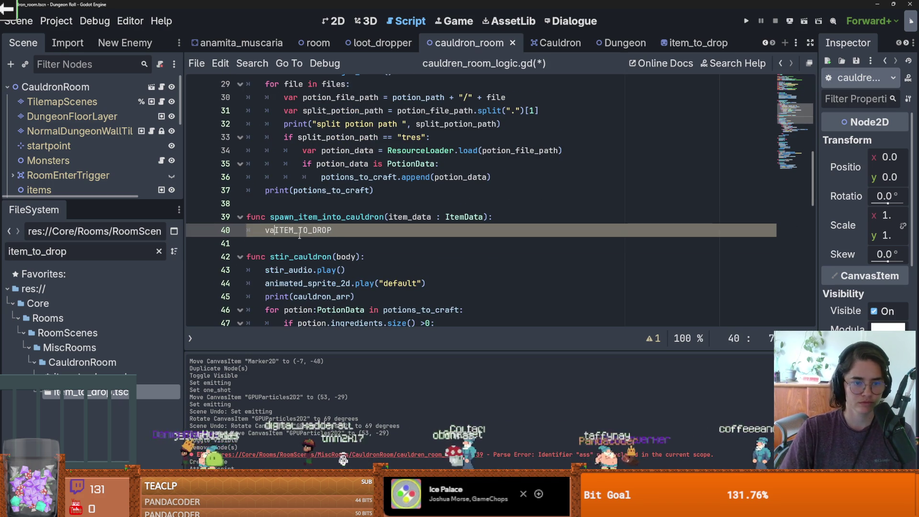
{"action": "type", "text": "item_to_"}
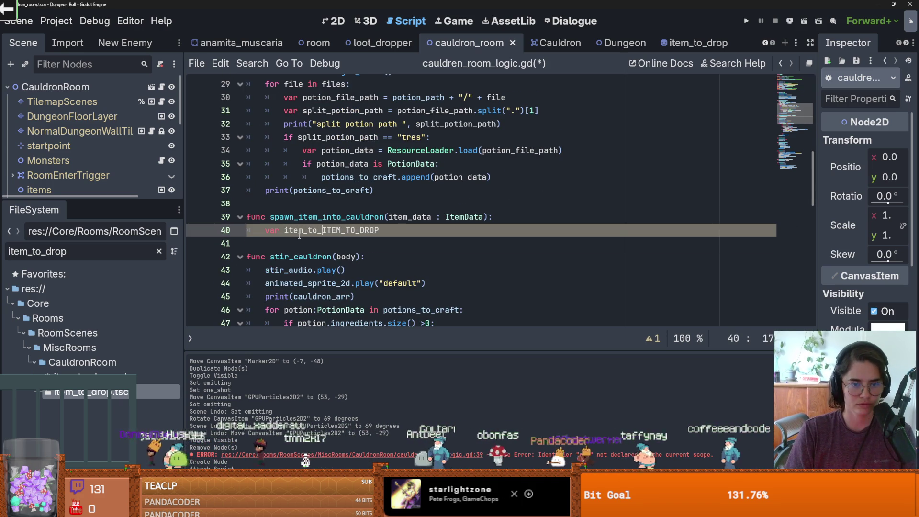
{"action": "key", "text": "ctrl+space"}
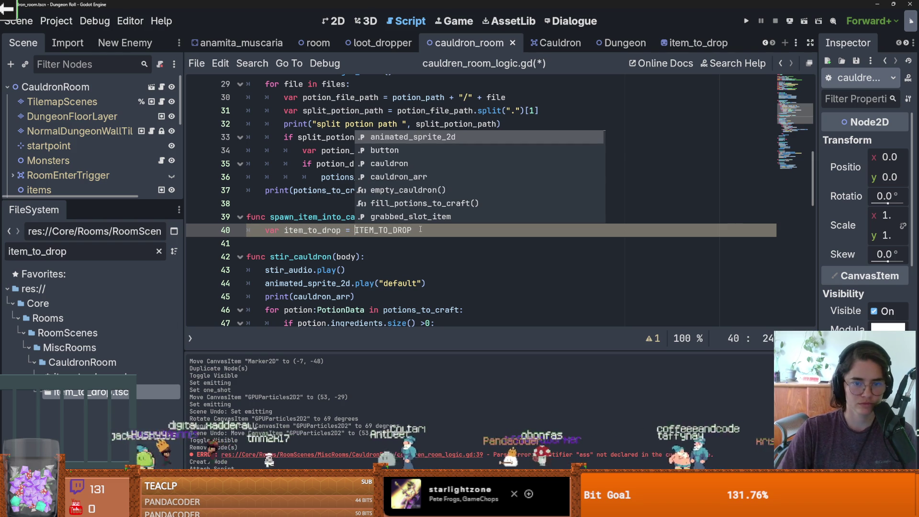
{"action": "left_click", "coordinate": [420, 229]}
{"action": "type", "text": "in"}
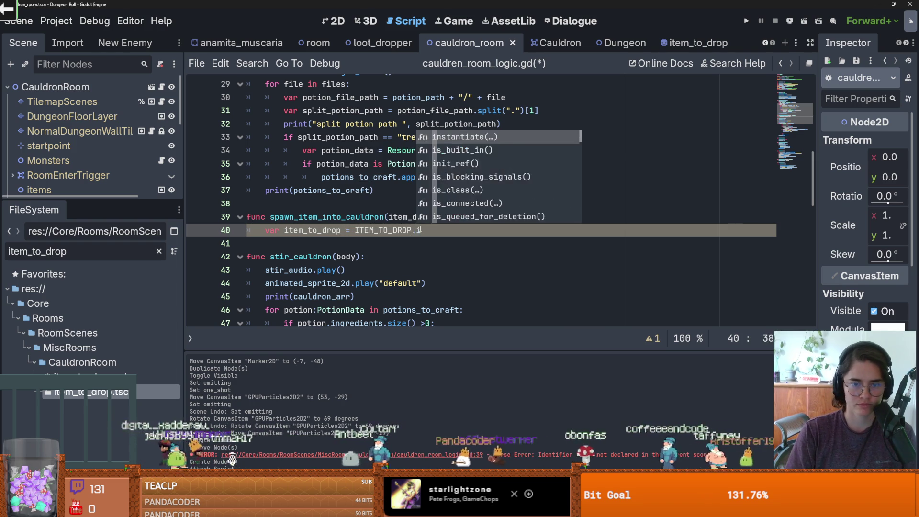
{"action": "key", "text": "Return"}
{"action": "left_click", "coordinate": [493, 228]}
{"action": "key", "text": "Return"}
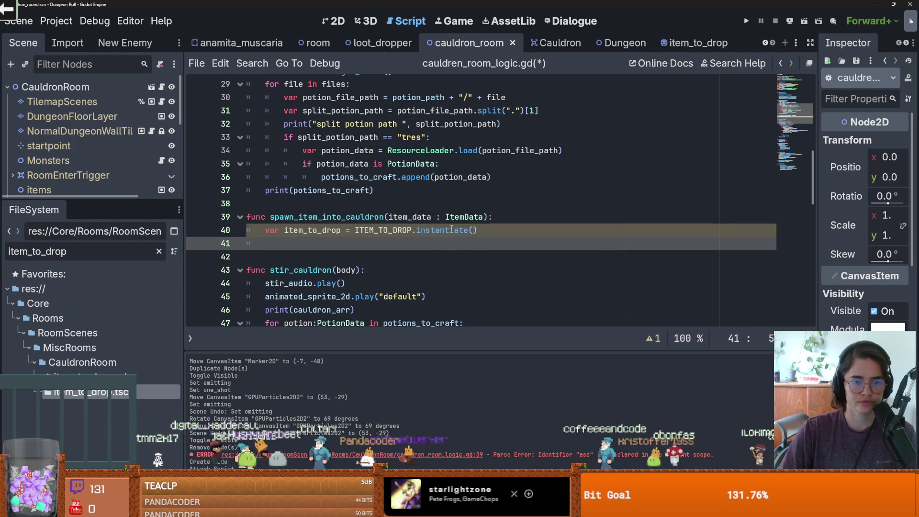
Start line 41 with item_to_drop and copy the input_sprite signature from the item_to_drop script
{"action": "type", "text": "it"}
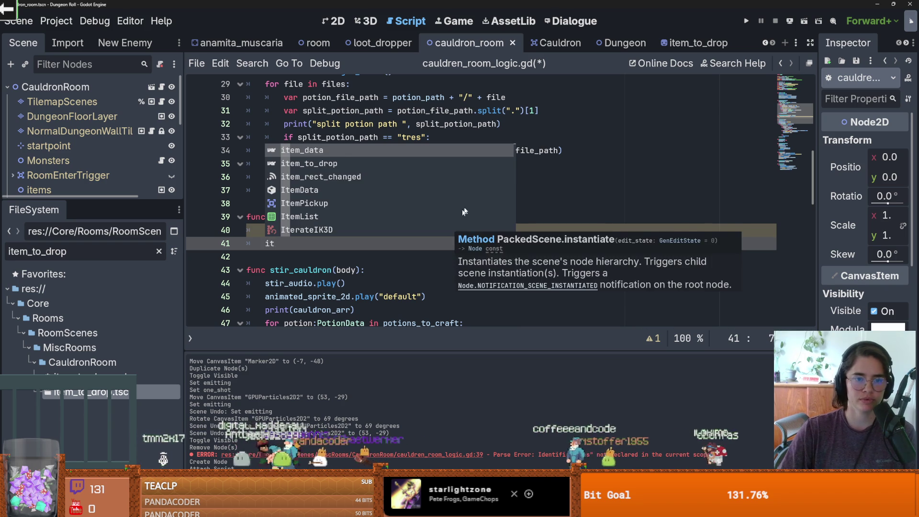
{"action": "key", "text": "Return"}
{"action": "left_click", "coordinate": [686, 44]}
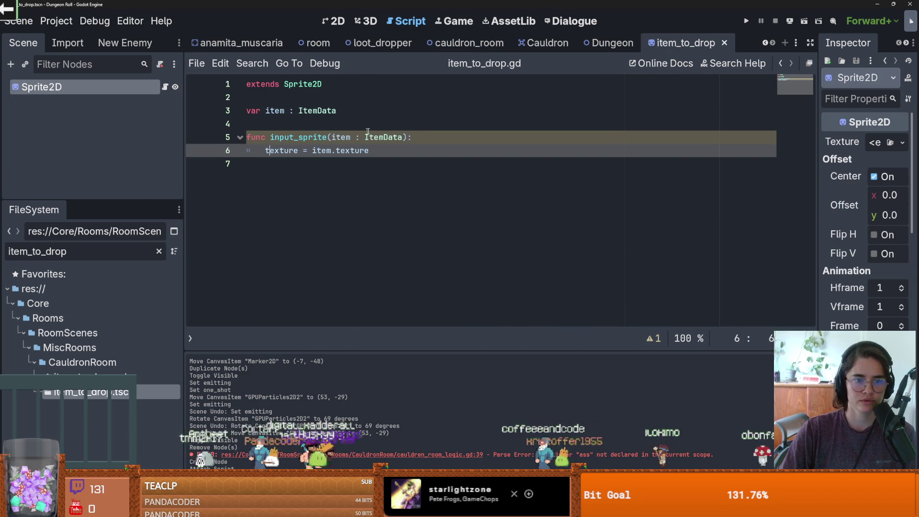
{"action": "left_click_drag", "start_coordinate": [405, 138], "coordinate": [265, 137]}
{"action": "key", "text": "ctrl+c"}
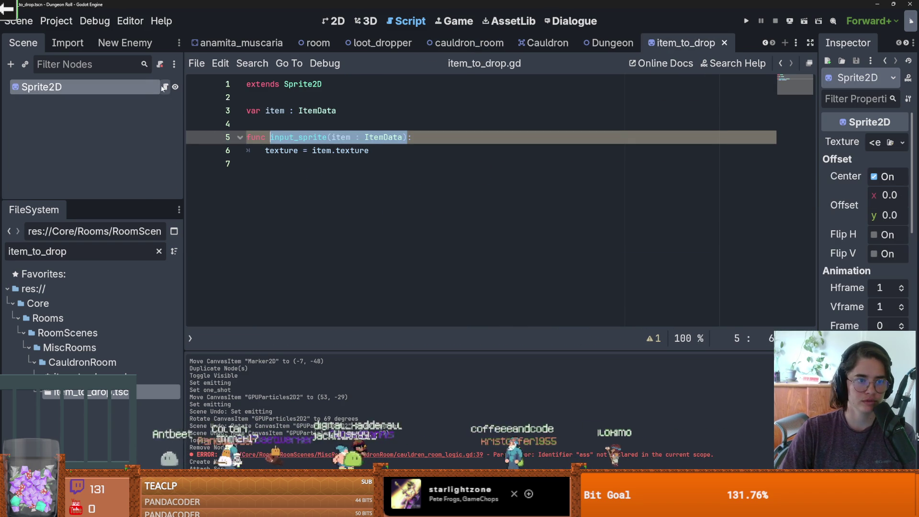
{"action": "left_click", "coordinate": [467, 43]}
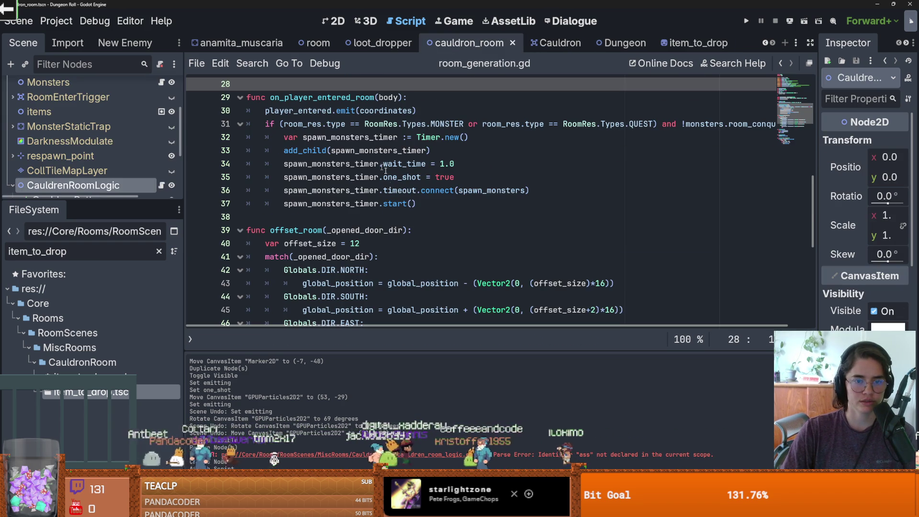
{"action": "left_click", "coordinate": [161, 185]}
Complete line 41 as item_to_drop.input_sprite(item_data), leaving a blank line below
{"action": "scroll", "coordinate": [357, 243], "scroll_direction": "down", "scroll_amount": 1}
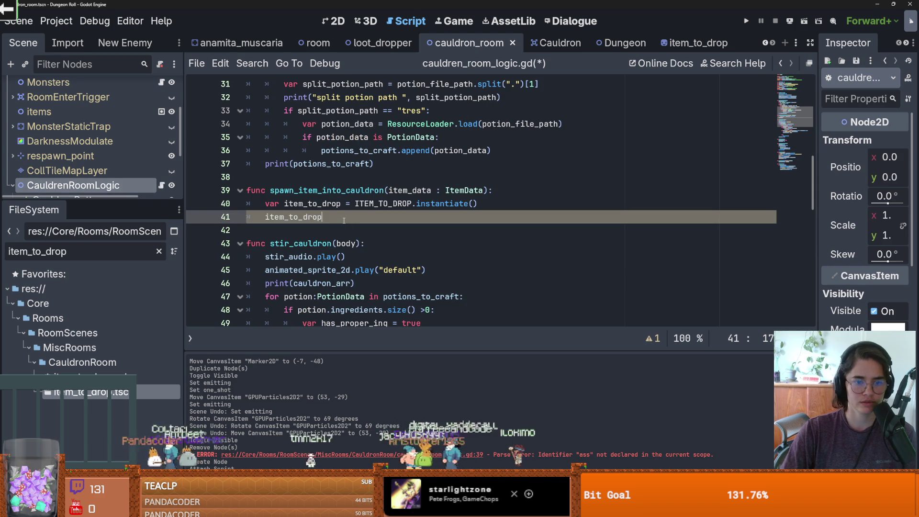
{"action": "type", "text": "."}
{"action": "key", "text": "ctrl+v"}
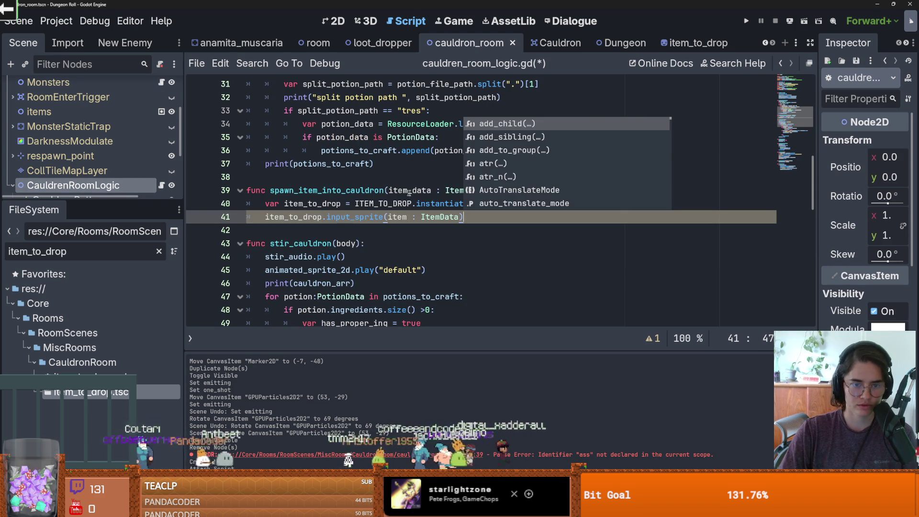
{"action": "double_click", "coordinate": [396, 190]}
{"action": "key", "text": "ctrl+c"}
{"action": "left_click_drag", "start_coordinate": [463, 216], "coordinate": [383, 217]}
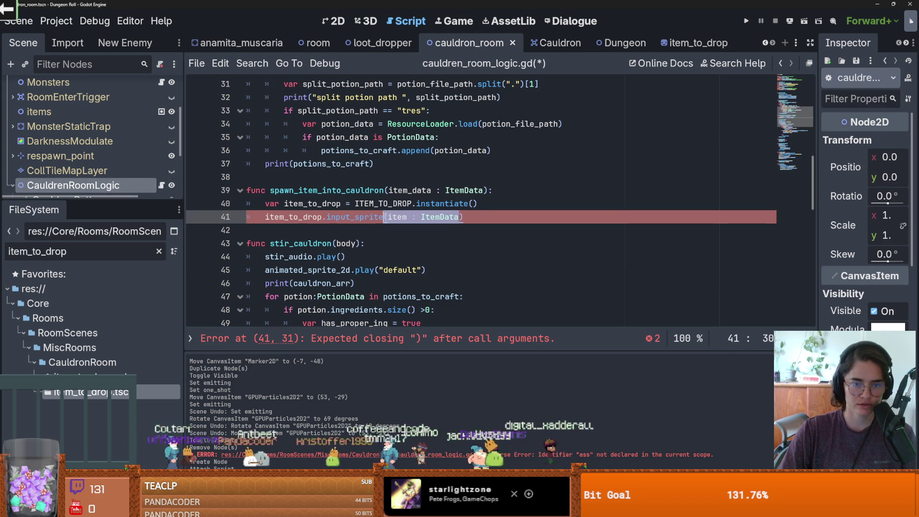
{"action": "key", "text": "ctrl+v"}
{"action": "key", "text": "Return"}
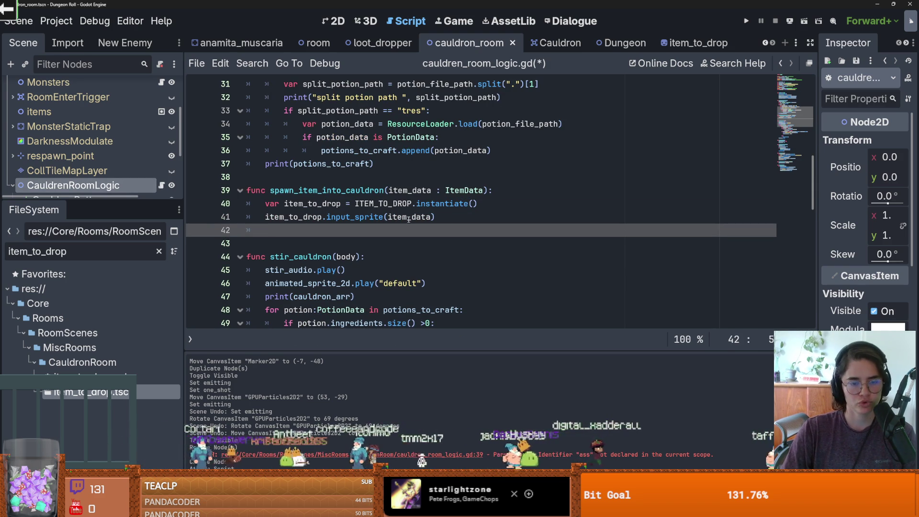
{"action": "left_click", "coordinate": [488, 198]}
{"action": "key", "text": "Return"}
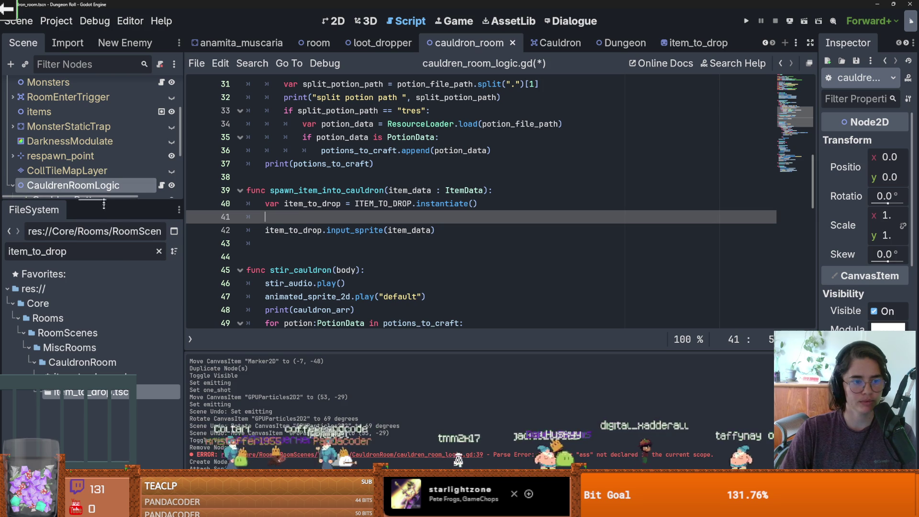
{"action": "left_click_drag", "start_coordinate": [71, 199], "coordinate": [98, 273]}
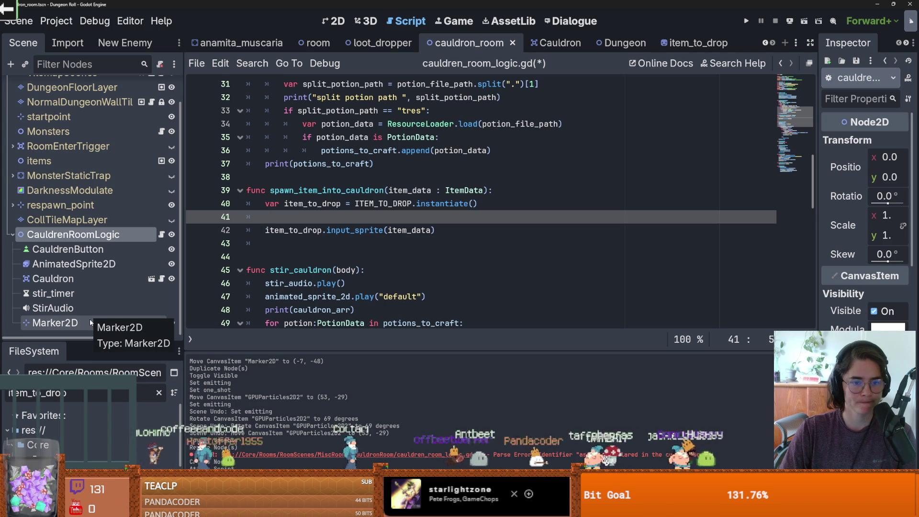
{"action": "scroll", "coordinate": [431, 202], "scroll_direction": "up", "scroll_amount": 7}
{"action": "mouse_move", "coordinate": [56, 322]}
{"action": "left_mouse_down"}
{"action": "mouse_move", "coordinate": [201, 306]}
{"action": "mouse_move", "coordinate": [292, 165]}
{"action": "left_mouse_up"}
{"action": "double_click", "coordinate": [273, 164]}
Write marker_2d.add_child(item_to_drop) on line 42
{"action": "scroll", "coordinate": [318, 248], "scroll_direction": "down", "scroll_amount": 7}
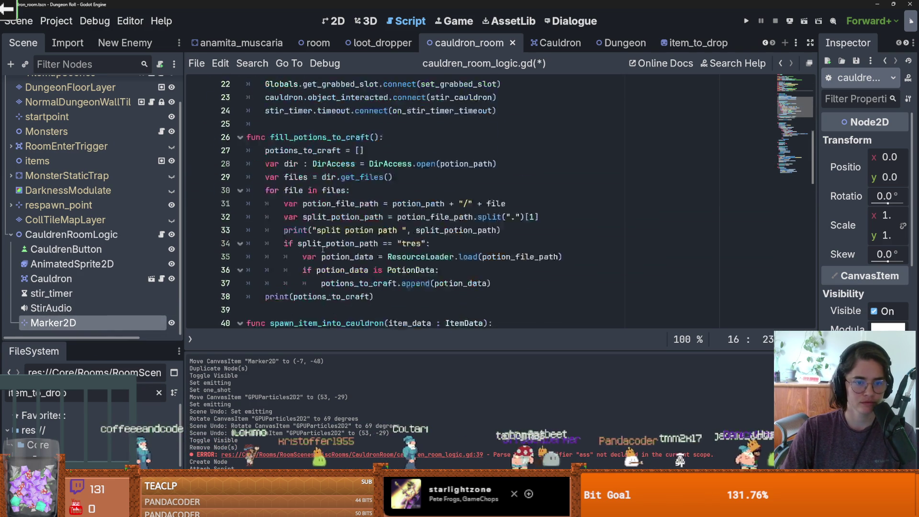
{"action": "left_click", "coordinate": [311, 233]}
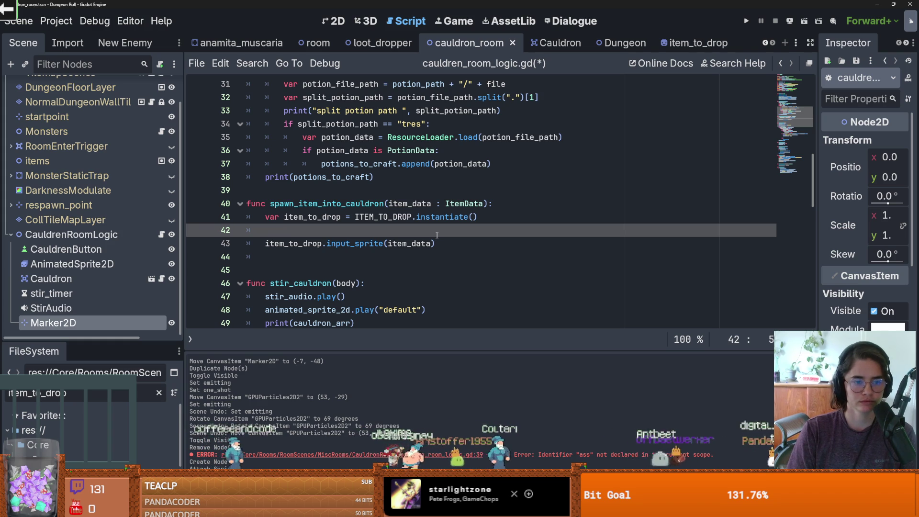
{"action": "type", "text": "marker_2d.add"}
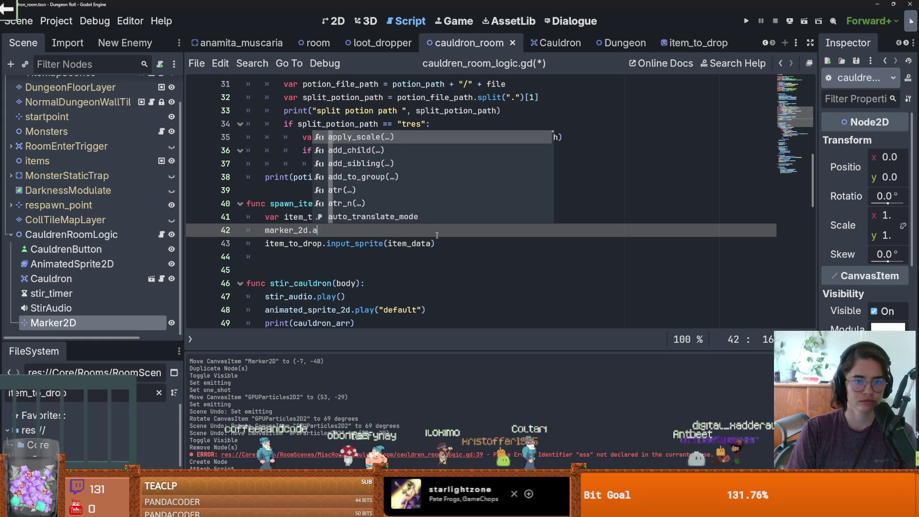
{"action": "key", "text": "Return"}
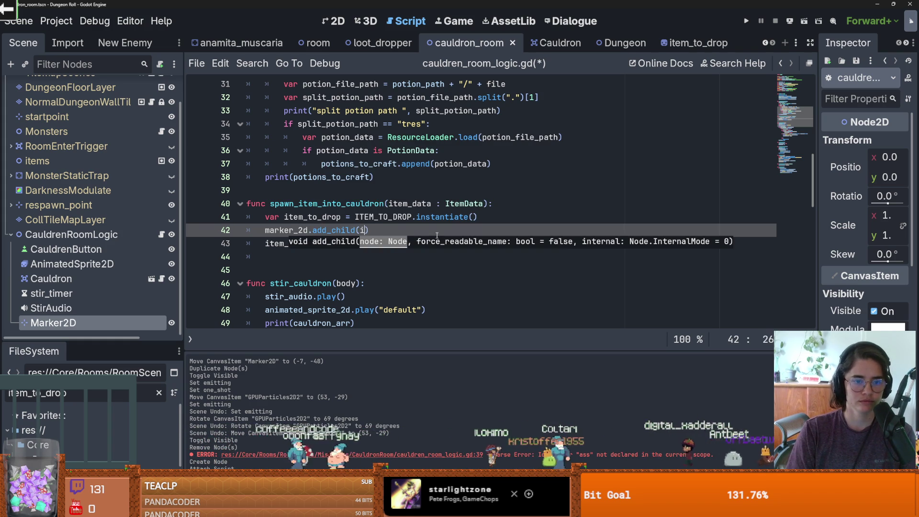
{"action": "type", "text": "it"}
{"action": "key", "text": "Down"}
{"action": "key", "text": "Return"}
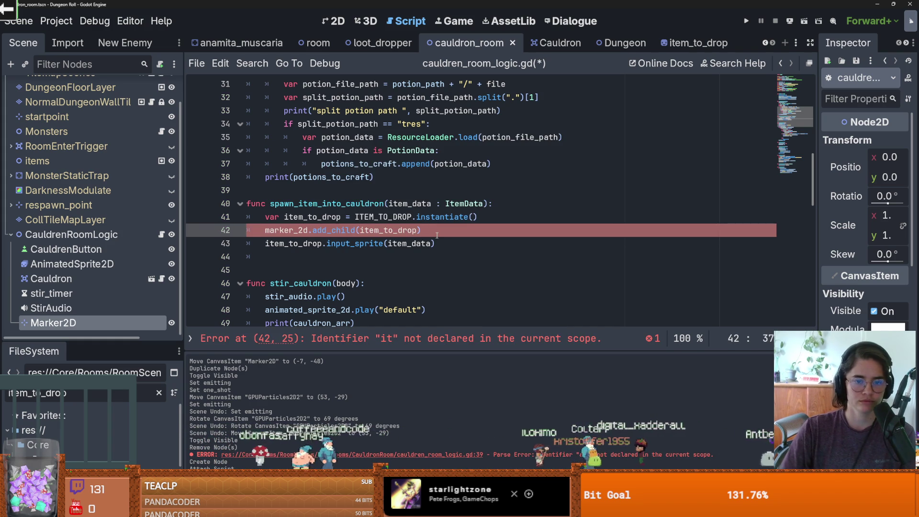
Move the add_child statement directly after the input_sprite line and remove the leftover blank line
{"action": "left_click_drag", "start_coordinate": [437, 235], "coordinate": [266, 235]}
{"action": "key", "text": "ctrl+x"}
{"action": "left_click", "coordinate": [434, 243]}
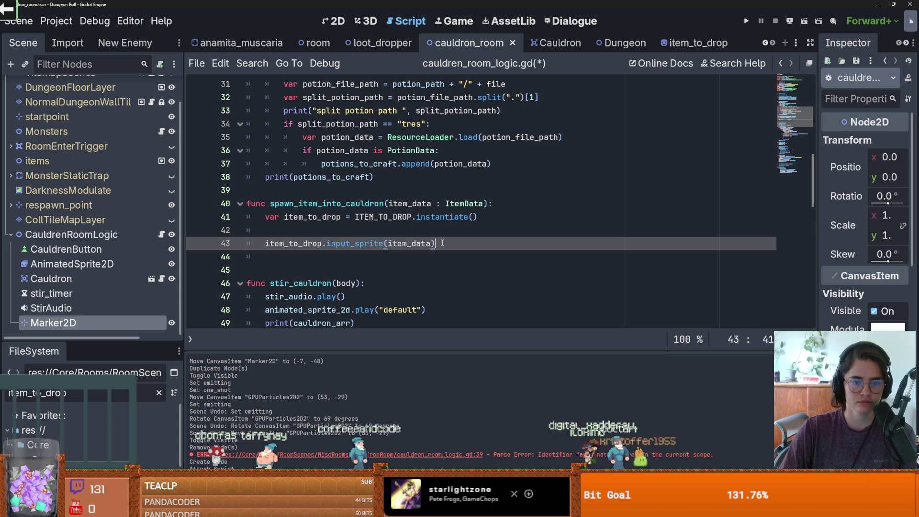
{"action": "key", "text": "Return"}
{"action": "key", "text": "ctrl+v"}
{"action": "left_click", "coordinate": [346, 233]}
{"action": "key", "text": "BackSpace"}
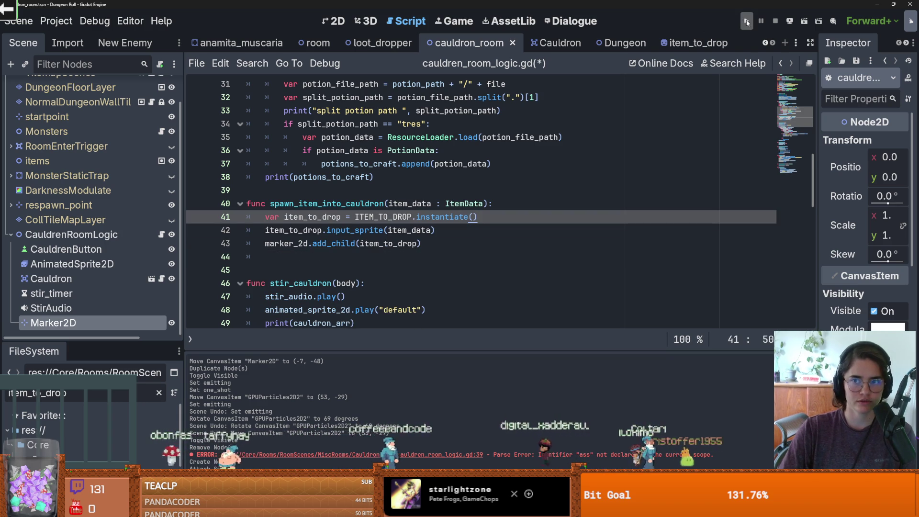
Save and run the game, jump to the cauldron room via the debug room menu, then close it
{"action": "left_click", "coordinate": [747, 23]}
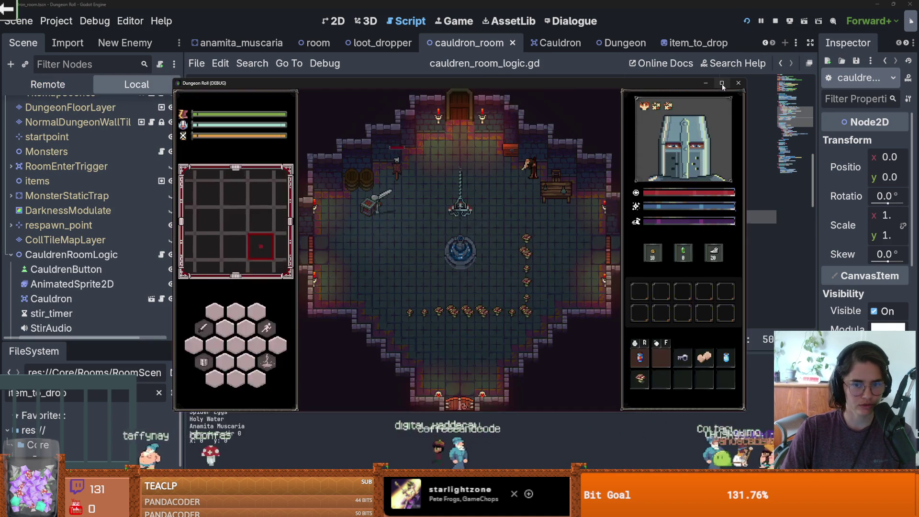
{"action": "left_click", "coordinate": [721, 83]}
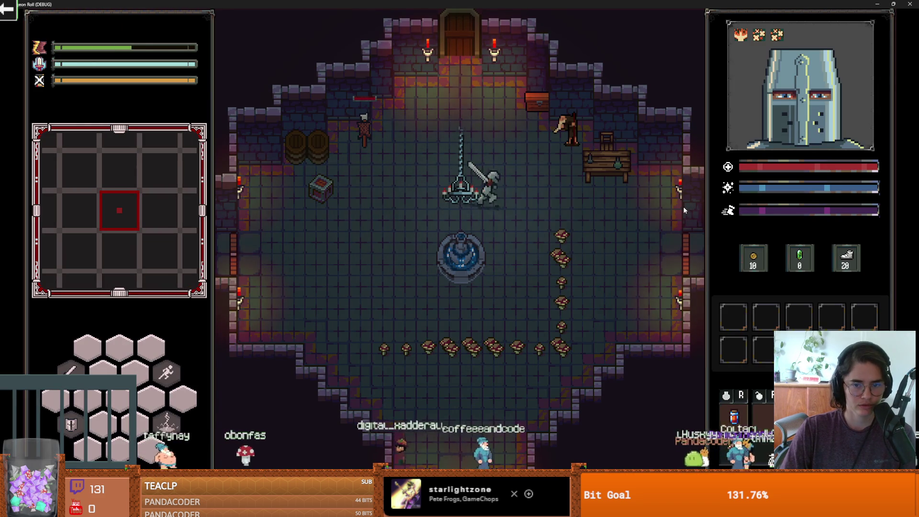
{"action": "key", "text": "d"}
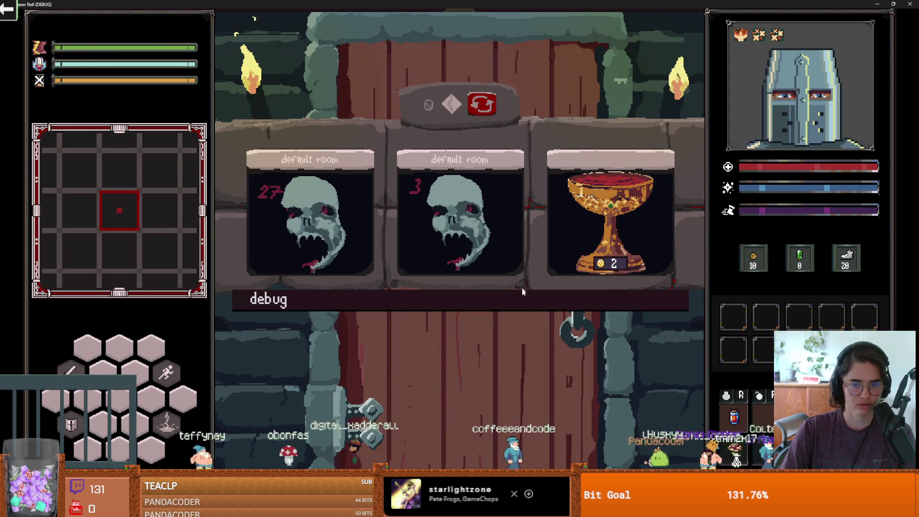
{"action": "left_click", "coordinate": [522, 291]}
{"action": "left_click", "coordinate": [622, 352]}
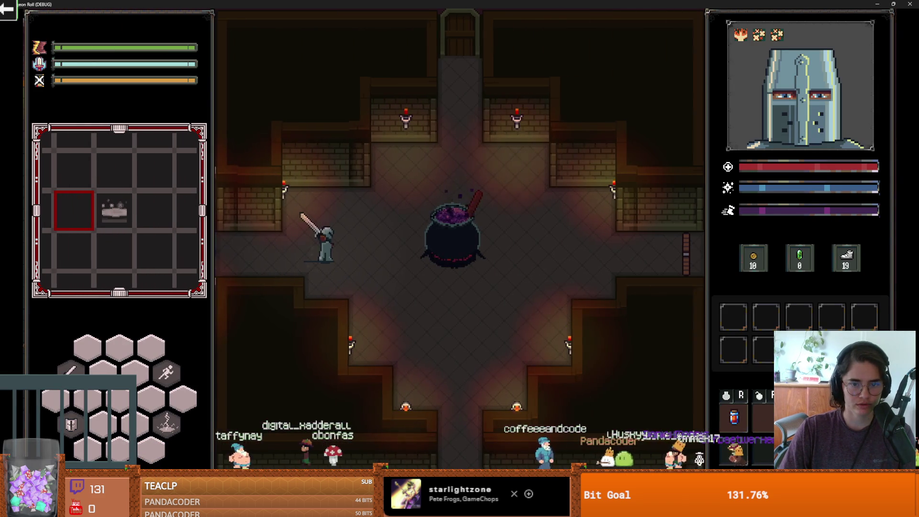
{"action": "double_click", "coordinate": [567, 5]}
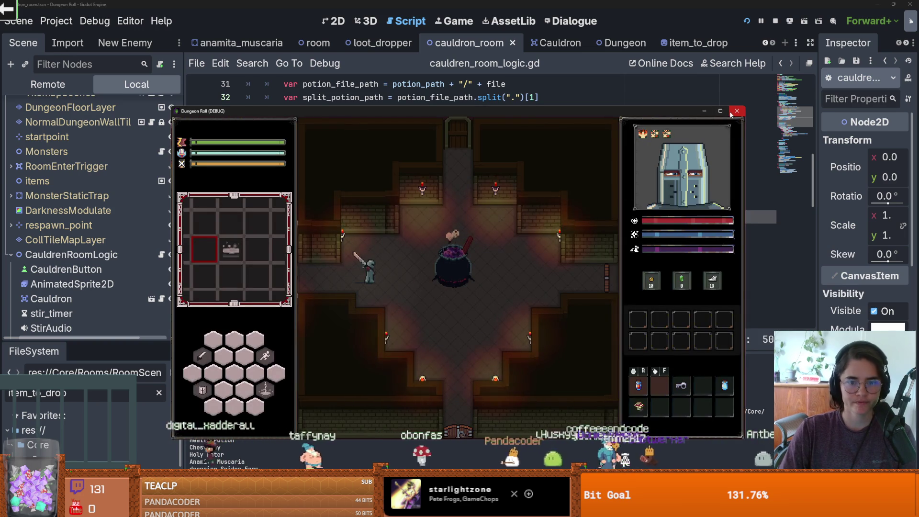
{"action": "left_click", "coordinate": [737, 111]}
Paste the create_tween example from the Tween class docs onto line 44 of spawn_item_into_cauldron
{"action": "left_click", "coordinate": [408, 251]}
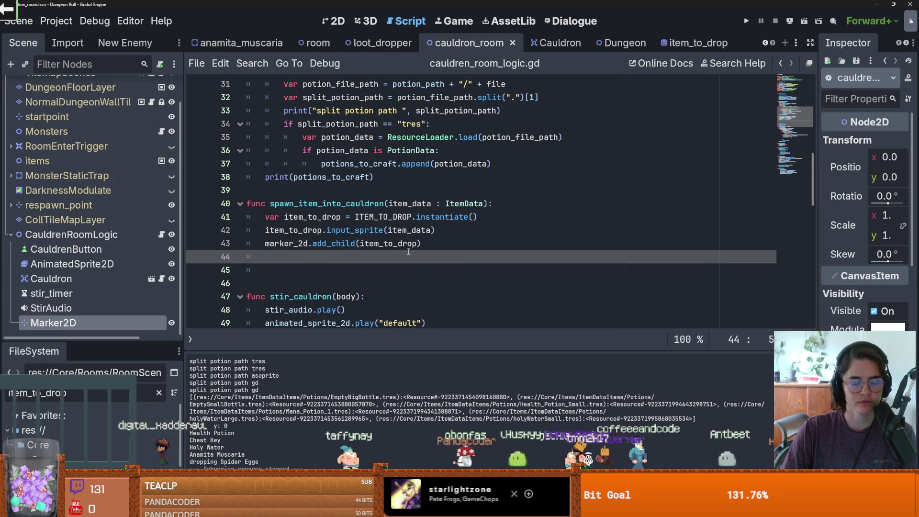
{"action": "scroll", "coordinate": [408, 252], "scroll_direction": "down", "scroll_amount": 2}
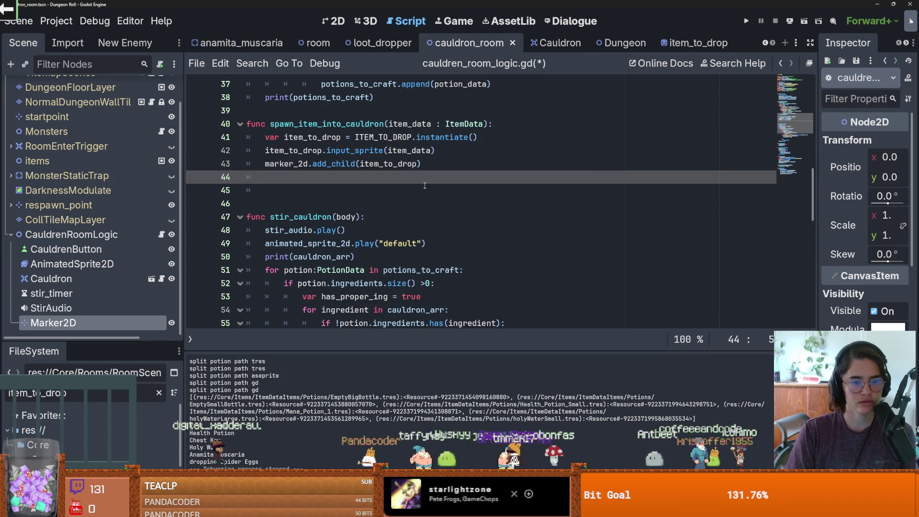
{"action": "type", "text": "Tween"}
{"action": "left_click", "coordinate": [277, 177], "text": "ctrl"}
{"action": "scroll", "coordinate": [354, 217], "scroll_direction": "down", "scroll_amount": 5}
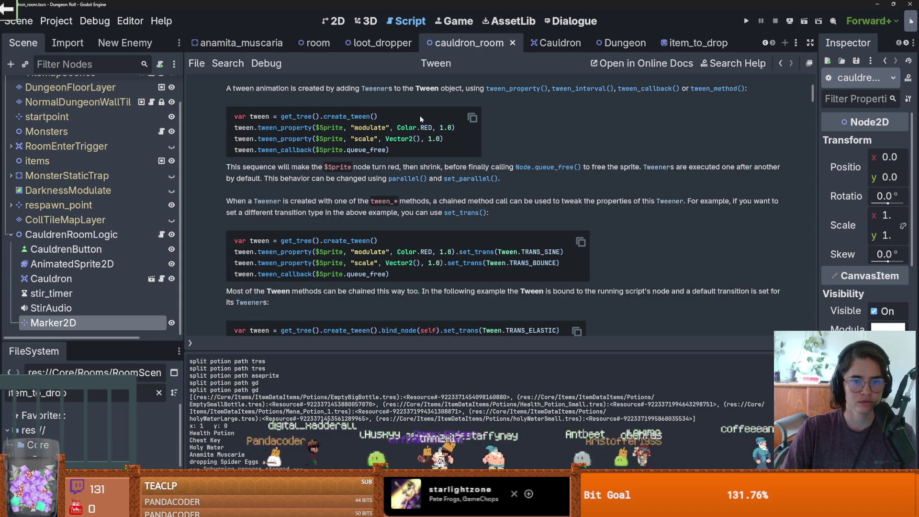
{"action": "left_click_drag", "start_coordinate": [463, 129], "coordinate": [234, 116]}
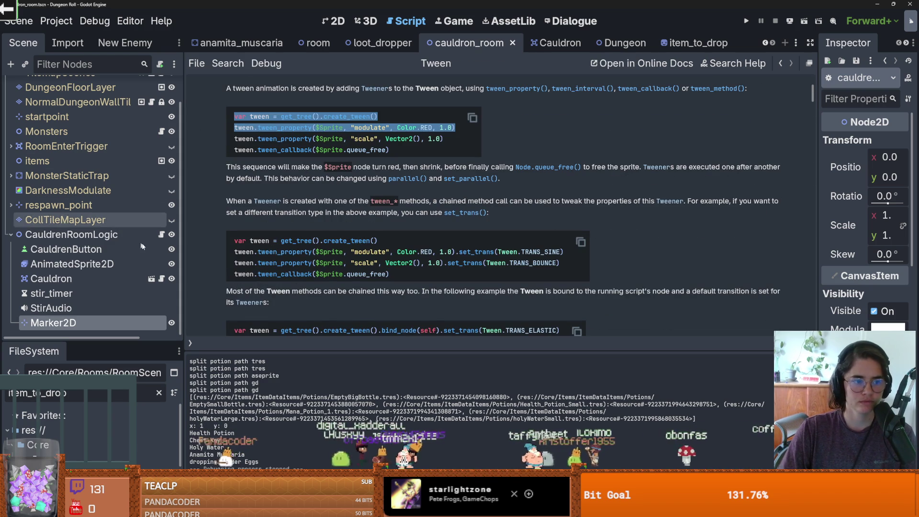
{"action": "left_click", "coordinate": [162, 234]}
{"action": "key", "text": "ctrl+v"}
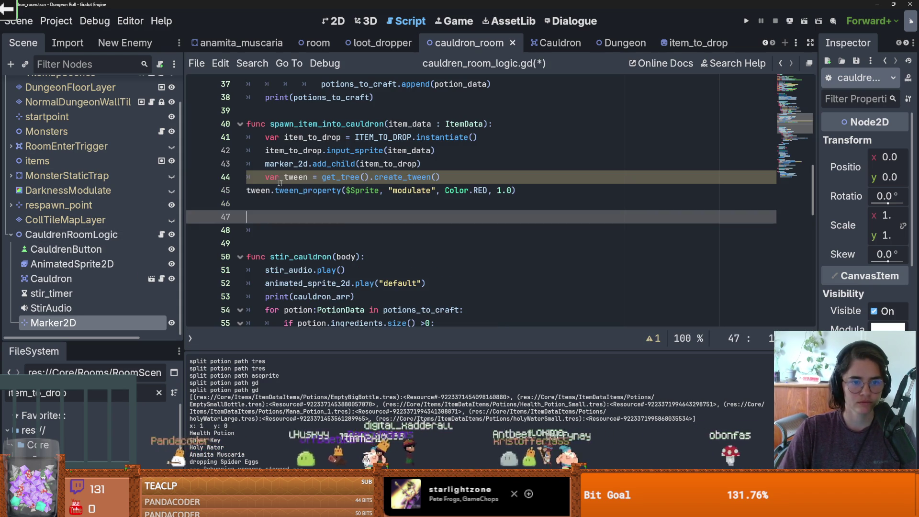
Retarget the tween from $Sprite's modulate to item_to_drop's position, save, and switch to the 2D view
{"action": "key", "text": "Home"}
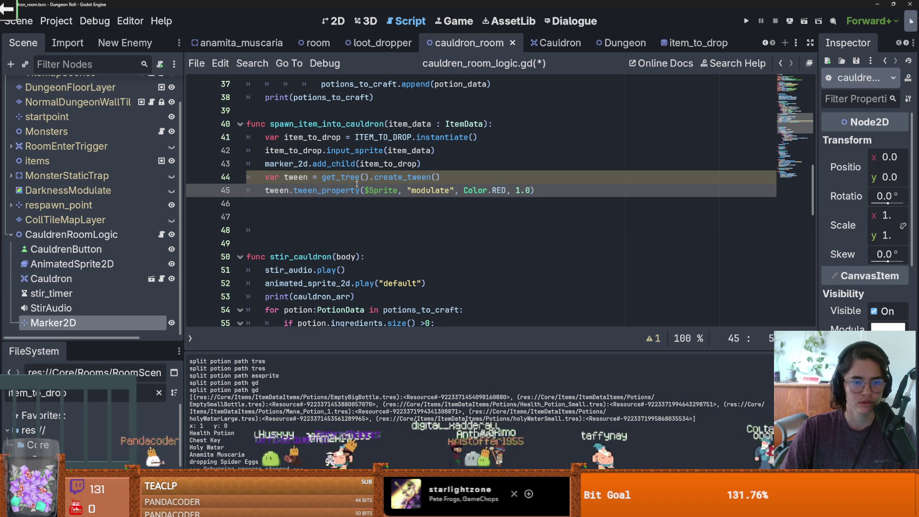
{"action": "left_click", "coordinate": [295, 163]}
{"action": "left_click", "coordinate": [298, 151]}
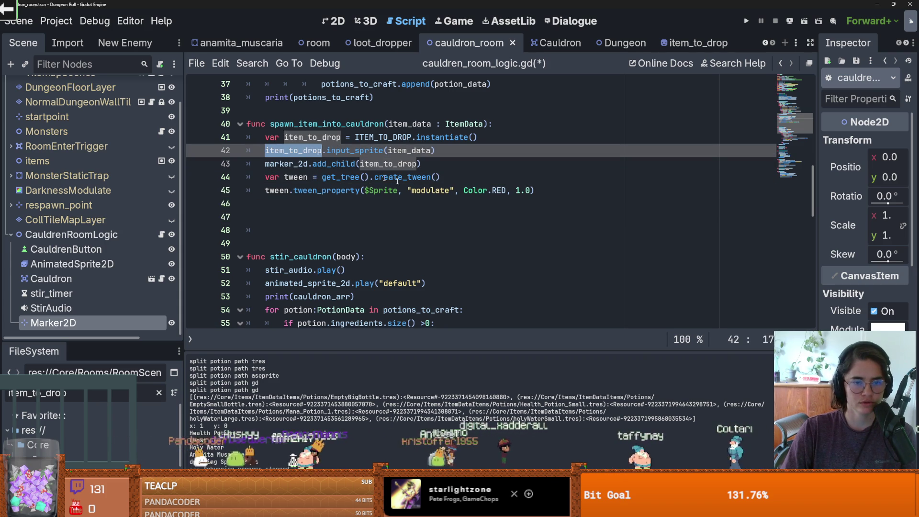
{"action": "left_click_drag", "start_coordinate": [397, 190], "coordinate": [361, 190]}
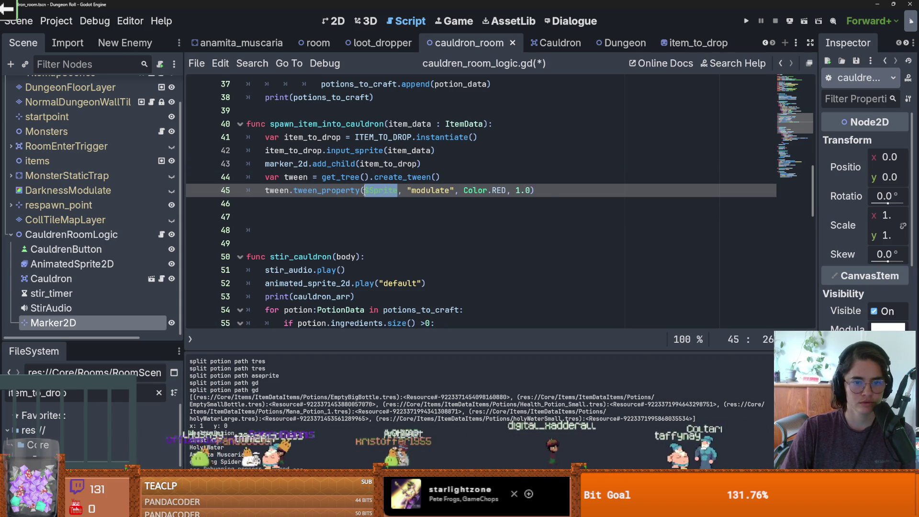
{"action": "type", "text": "item_to_drop"}
{"action": "double_click", "coordinate": [454, 190]}
{"action": "type", "text": "position"}
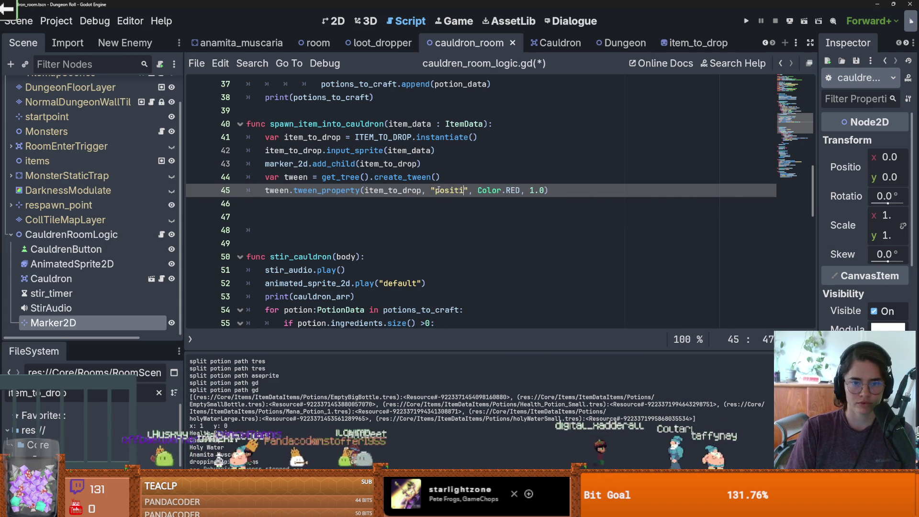
{"action": "key", "text": "ctrl+s"}
{"action": "left_click", "coordinate": [355, 23]}
{"action": "left_click", "coordinate": [336, 21]}
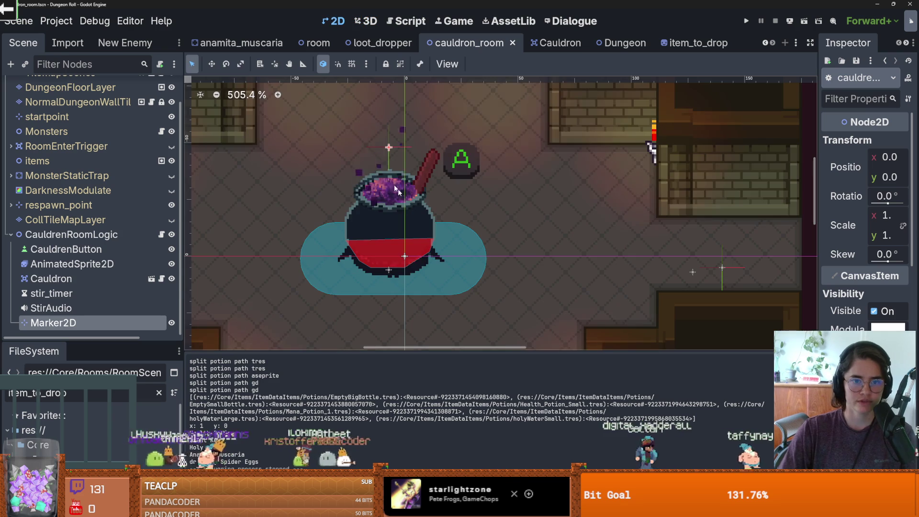
Instance item_to_drop.tscn under Marker2D and give its sprite a spider texture
{"action": "left_click", "coordinate": [26, 65]}
{"action": "type", "text": "item"}
{"action": "key", "text": "Down"}
{"action": "key", "text": "Down"}
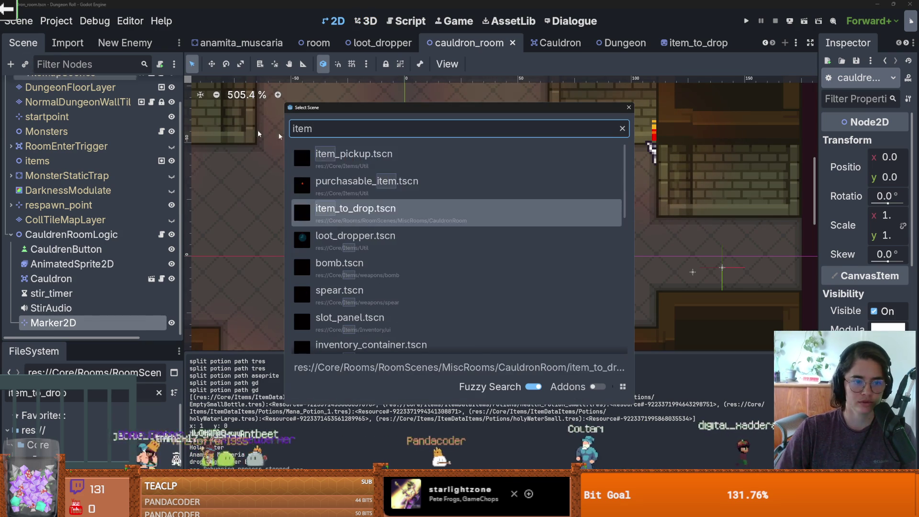
{"action": "key", "text": "Return"}
{"action": "left_click", "coordinate": [902, 142]}
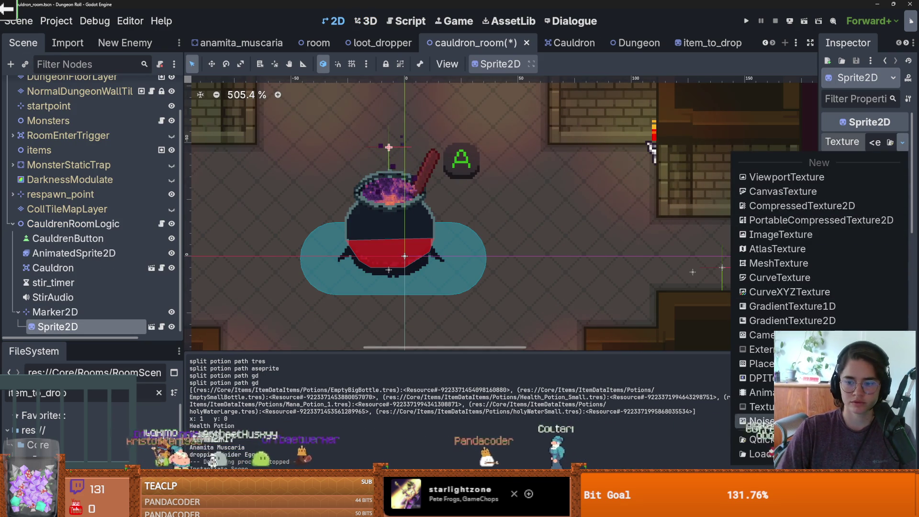
{"action": "left_click", "coordinate": [761, 439]}
{"action": "type", "text": "spider"}
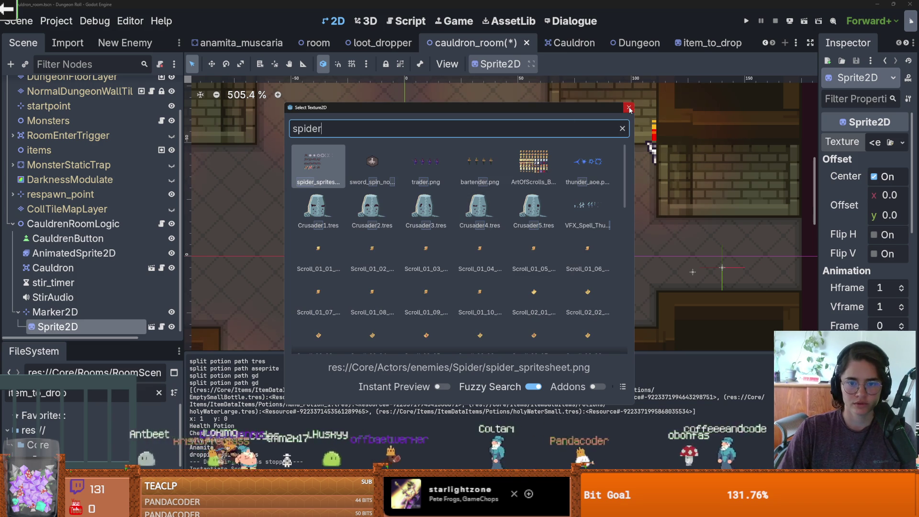
{"action": "double_click", "coordinate": [479, 248]}
Lower the test sprite to y 18.75 px, then select Color.RED in the tween call to replace it
{"action": "scroll", "coordinate": [458, 206], "scroll_direction": "up", "scroll_amount": 1}
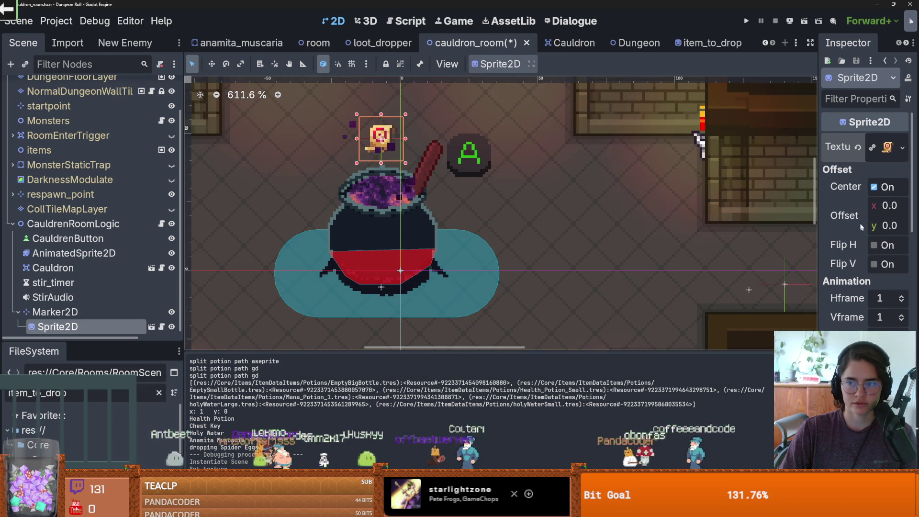
{"action": "left_click_drag", "start_coordinate": [819, 228], "coordinate": [575, 249]}
{"action": "scroll", "coordinate": [760, 282], "scroll_direction": "down", "scroll_amount": 5}
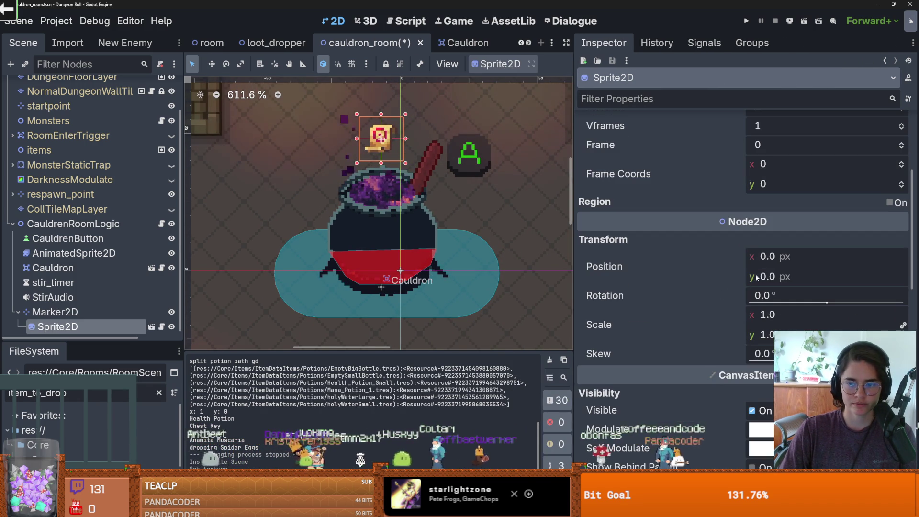
{"action": "left_click_drag", "start_coordinate": [761, 282], "coordinate": [781, 281]}
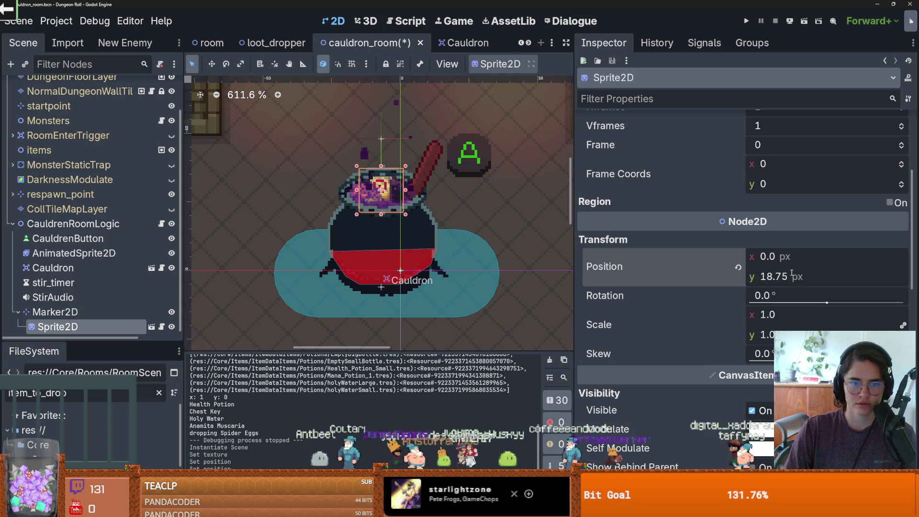
{"action": "left_click", "coordinate": [788, 275]}
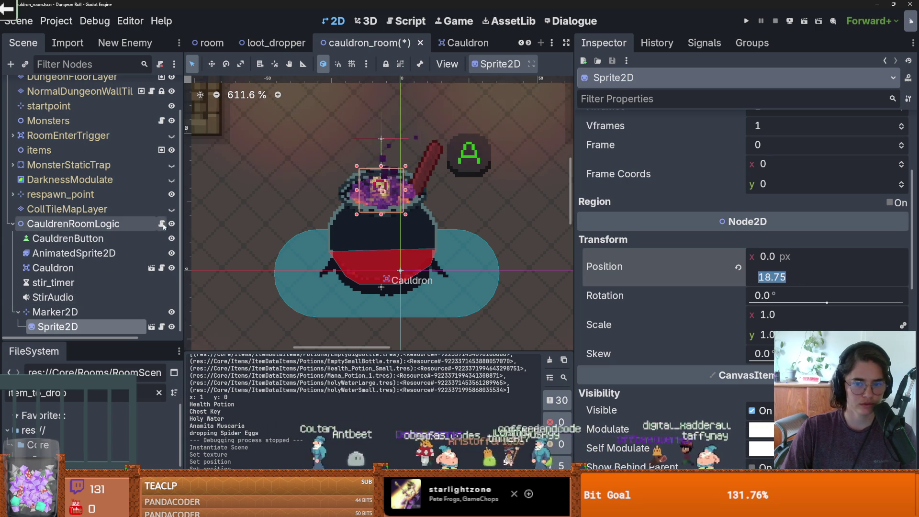
{"action": "left_click", "coordinate": [161, 224]}
{"action": "scroll", "coordinate": [471, 188], "scroll_direction": "right", "scroll_amount": 3}
{"action": "left_click_drag", "start_coordinate": [459, 190], "coordinate": [417, 190]}
Set the tween's drop target to Vector2(0,19)
{"action": "type", "text": "Vector"}
{"action": "type", "text": "2(0,"}
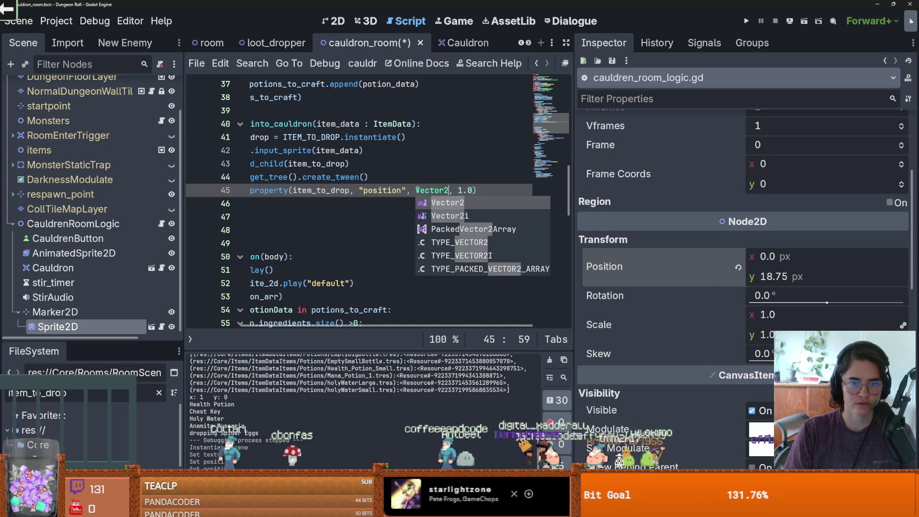
{"action": "type", "text": "18."}
{"action": "key", "text": "BackSpace"}
{"action": "key", "text": "BackSpace"}
{"action": "type", "text": "9"}
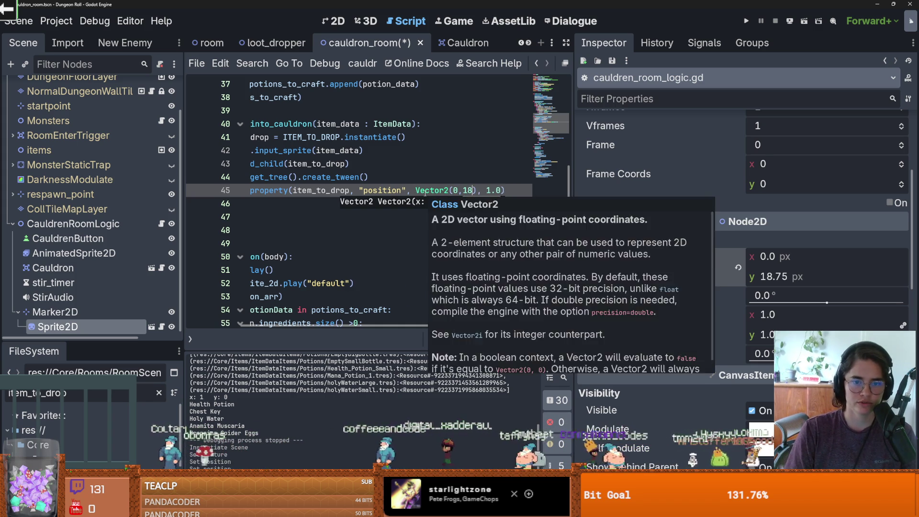
{"action": "left_click", "coordinate": [482, 190]}
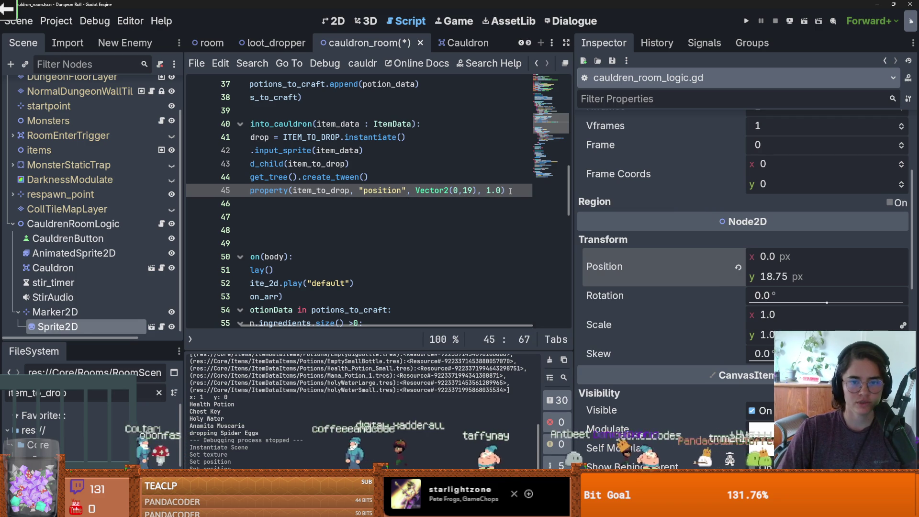
Chain .set_ease(Tween.EASE_IN_OUT) onto the tween_property call
{"action": "left_click", "coordinate": [509, 190]}
{"action": "type", "text": ".c"}
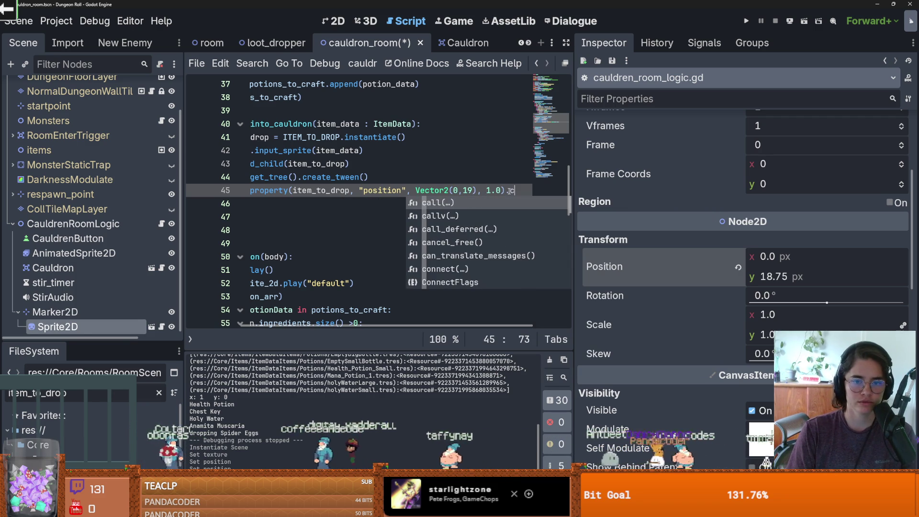
{"action": "key", "text": "BackSpace"}
{"action": "type", "text": "set"}
{"action": "key", "text": "Down"}
{"action": "key", "text": "Down"}
{"action": "key", "text": "Return"}
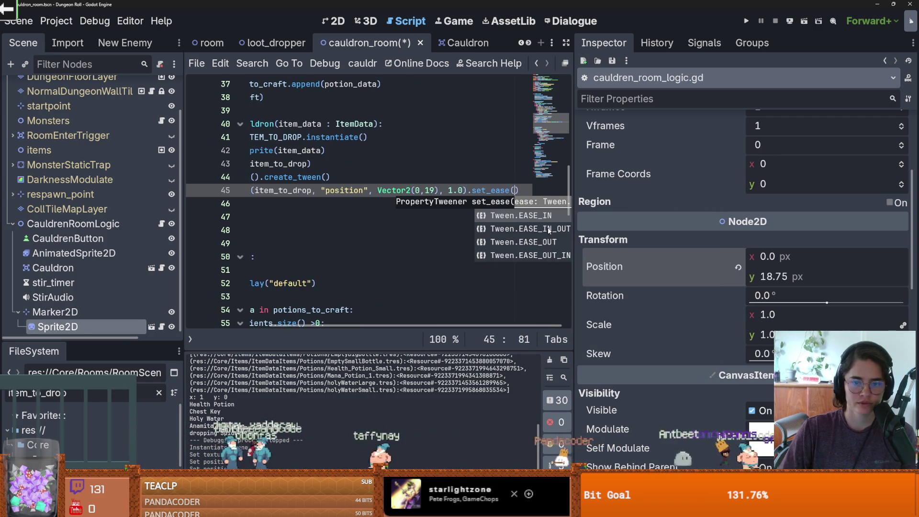
{"action": "left_click", "coordinate": [549, 229]}
{"action": "left_click_drag", "start_coordinate": [572, 218], "coordinate": [817, 218]}
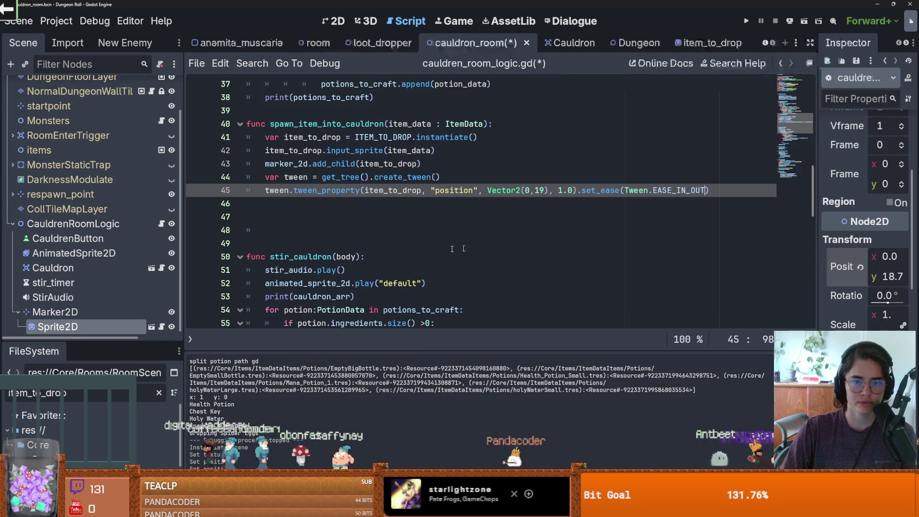
Make the drop function await the tween's finished signal before continuing
{"action": "key", "text": "Up"}
{"action": "key", "text": "Up"}
{"action": "key", "text": "Return"}
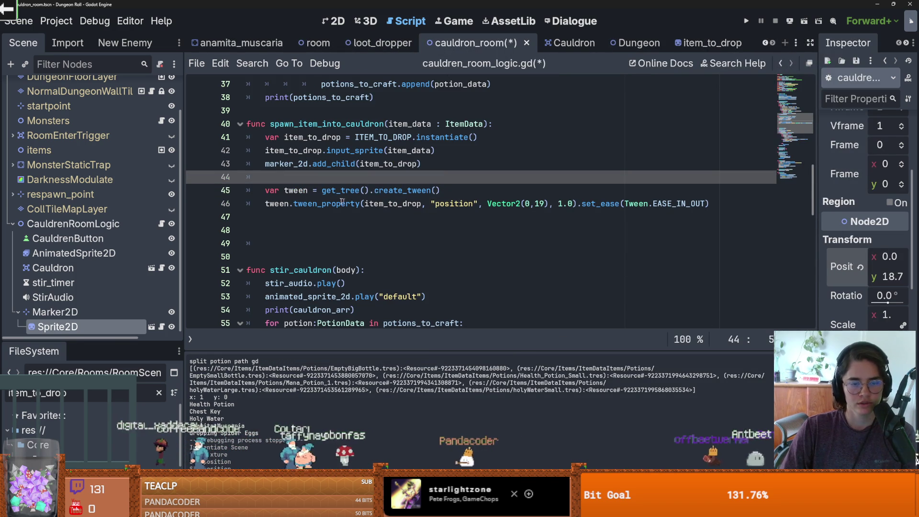
{"action": "left_click", "coordinate": [451, 192]}
{"action": "left_click", "coordinate": [267, 204]}
{"action": "type", "text": "await"}
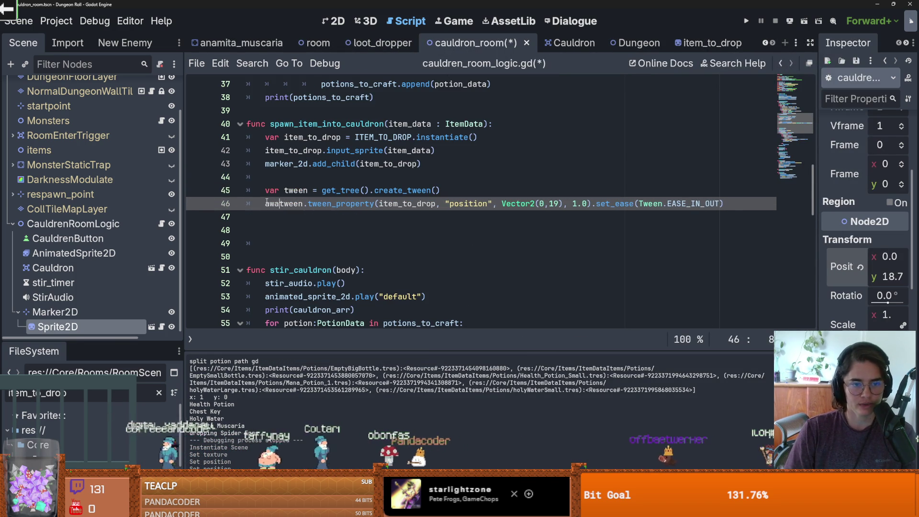
{"action": "triple_click", "coordinate": [742, 204]}
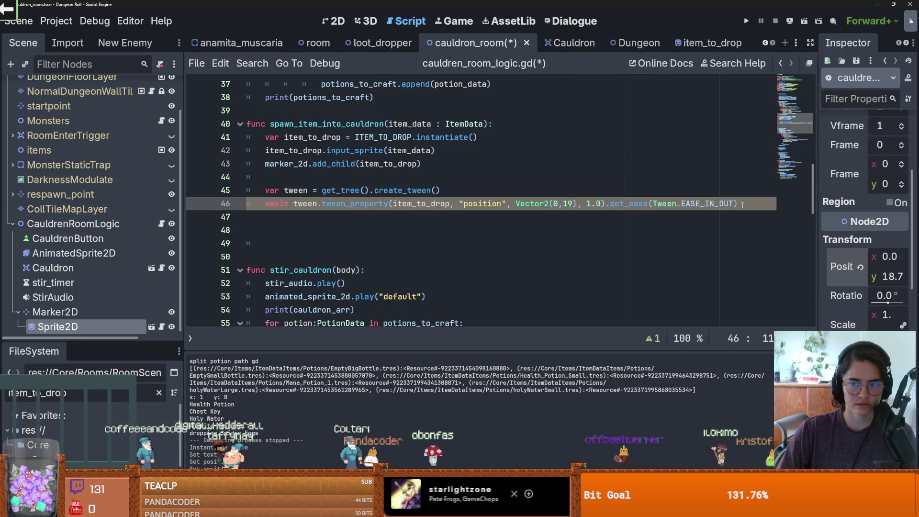
{"action": "type", "text": ".finished"}
{"action": "key", "text": "Return"}
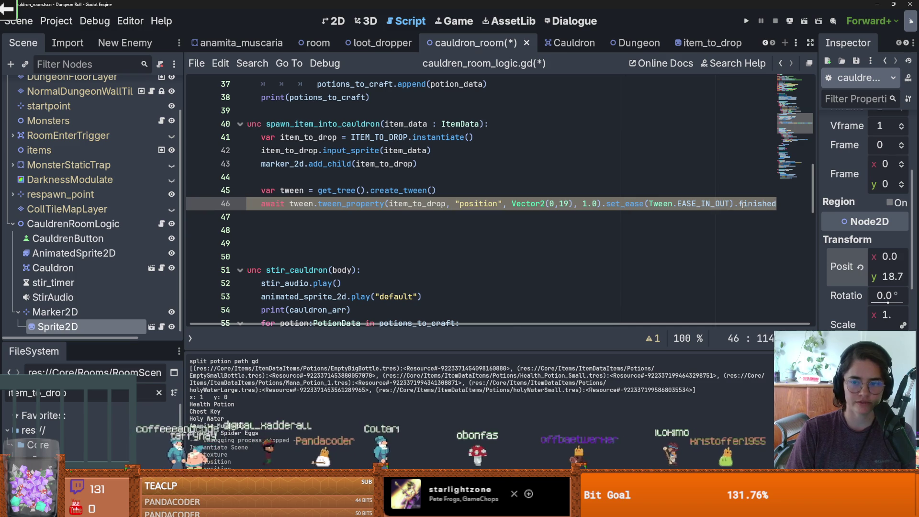
{"action": "key", "text": "Return"}
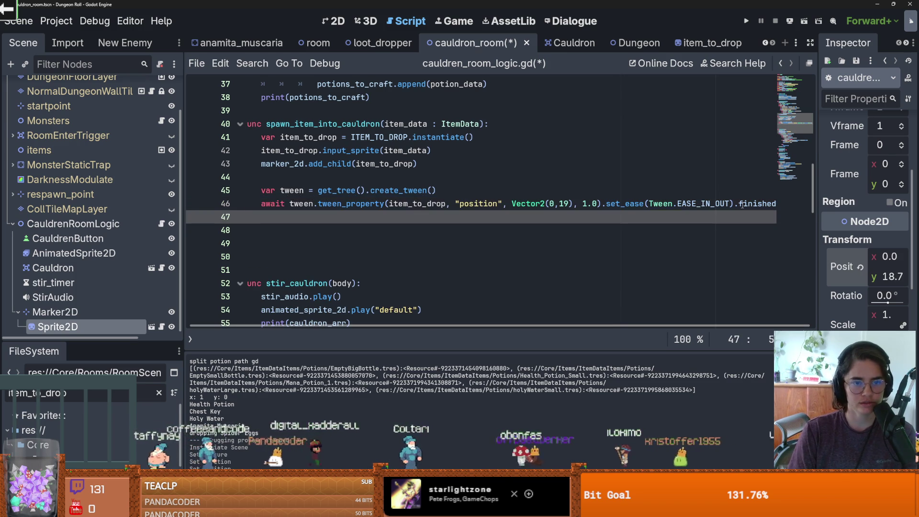
{"action": "type", "text": "i"}
Add item_to_drop.call_deferred("queue_free") after the tween and save
{"action": "key", "text": "Down"}
{"action": "key", "text": "Return"}
{"action": "type", "text": ".call"}
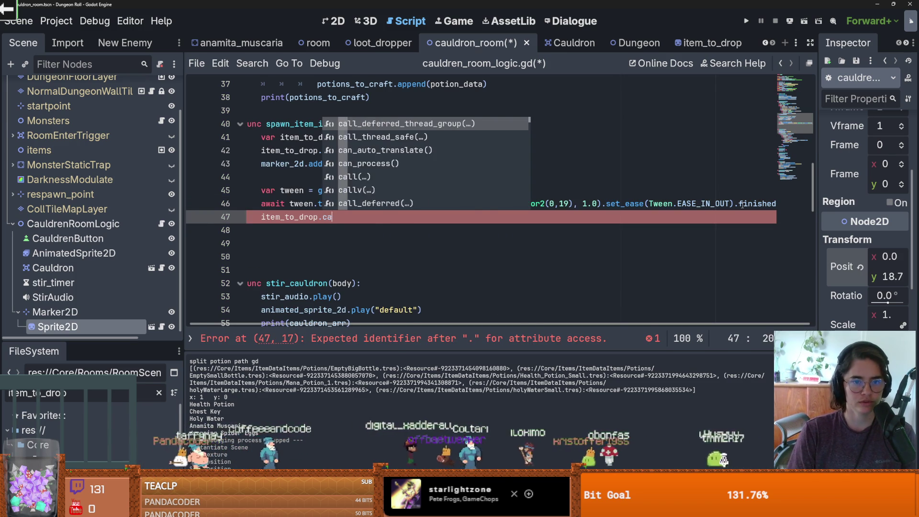
{"action": "key", "text": "Down"}
{"action": "key", "text": "Down"}
{"action": "key", "text": "Down"}
{"action": "key", "text": "Down"}
{"action": "key", "text": "Return"}
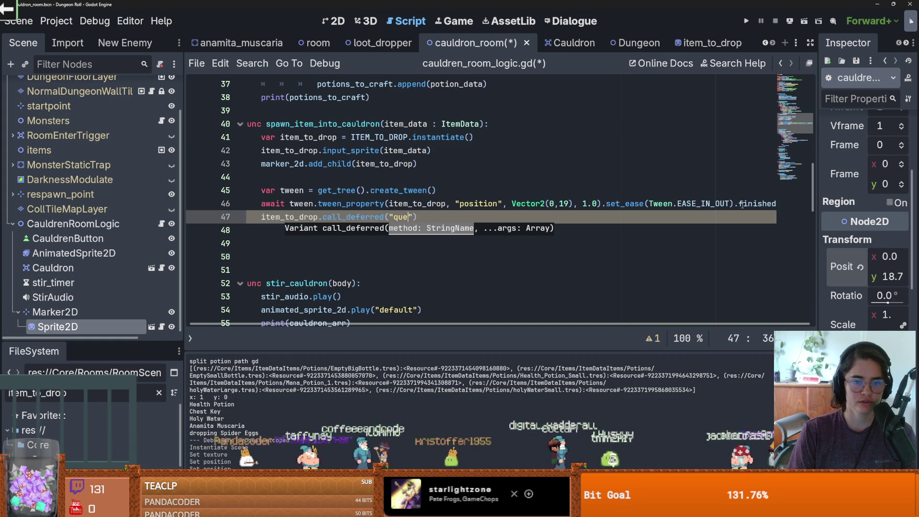
{"action": "type", "text": "_"}
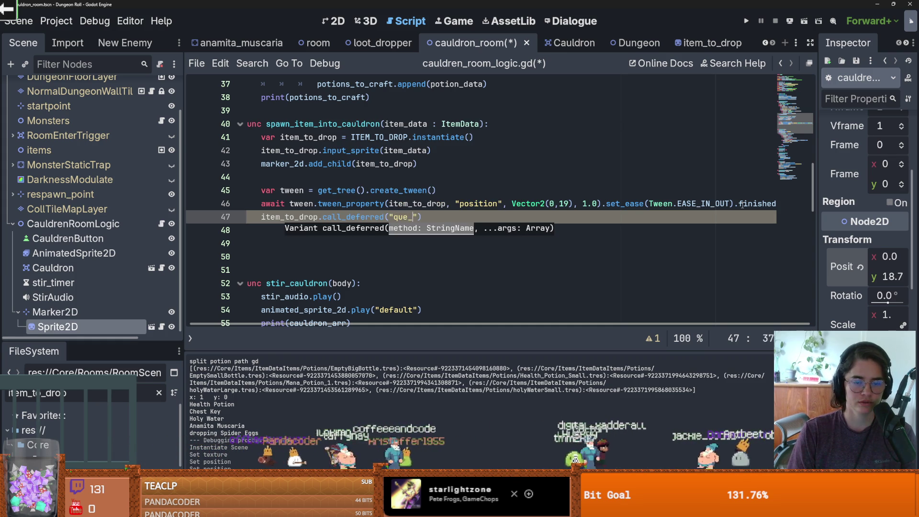
{"action": "type", "text": "e_"}
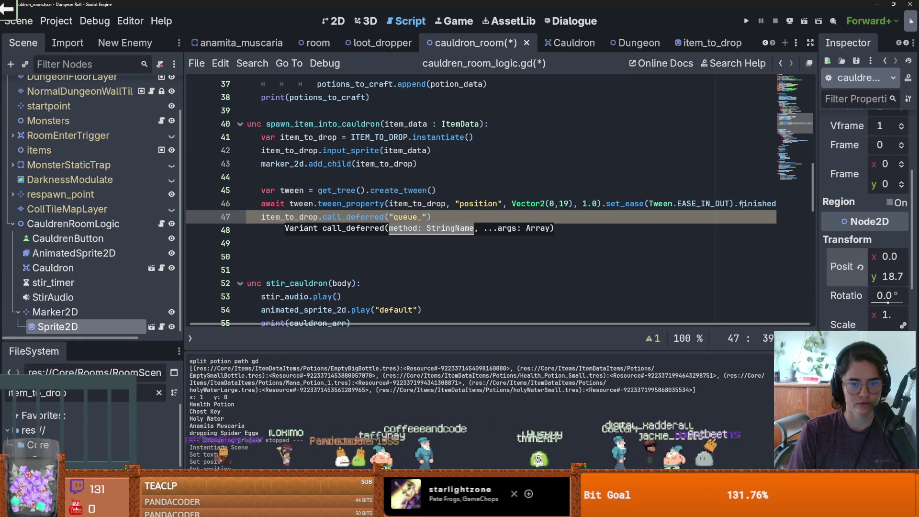
{"action": "key", "text": "BackSpace"}
{"action": "type", "text": "free"}
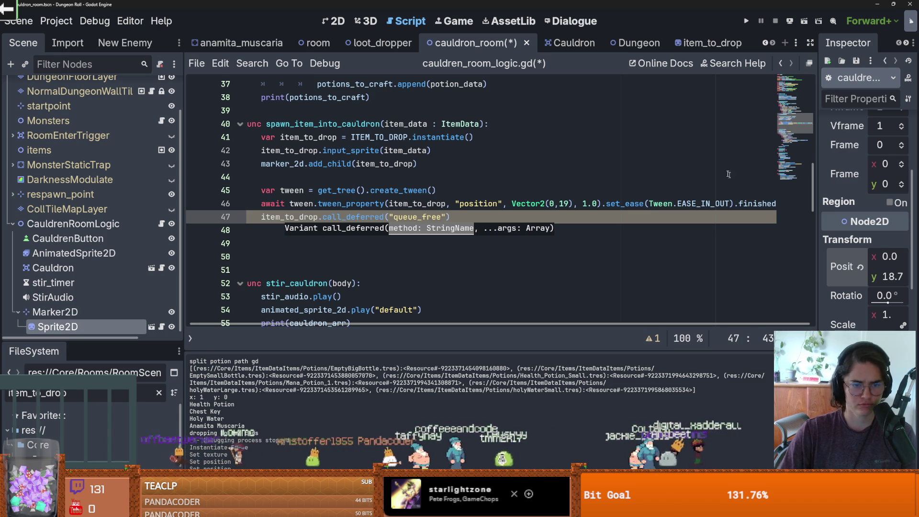
{"action": "key", "text": "Up"}
{"action": "key", "text": "Up"}
{"action": "key", "text": "Up"}
{"action": "key", "text": "ctrl+s"}
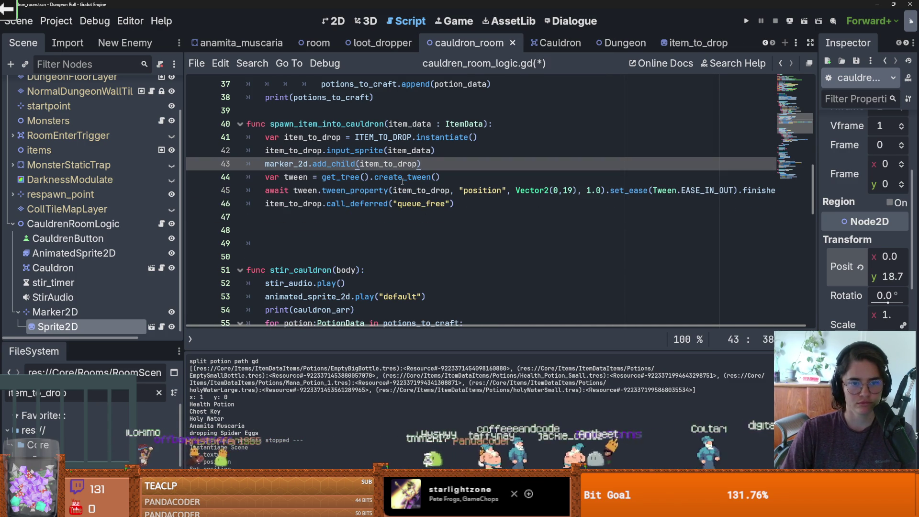
{"action": "left_click", "coordinate": [400, 178]}
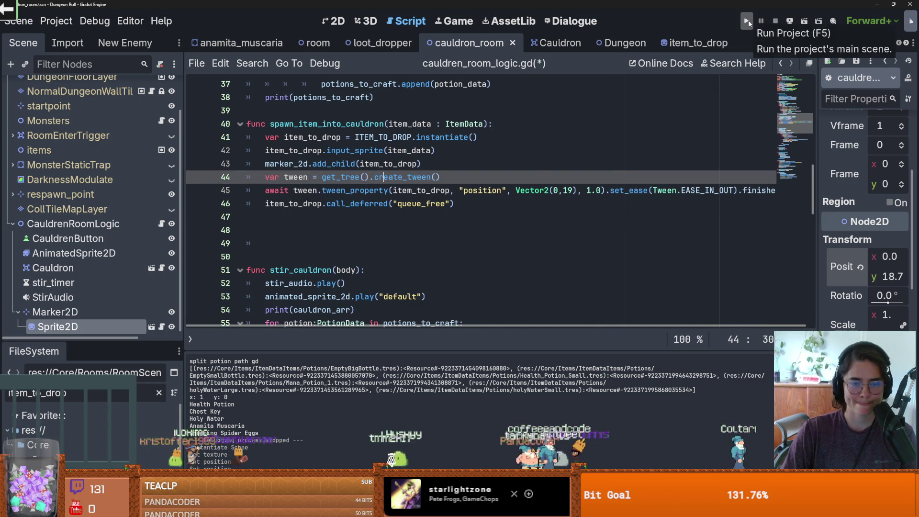
Remove the surplus blank lines after the drop function and save the script
{"action": "left_click", "coordinate": [463, 204]}
{"action": "key", "text": "Return"}
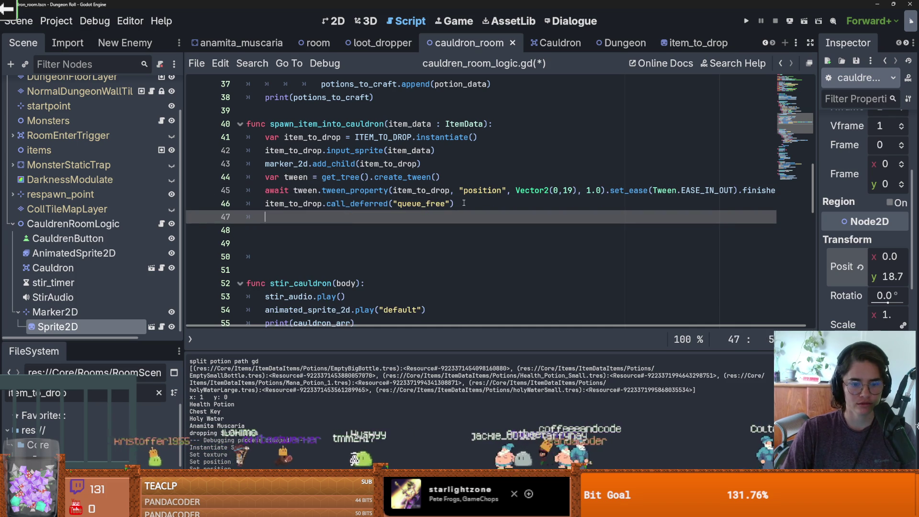
{"action": "double_click", "coordinate": [105, 399]}
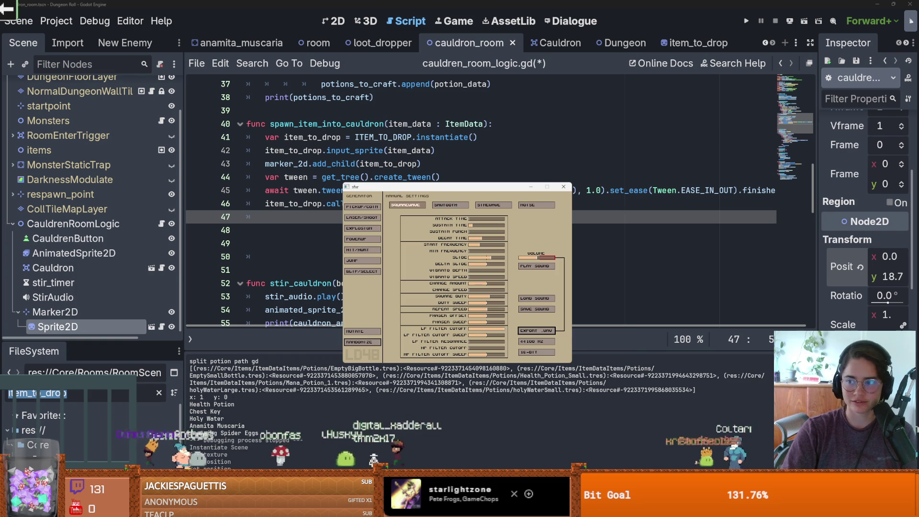
{"action": "key", "text": "alt+Tab"}
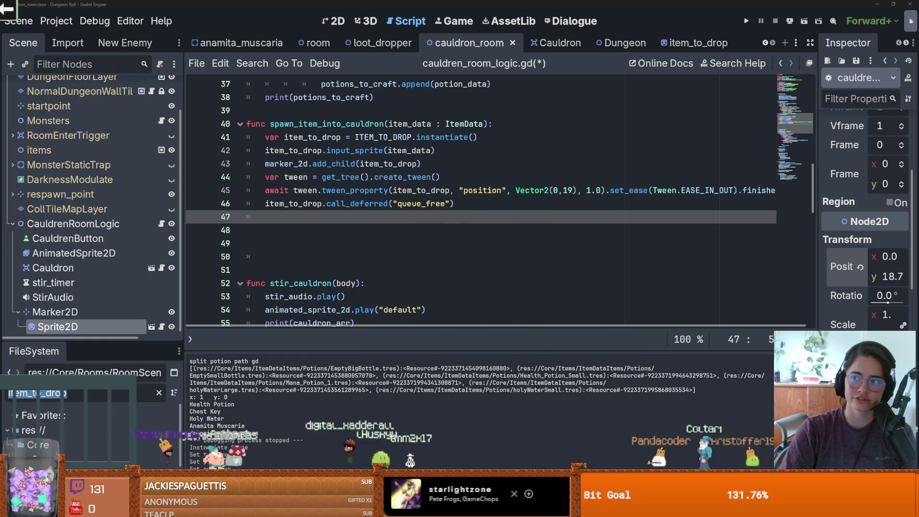
{"action": "key", "text": "Delete"}
{"action": "key", "text": "Delete"}
{"action": "key", "text": "Delete"}
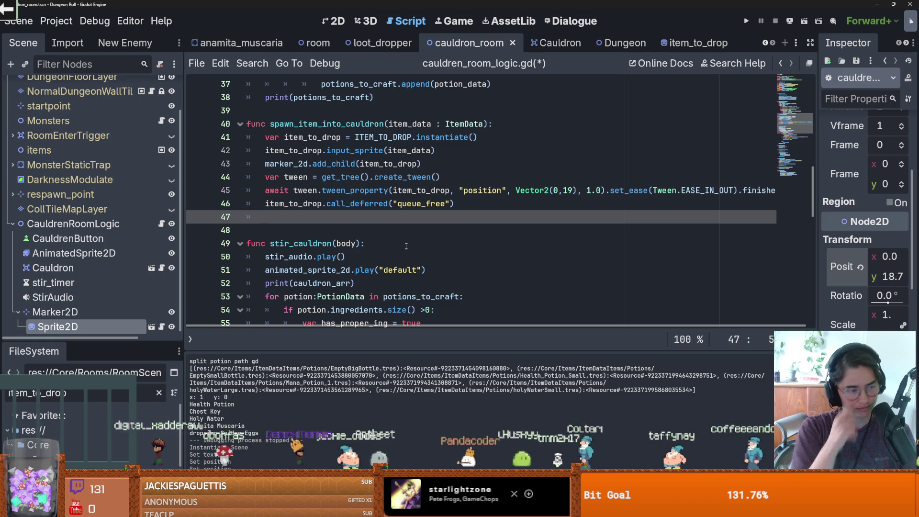
{"action": "key", "text": "Delete"}
{"action": "key", "text": "ctrl+s"}
{"action": "scroll", "coordinate": [354, 249], "scroll_direction": "up", "scroll_amount": 1}
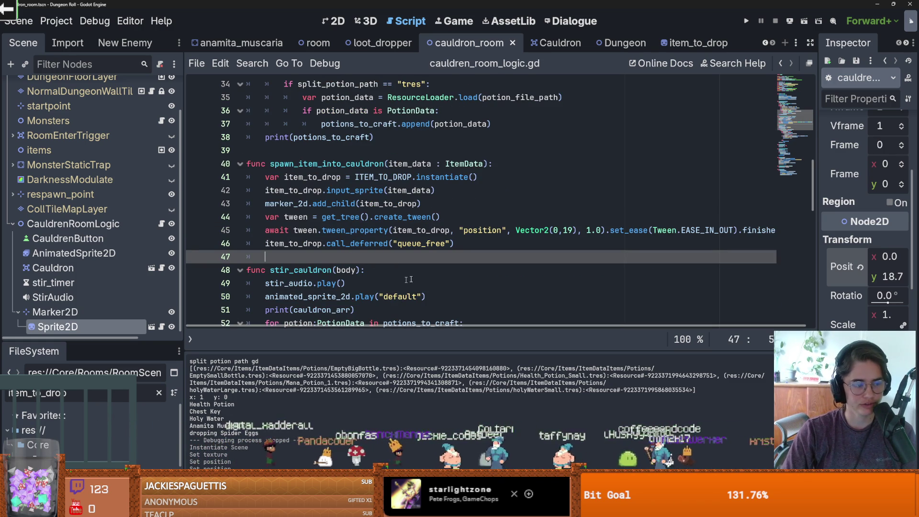
{"action": "key", "text": "ctrl+s"}
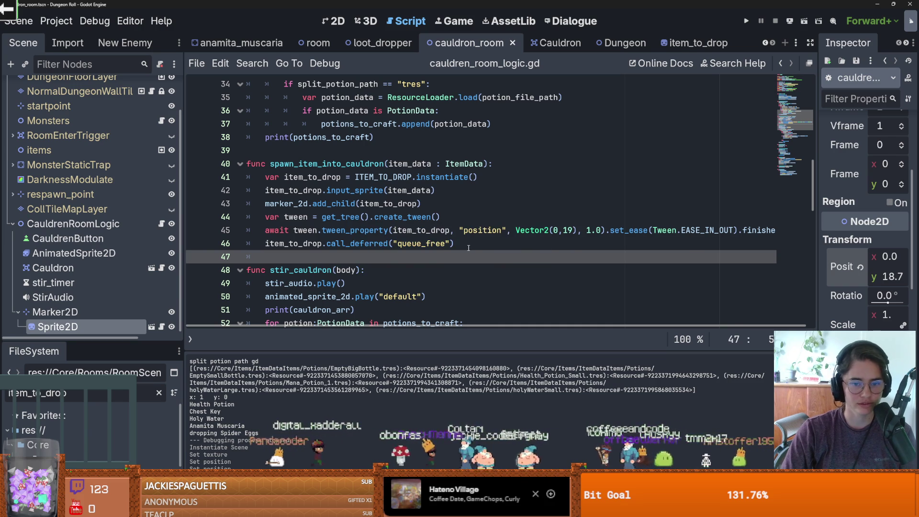
{"action": "key", "text": "Left"}
{"action": "key", "text": "Left"}
Resize the Scene dock and insert an empty line above the queue_free call
{"action": "left_click_drag", "start_coordinate": [183, 297], "coordinate": [120, 296]}
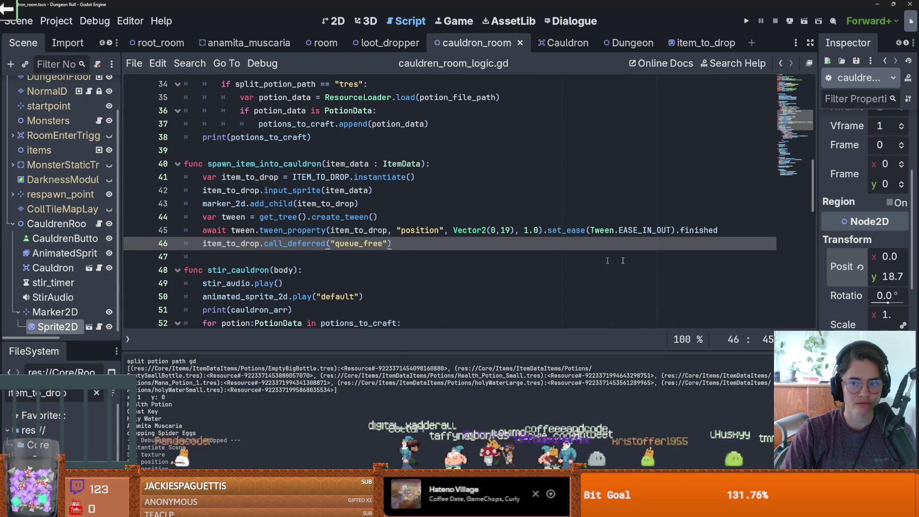
{"action": "scroll", "coordinate": [479, 261], "scroll_direction": "up", "scroll_amount": 1}
{"action": "scroll", "coordinate": [454, 264], "scroll_direction": "down", "scroll_amount": 1}
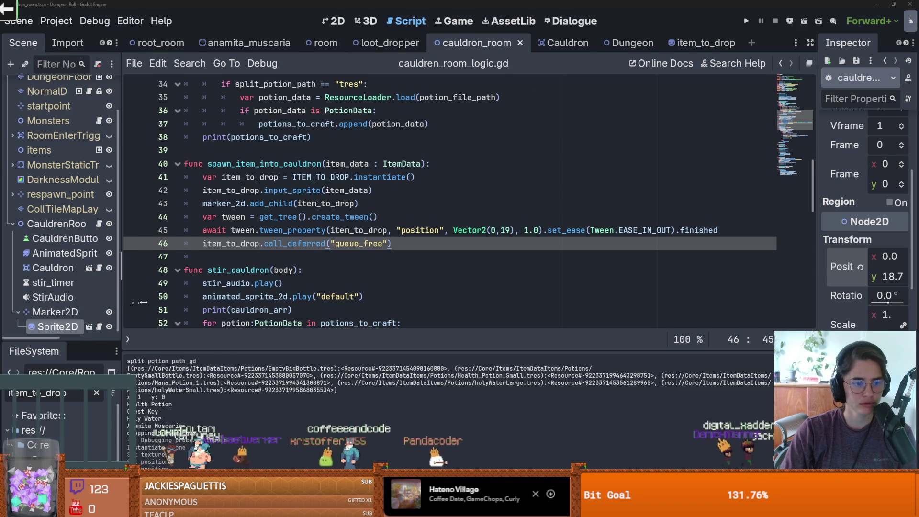
{"action": "left_click_drag", "start_coordinate": [125, 304], "coordinate": [165, 297]}
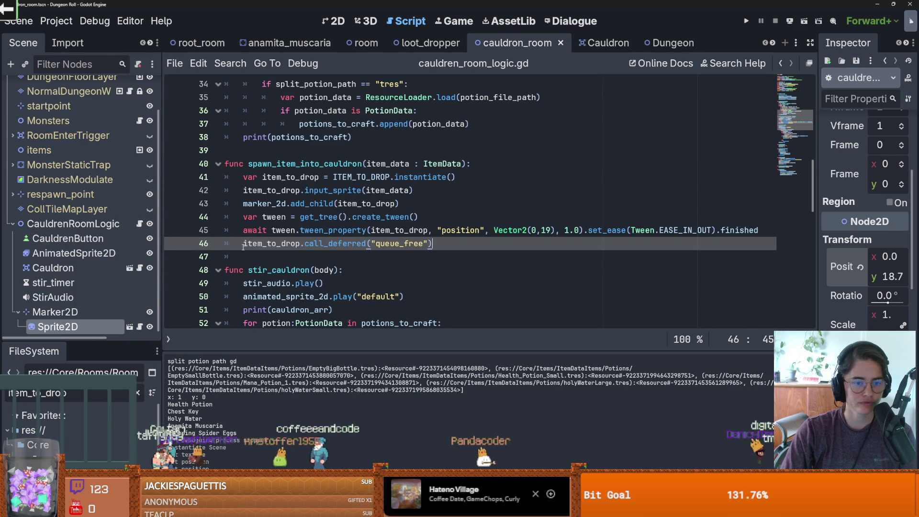
{"action": "key", "text": "ctrl+shift+Return"}
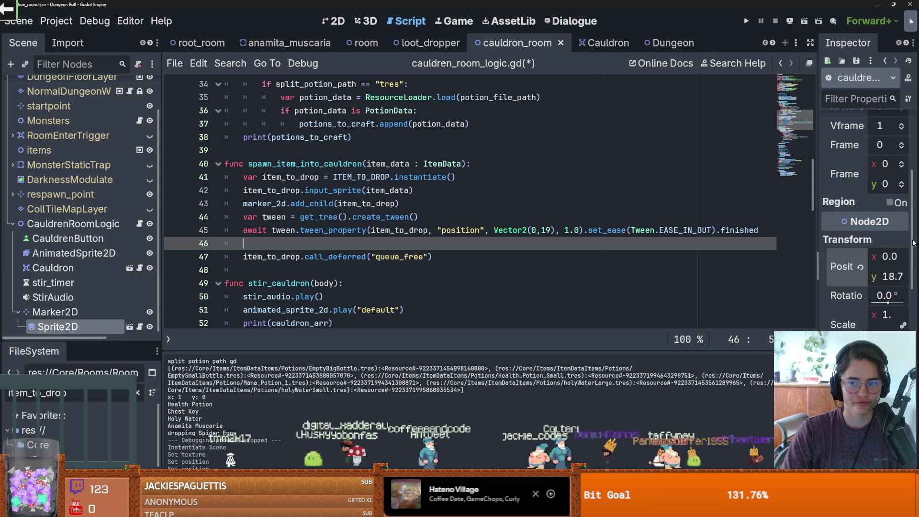
{"action": "left_click_drag", "start_coordinate": [162, 293], "coordinate": [147, 293]}
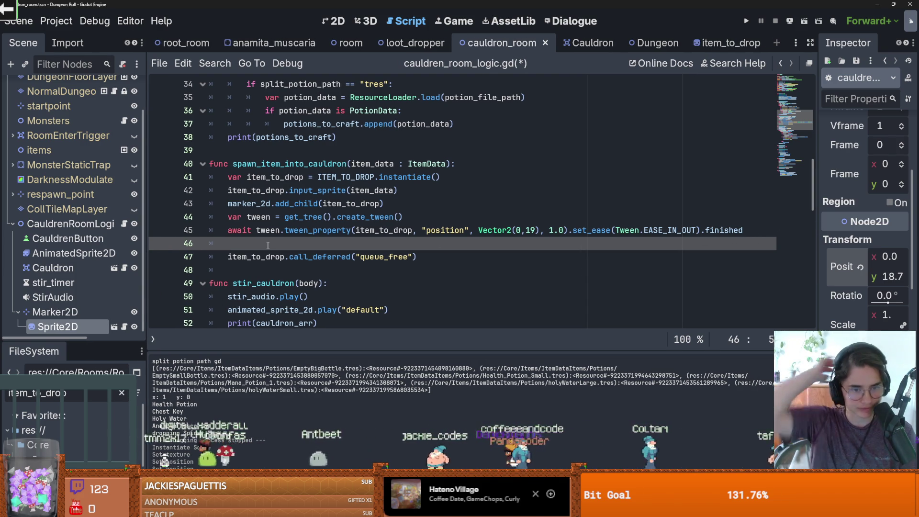
Begin declaring var audio_stream, checking the AudioStreamPlayer type in the Create Node dialog
{"action": "type", "text": "var audio_stream ="}
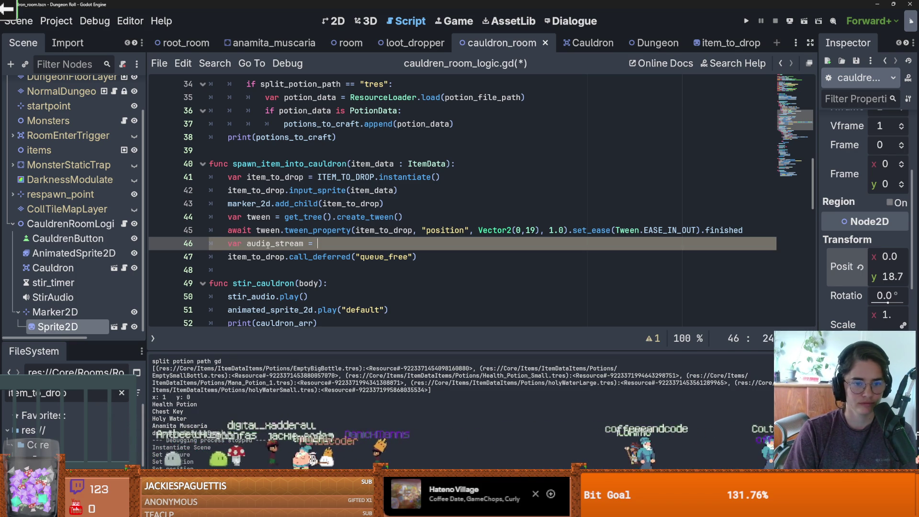
{"action": "type", "text": "AudioStreamPlay"}
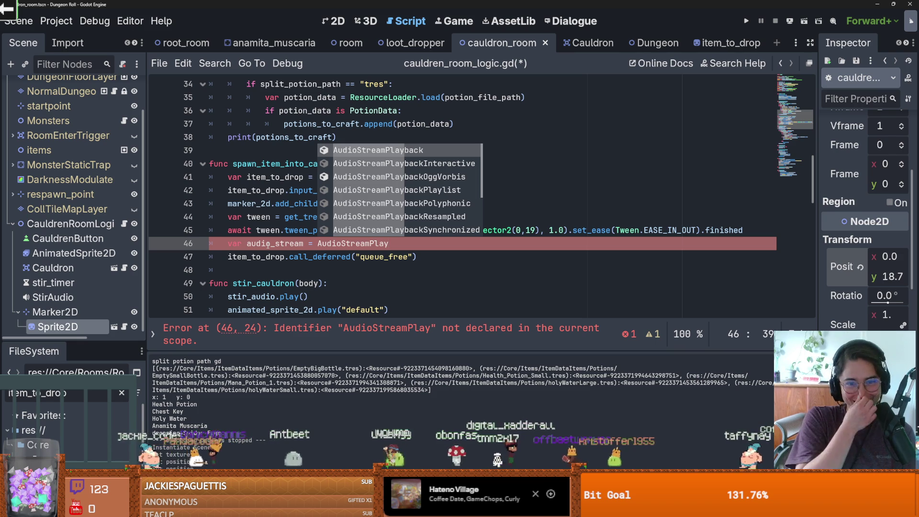
{"action": "key", "text": "BackSpace"}
{"action": "key", "text": "BackSpace"}
{"action": "key", "text": "BackSpace"}
{"action": "scroll", "coordinate": [23, 111], "scroll_direction": "up", "scroll_amount": 2}
{"action": "left_click", "coordinate": [40, 88]}
{"action": "right_click", "coordinate": [42, 91]}
{"action": "left_click", "coordinate": [79, 117]}
{"action": "type", "text": "audioStre"}
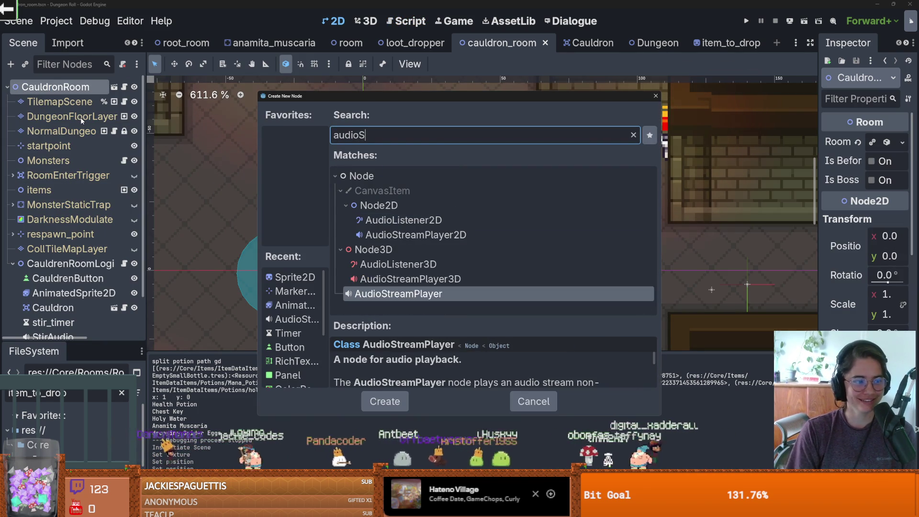
{"action": "left_click", "coordinate": [655, 96]}
Complete var audio_stream = AudioStreamPlayer.new() and save the script
{"action": "left_click", "coordinate": [126, 264]}
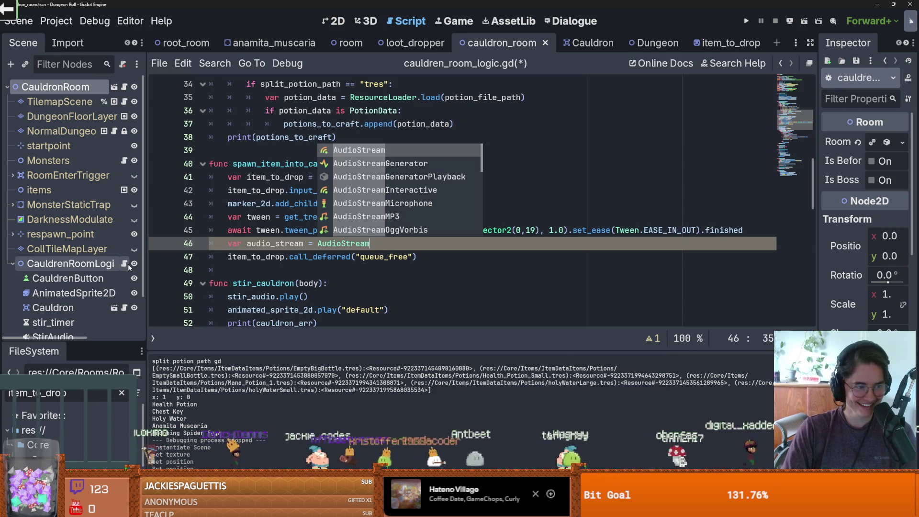
{"action": "type", "text": "Player"}
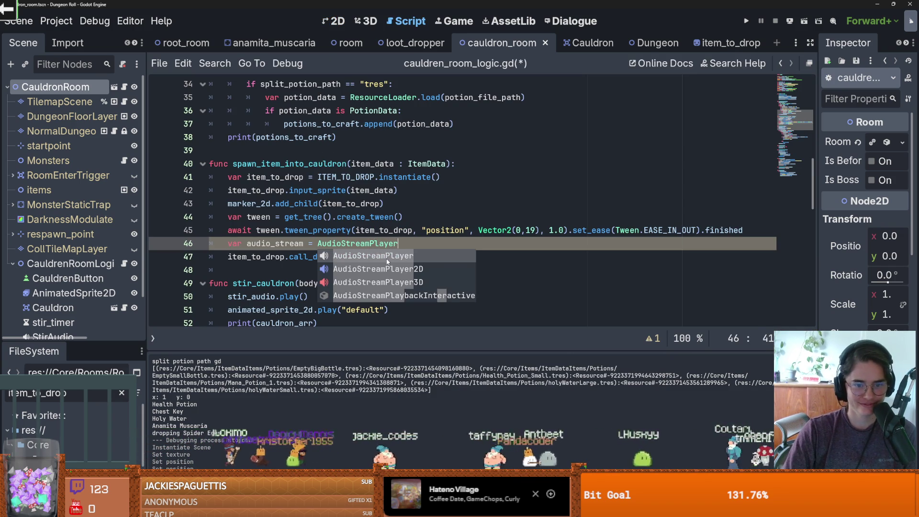
{"action": "key", "text": "Escape"}
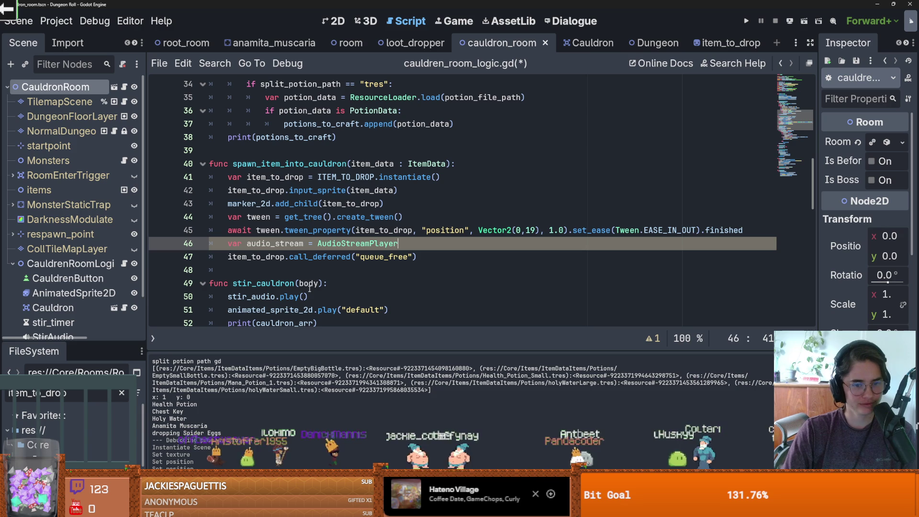
{"action": "type", "text": ".n"}
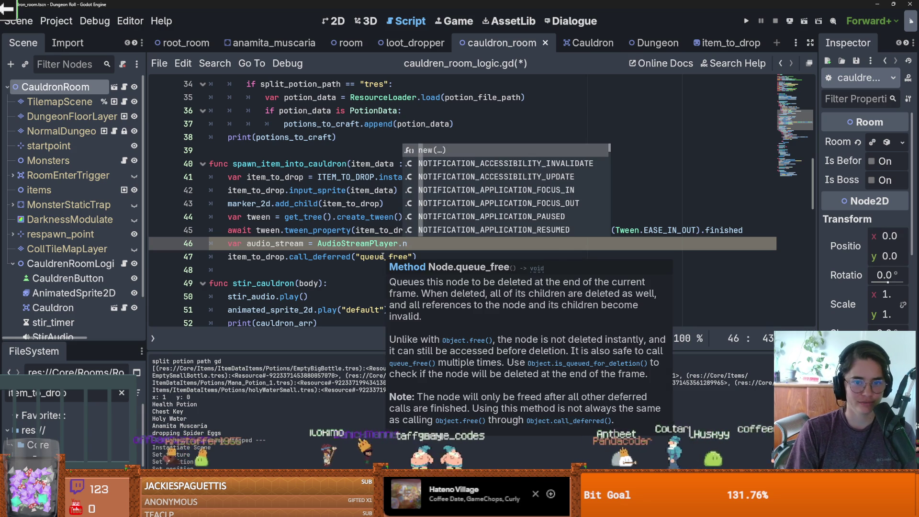
{"action": "key", "text": "BackSpace"}
{"action": "type", "text": "i"}
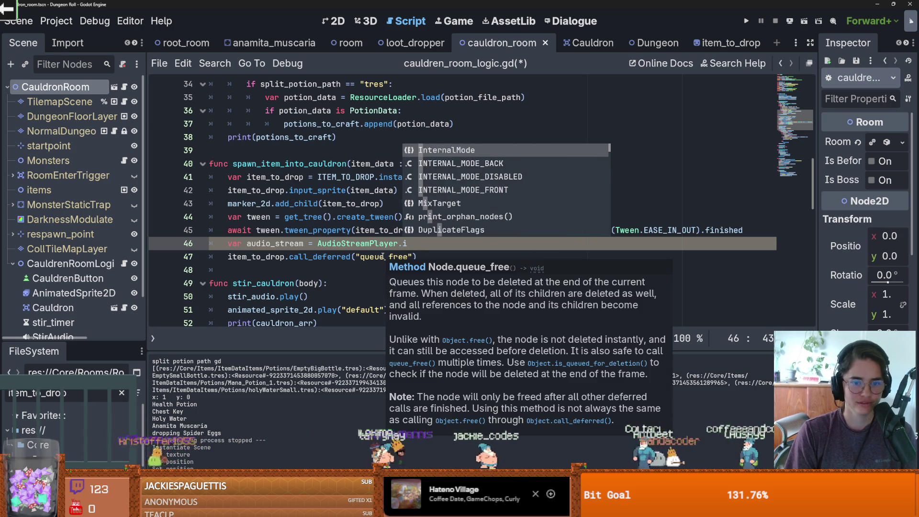
{"action": "key", "text": "BackSpace"}
{"action": "type", "text": "new"}
{"action": "key", "text": "Return"}
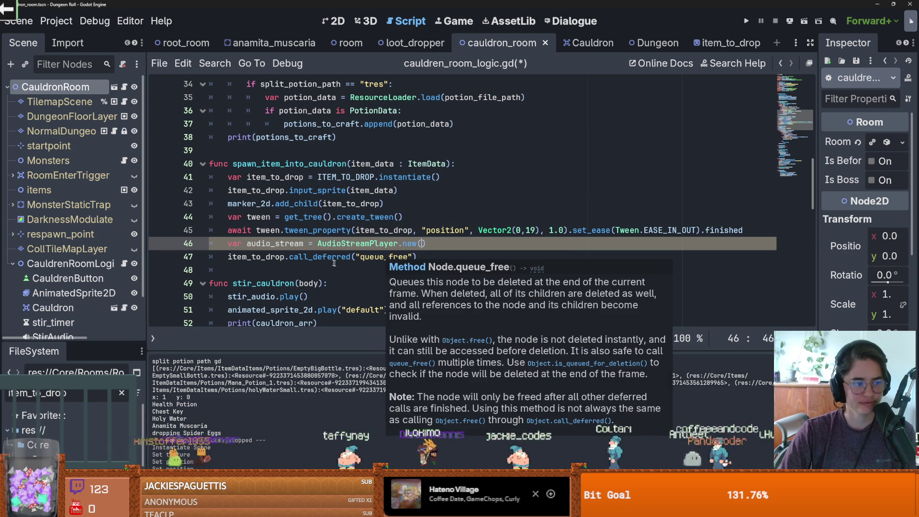
{"action": "key", "text": "Return"}
{"action": "key", "text": "ctrl+s"}
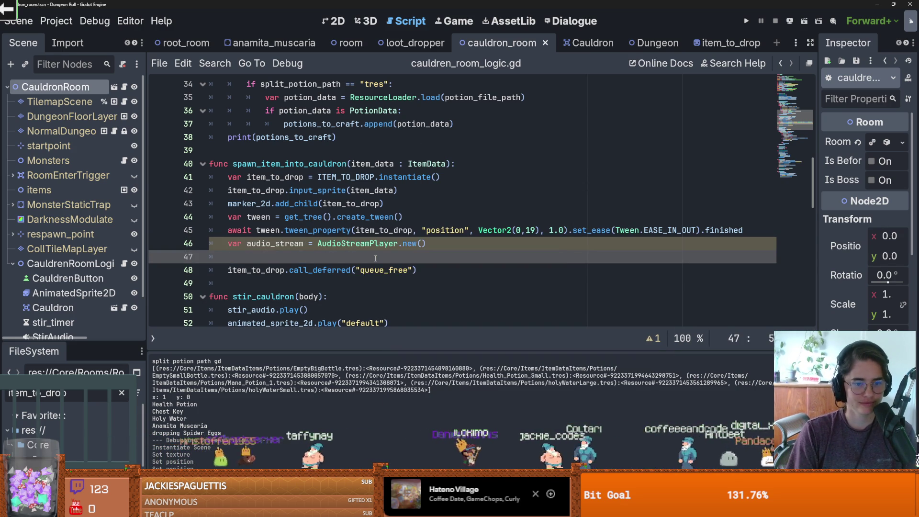
Start the audio_stream.stream = assignment on the next line
{"action": "type", "text": "audio"}
{"action": "key", "text": "Return"}
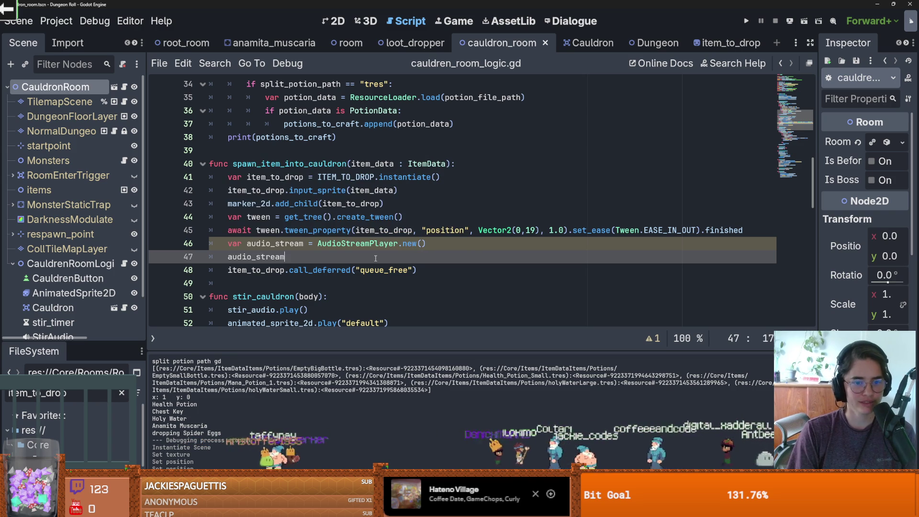
{"action": "type", "text": ".stream ="}
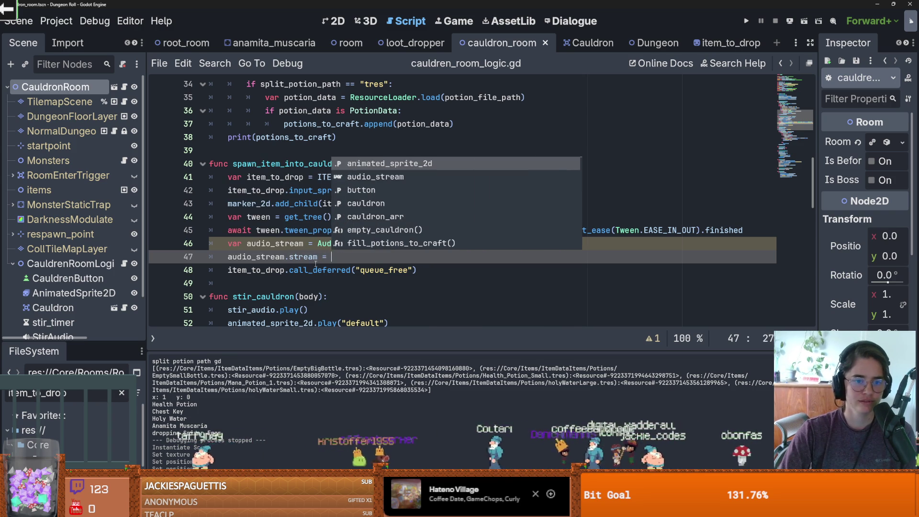
{"action": "key", "text": "Escape"}
{"action": "scroll", "coordinate": [337, 245], "scroll_direction": "up", "scroll_amount": 8}
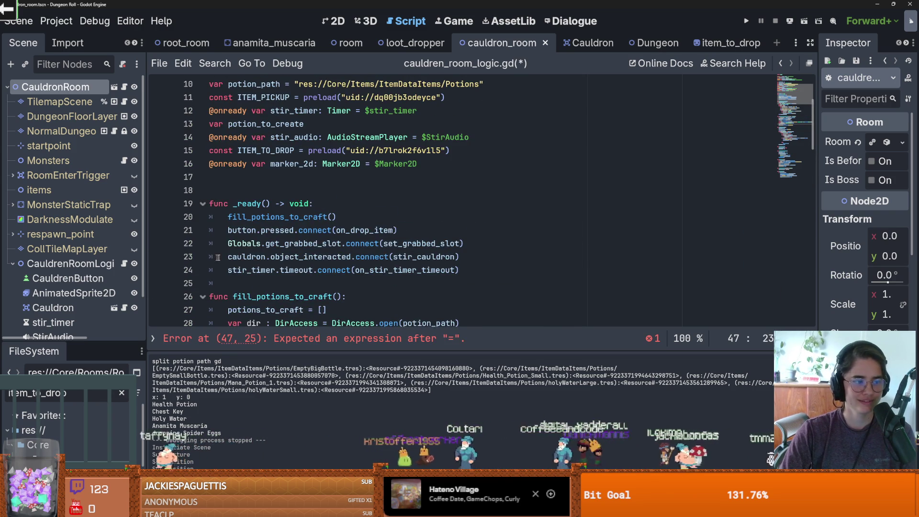
Filter FileSystem for item_drop and drag the .wav in as a preload constant at line 17
{"action": "scroll", "coordinate": [336, 245], "scroll_direction": "up", "scroll_amount": 3}
{"action": "scroll", "coordinate": [287, 215], "scroll_direction": "down", "scroll_amount": 2}
{"action": "left_click", "coordinate": [206, 219]}
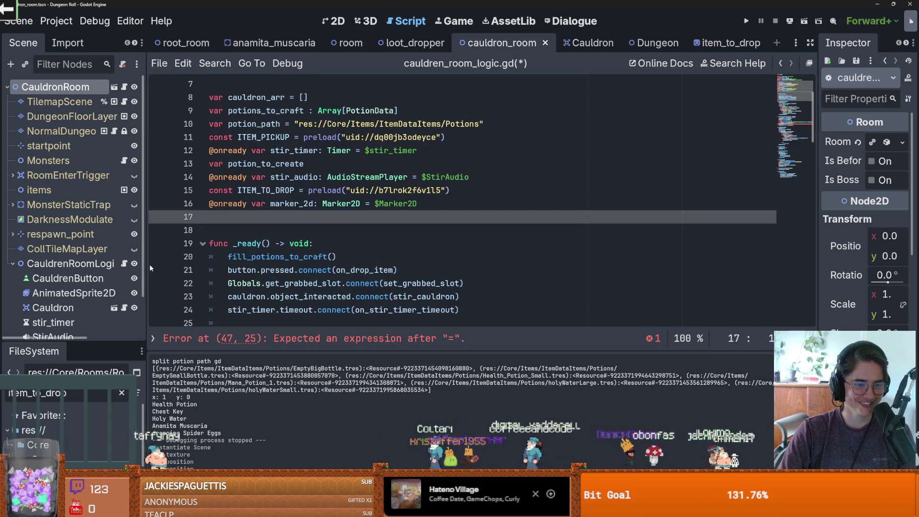
{"action": "left_click_drag", "start_coordinate": [117, 268], "coordinate": [100, 152]}
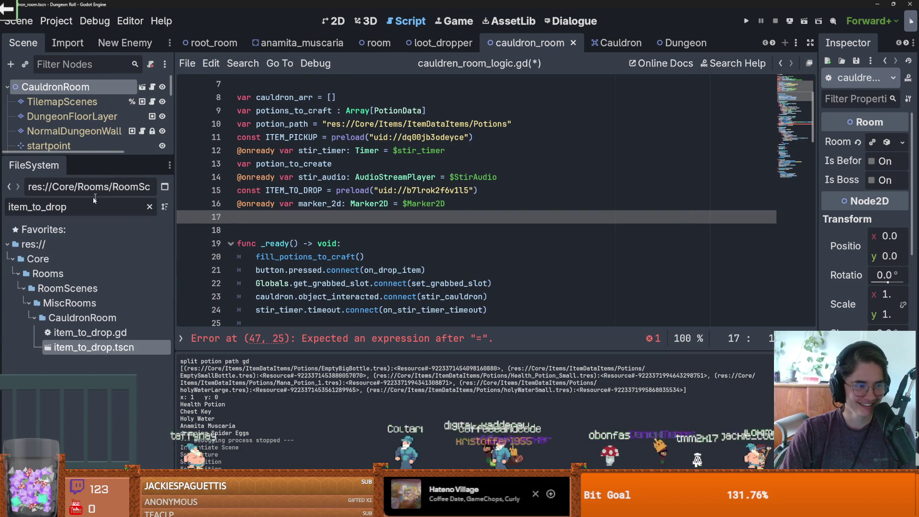
{"action": "double_click", "coordinate": [72, 207]}
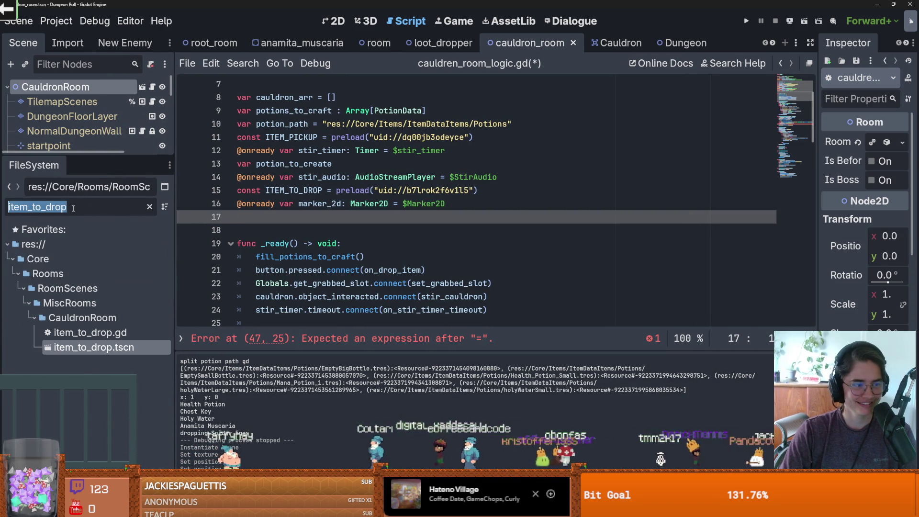
{"action": "key", "text": "BackSpace"}
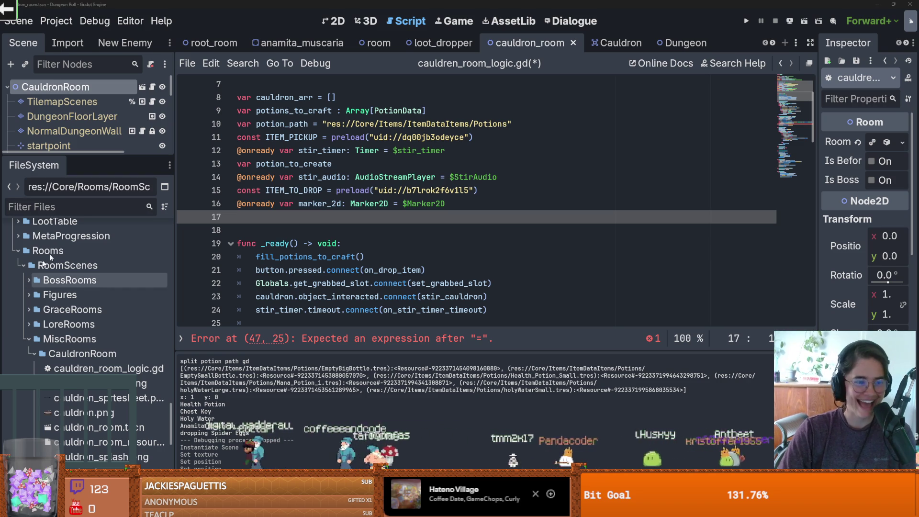
{"action": "type", "text": "item_drop"}
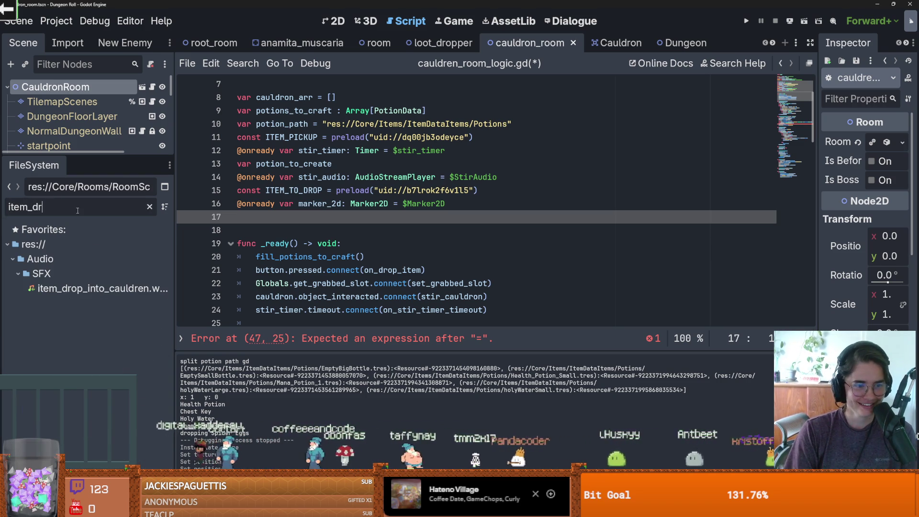
{"action": "mouse_move", "coordinate": [127, 293]}
{"action": "left_mouse_down"}
{"action": "mouse_move", "coordinate": [302, 201]}
{"action": "mouse_move", "coordinate": [297, 218]}
{"action": "left_mouse_up"}
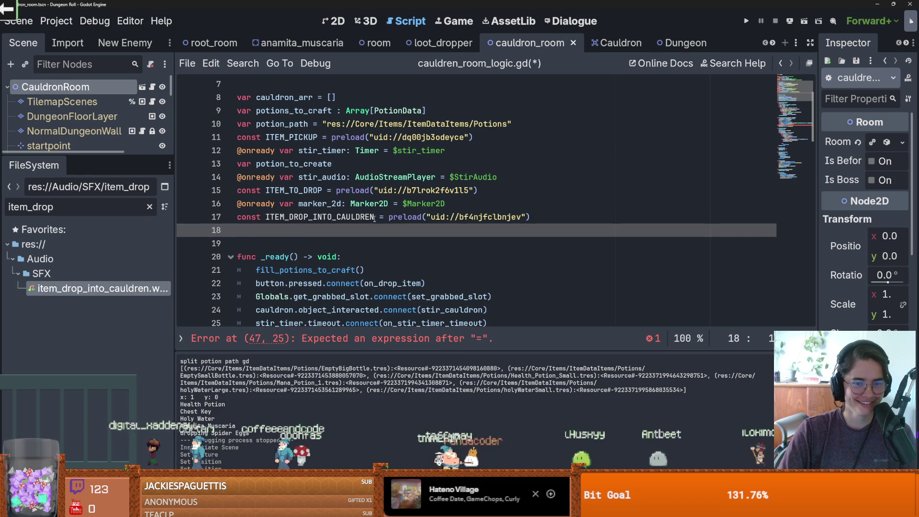
{"action": "left_click", "coordinate": [294, 237]}
Complete the assignment as audio_stream.stream = ITEM_DROP_INTO_CAULDREN
{"action": "scroll", "coordinate": [335, 241], "scroll_direction": "down", "scroll_amount": 8}
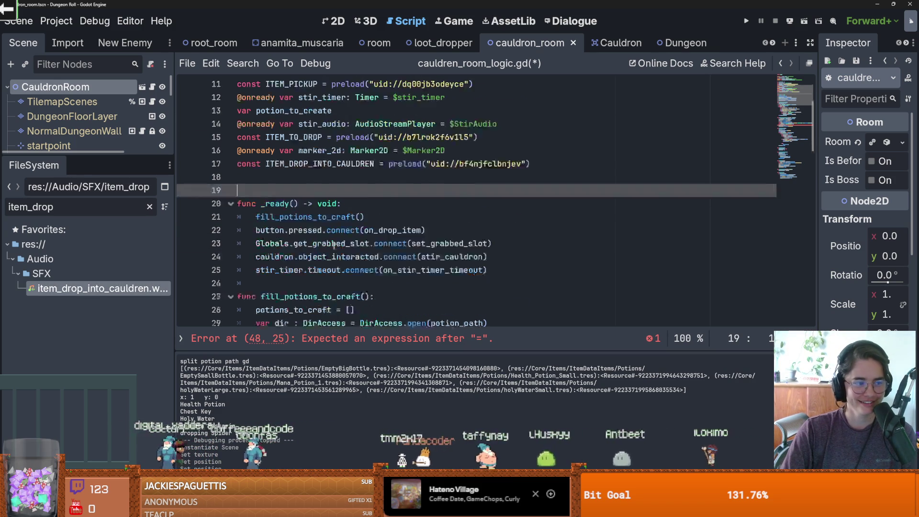
{"action": "scroll", "coordinate": [344, 244], "scroll_direction": "down", "scroll_amount": 2}
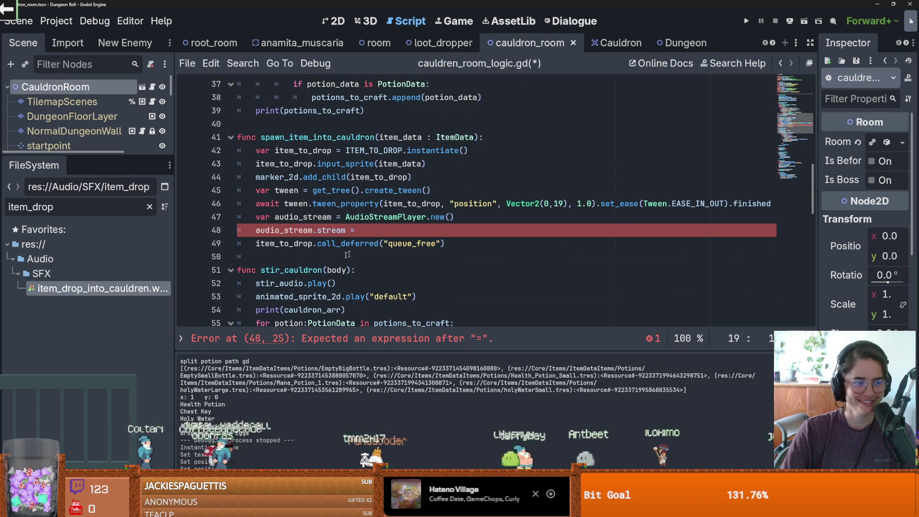
{"action": "left_click", "coordinate": [395, 228]}
{"action": "type", "text": "ITEM_DROP_INTO_CAULDREN"}
{"action": "left_click", "coordinate": [374, 230]}
Start another audio_stream line below the assignment, then erase the unfinished text
{"action": "left_click", "coordinate": [517, 232]}
{"action": "key", "text": "Return"}
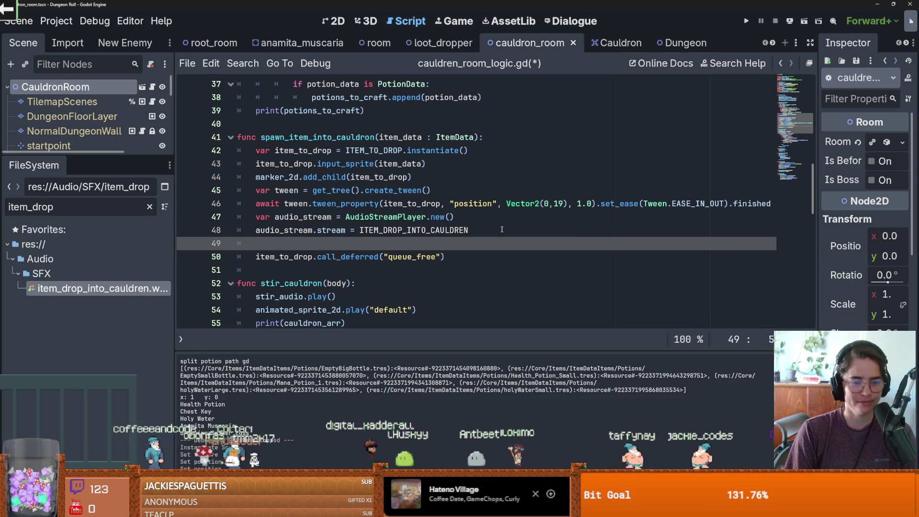
{"action": "type", "text": "audio"}
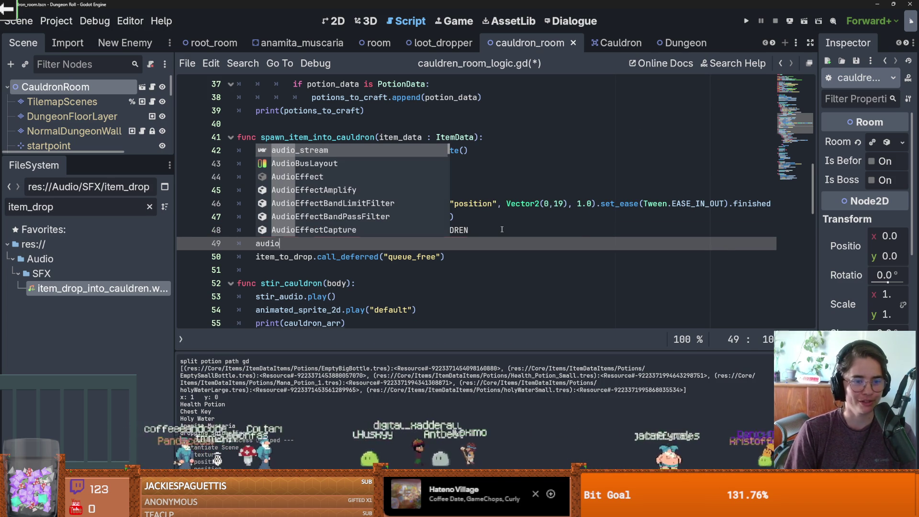
{"action": "key", "text": "Return"}
{"action": "type", "text": "."}
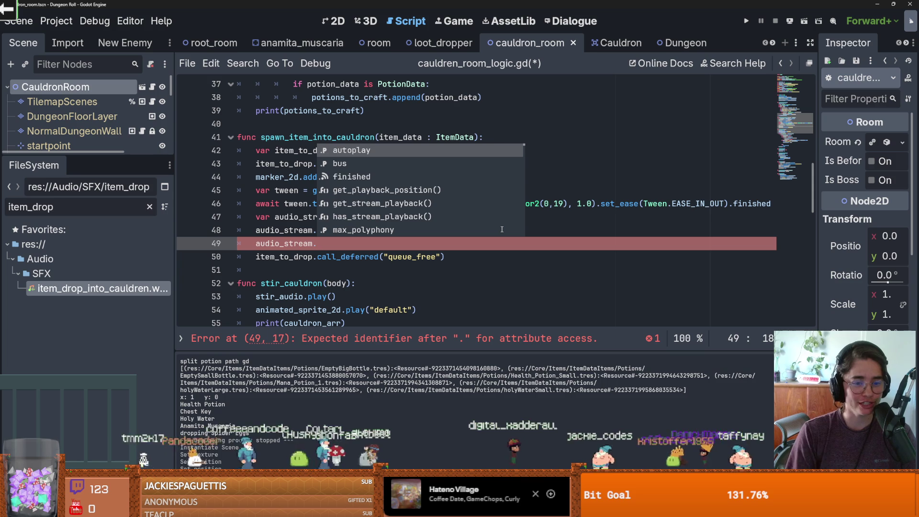
{"action": "key", "text": "Escape"}
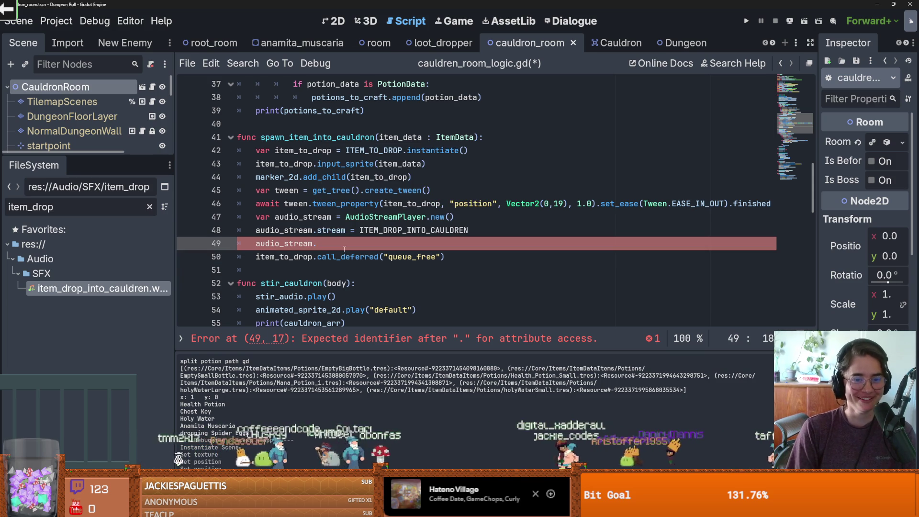
{"action": "type", "text": "pl"}
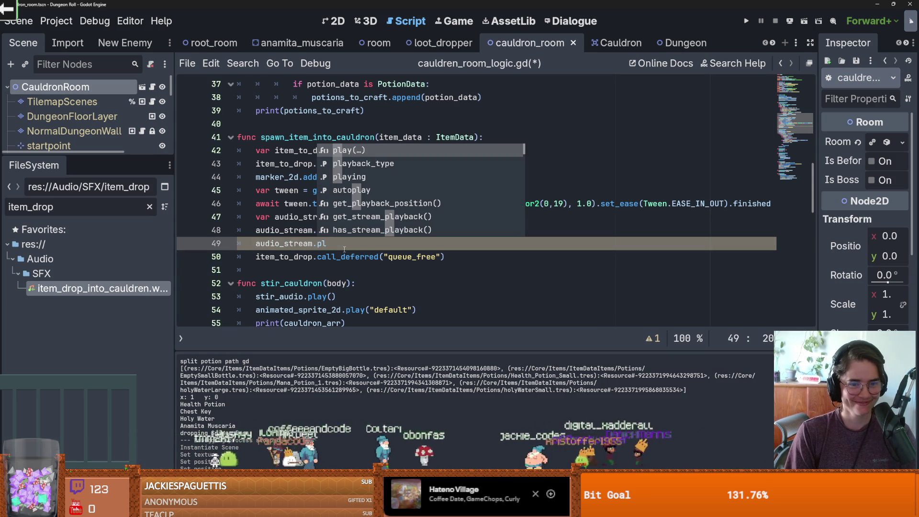
{"action": "key", "text": "BackSpace"}
{"action": "key", "text": "BackSpace"}
{"action": "key", "text": "BackSpace"}
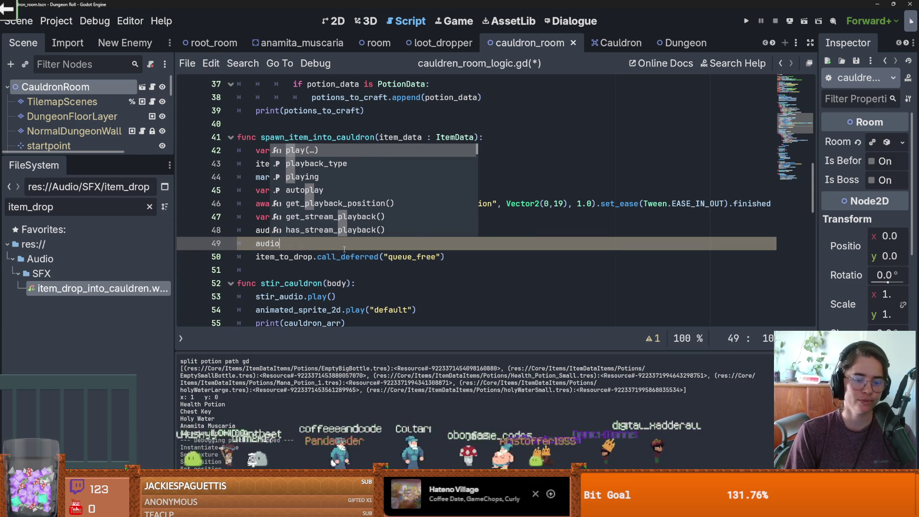
{"action": "left_click_drag", "start_coordinate": [103, 156], "coordinate": [103, 313]}
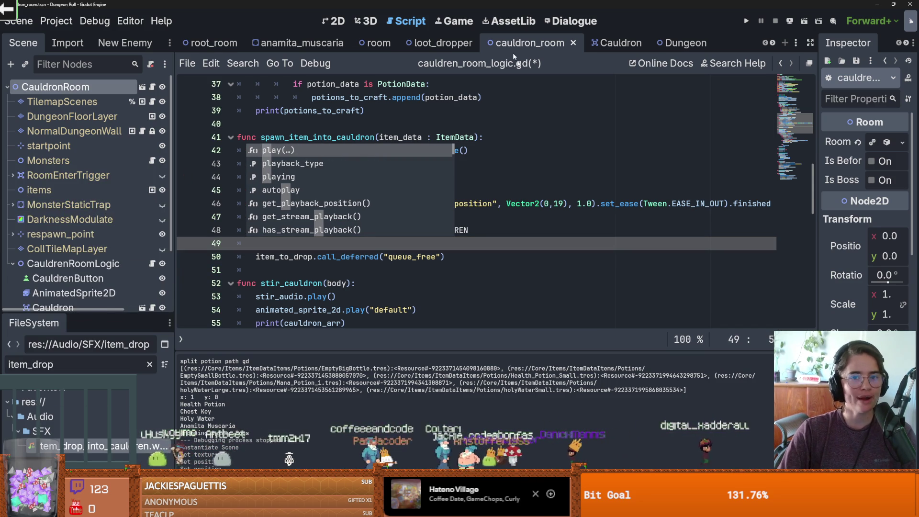
{"action": "left_click", "coordinate": [378, 257]}
{"action": "left_click", "coordinate": [482, 226]}
{"action": "scroll", "coordinate": [483, 226], "scroll_direction": "up", "scroll_amount": 8}
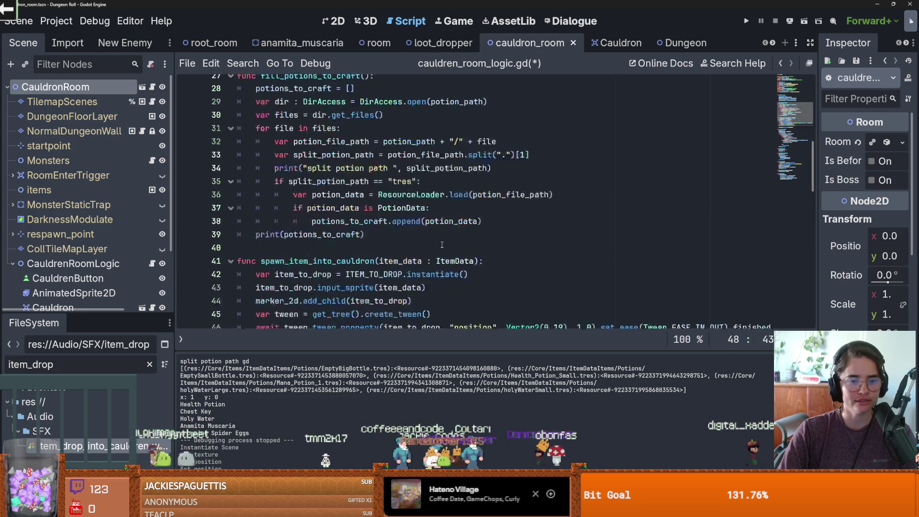
Delete the ITEM_DROP_INTO_CAULDREN preload line and the extra blank line before _ready
{"action": "left_click", "coordinate": [366, 163]}
{"action": "left_click_drag", "start_coordinate": [532, 138], "coordinate": [213, 139]}
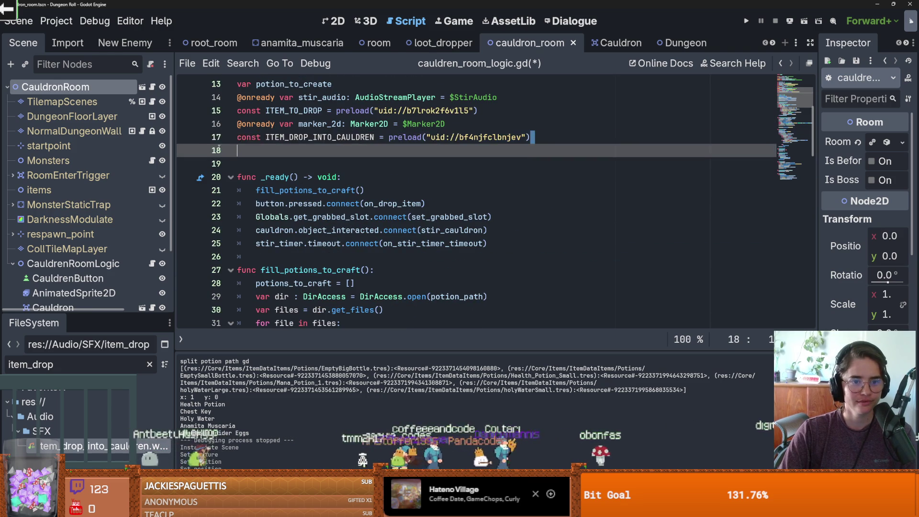
{"action": "key", "text": "BackSpace"}
{"action": "key", "text": "Delete"}
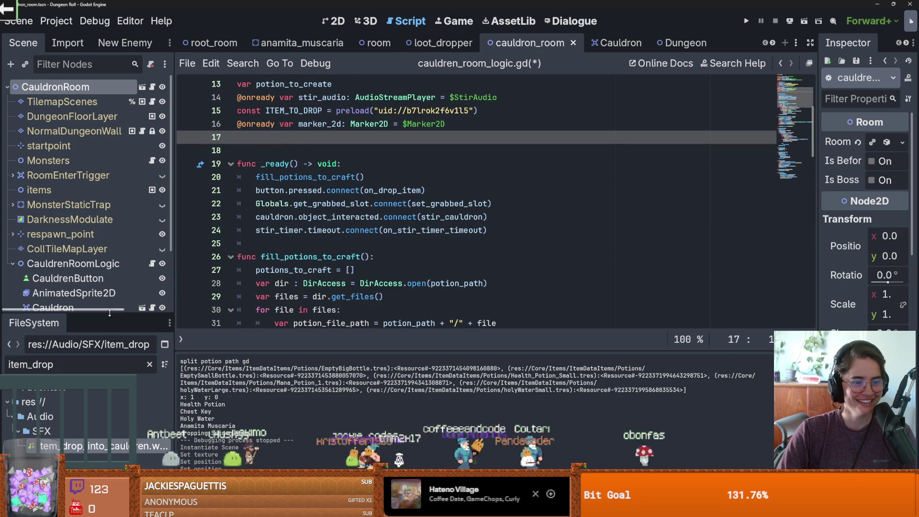
Add an AudioStreamPlayer child node under CauldrenRoomLogic
{"action": "left_click_drag", "start_coordinate": [88, 314], "coordinate": [87, 419]}
{"action": "right_click", "coordinate": [61, 266]}
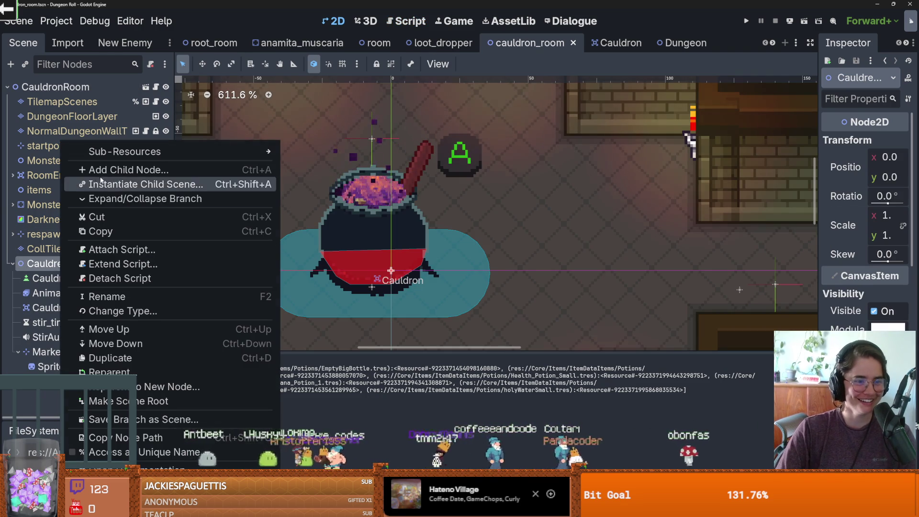
{"action": "left_click", "coordinate": [105, 169]}
{"action": "type", "text": "audio"}
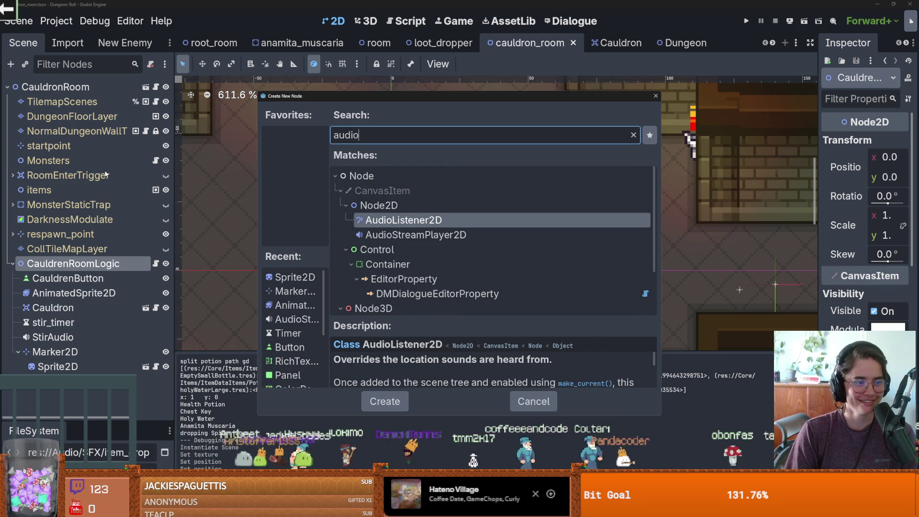
{"action": "scroll", "coordinate": [383, 228], "scroll_direction": "down", "scroll_amount": 3}
{"action": "double_click", "coordinate": [383, 220]}
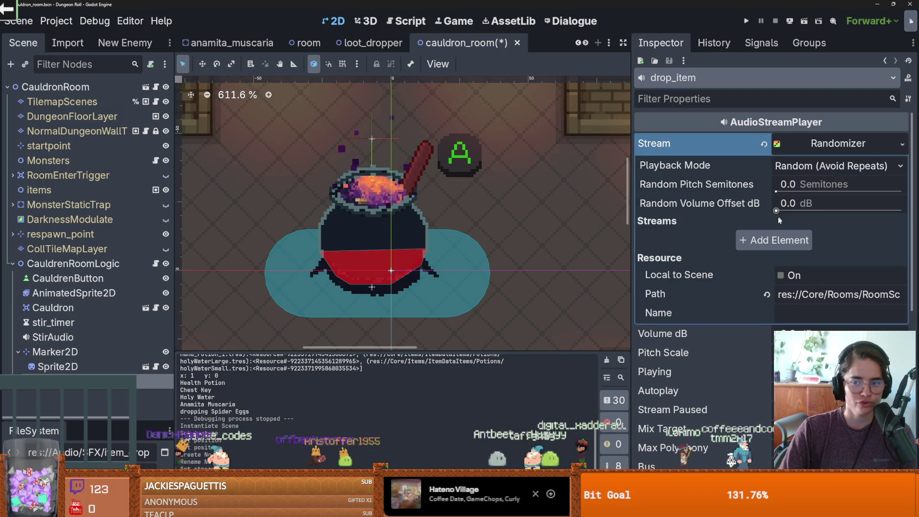
Load the item_drop sound file as a new element of the randomizer's streams
{"action": "left_click", "coordinate": [775, 240]}
{"action": "left_click", "coordinate": [882, 243]}
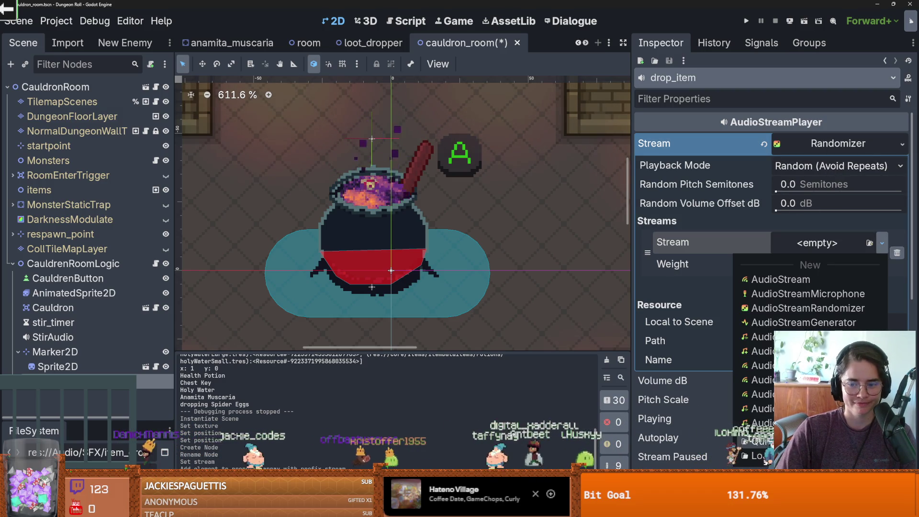
{"action": "left_click", "coordinate": [759, 442]}
{"action": "type", "text": "item_drop"}
{"action": "key", "text": "Return"}
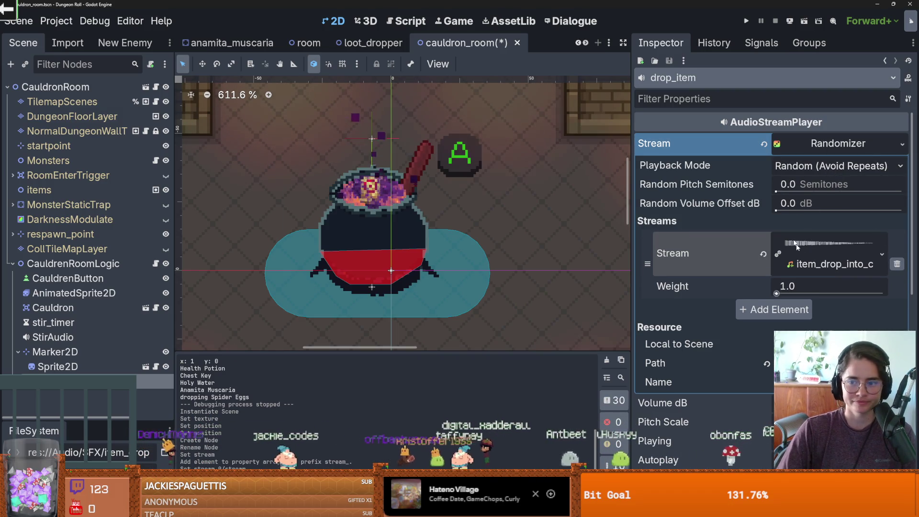
{"action": "left_click", "coordinate": [814, 146]}
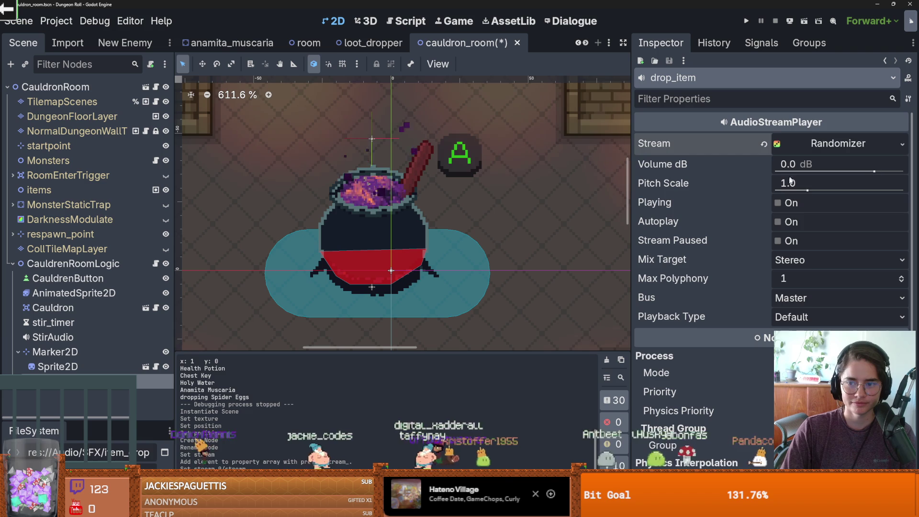
{"action": "left_click", "coordinate": [780, 202]}
Lower the drop sound's volume to -18.499 dB and set its stream Weight to 1
{"action": "left_click_drag", "start_coordinate": [875, 171], "coordinate": [853, 172]}
{"action": "left_click", "coordinate": [779, 202]}
{"action": "left_click", "coordinate": [779, 204]}
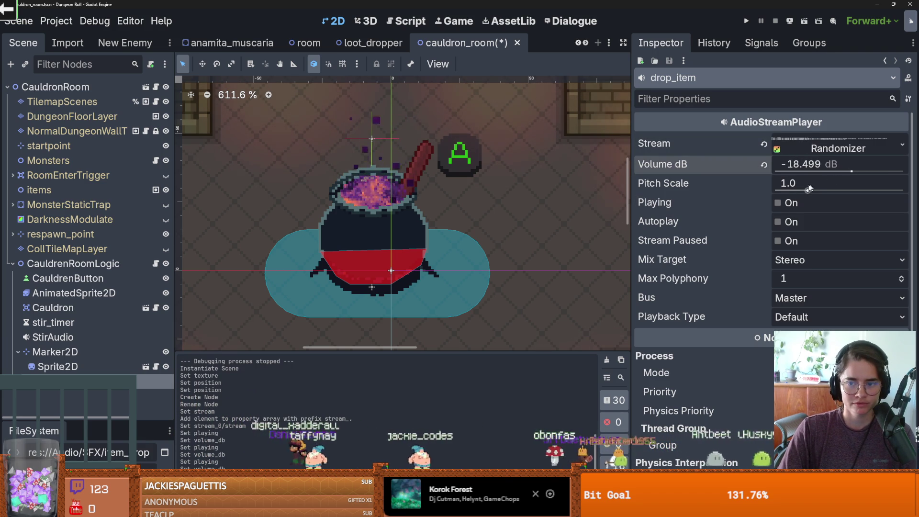
{"action": "left_click_drag", "start_coordinate": [808, 191], "coordinate": [809, 190]}
{"action": "left_click", "coordinate": [778, 203]}
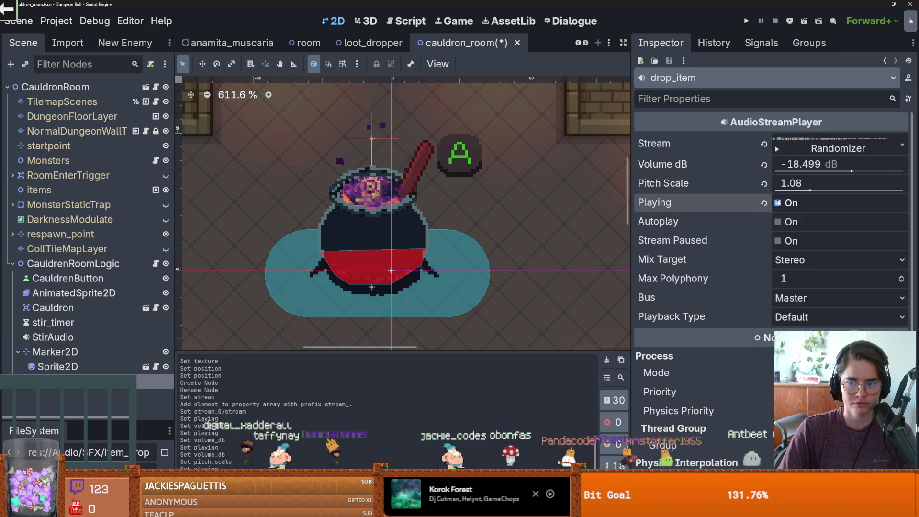
{"action": "left_click", "coordinate": [817, 152]}
{"action": "left_click", "coordinate": [800, 309]}
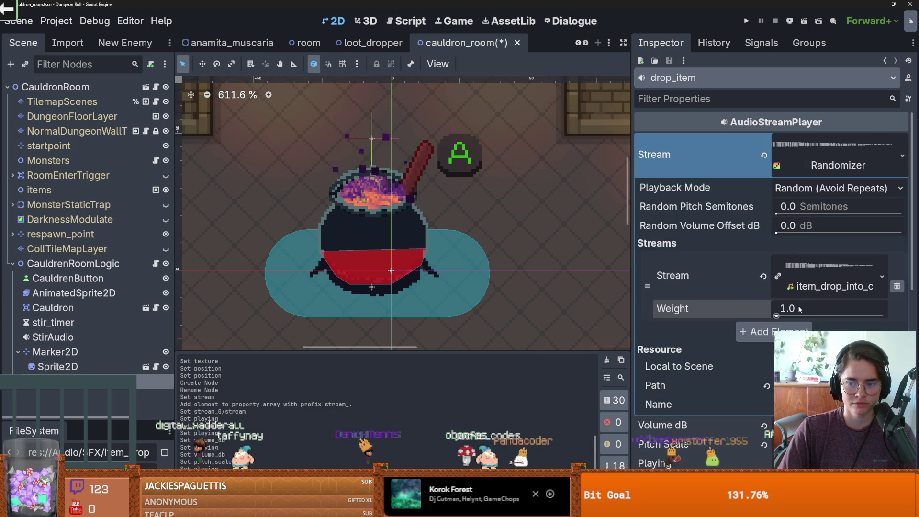
{"action": "type", "text": "1"}
{"action": "key", "text": "Return"}
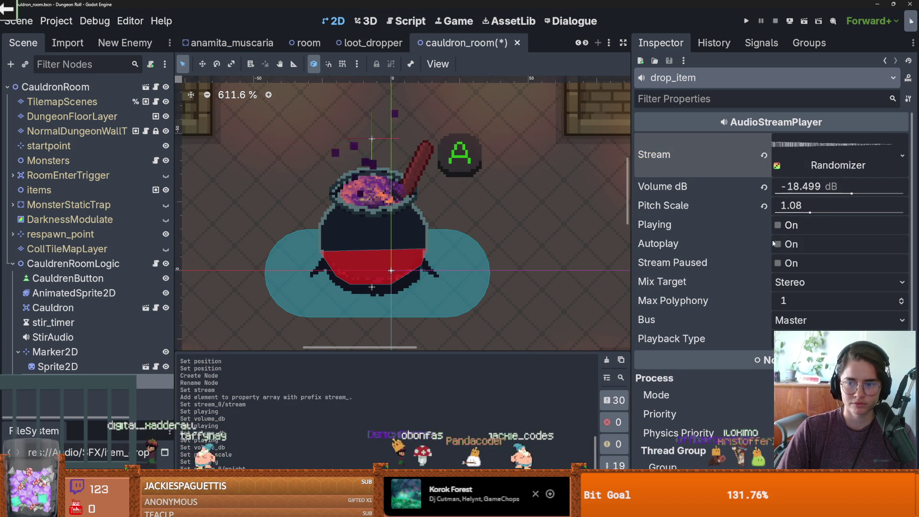
{"action": "left_click", "coordinate": [777, 225]}
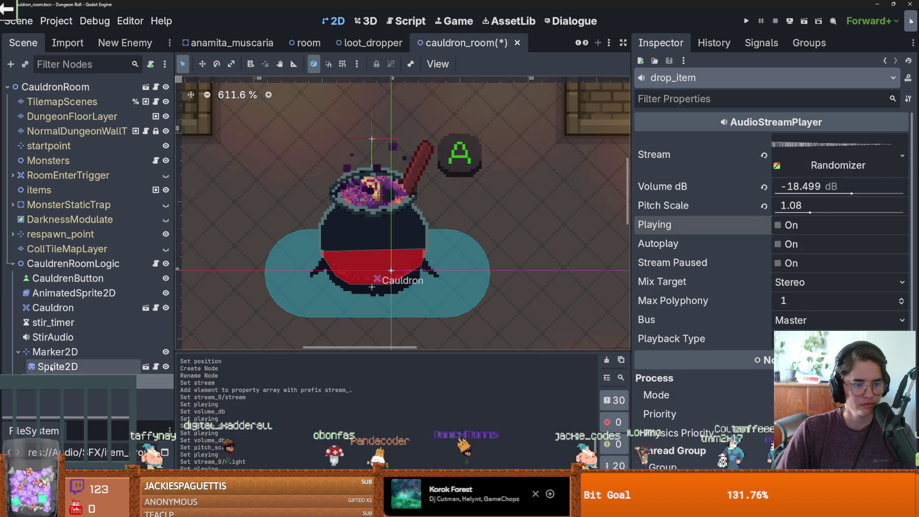
Delete the Sprite2D node, route the drop sound to the SFX bus, and save
{"action": "right_click", "coordinate": [52, 366]}
{"action": "left_click", "coordinate": [72, 385]}
{"action": "left_click", "coordinate": [426, 270]}
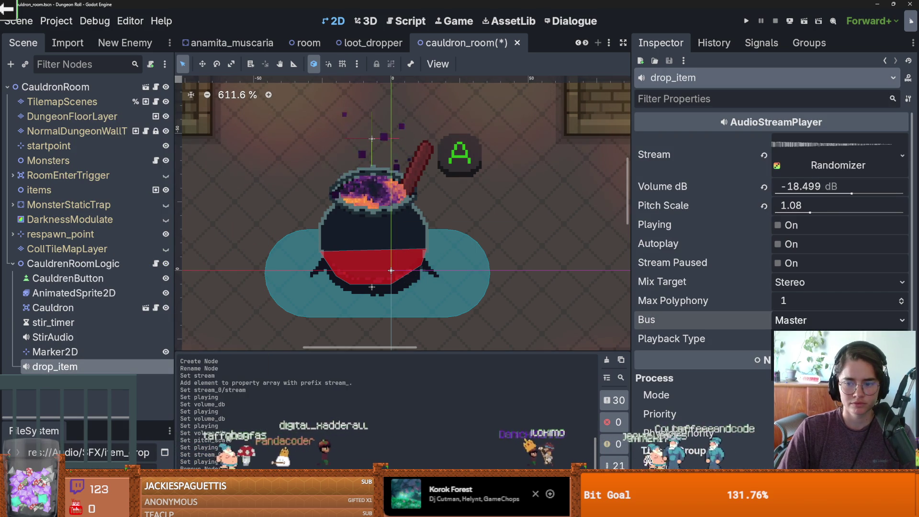
{"action": "left_click", "coordinate": [838, 320]}
{"action": "left_click", "coordinate": [795, 349]}
{"action": "key", "text": "ctrl+s"}
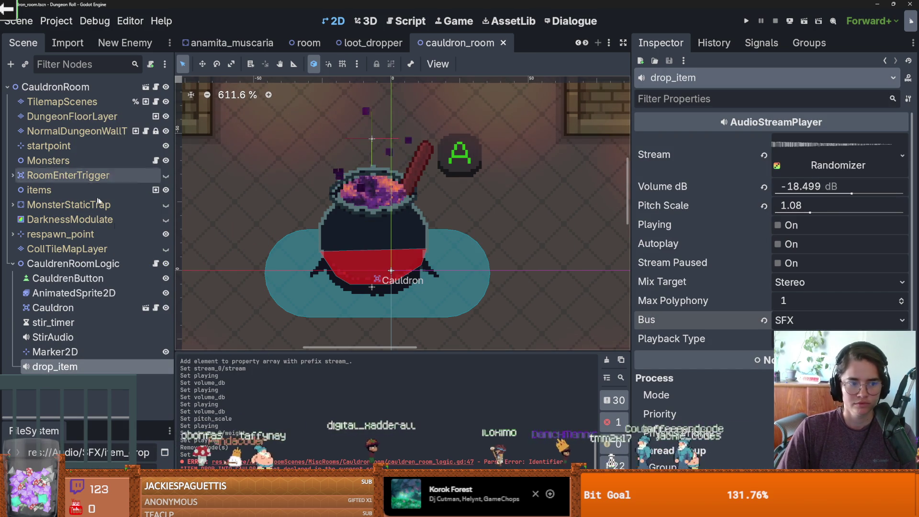
{"action": "left_click", "coordinate": [156, 264]}
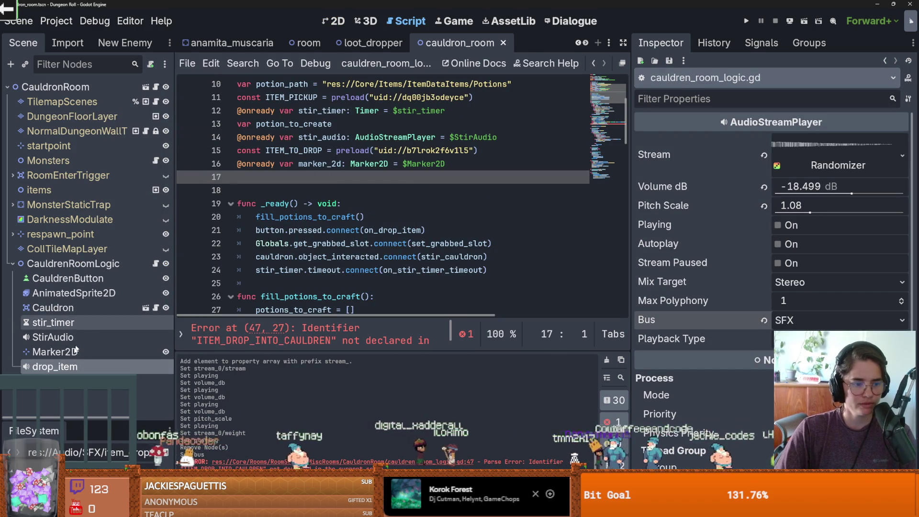
{"action": "left_click_drag", "start_coordinate": [71, 369], "coordinate": [259, 177]}
{"action": "double_click", "coordinate": [319, 177]}
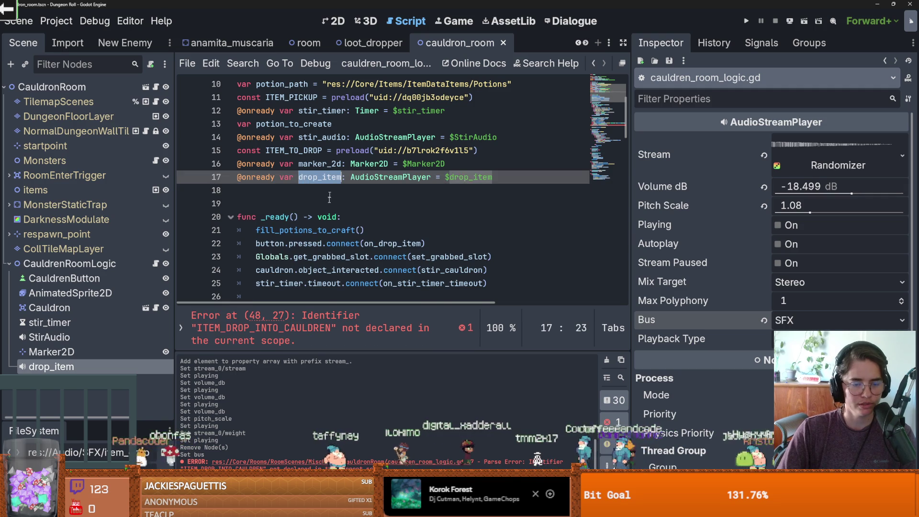
{"action": "scroll", "coordinate": [325, 243], "scroll_direction": "down", "scroll_amount": 5}
{"action": "scroll", "coordinate": [326, 243], "scroll_direction": "down", "scroll_amount": 3}
{"action": "left_click", "coordinate": [483, 190]}
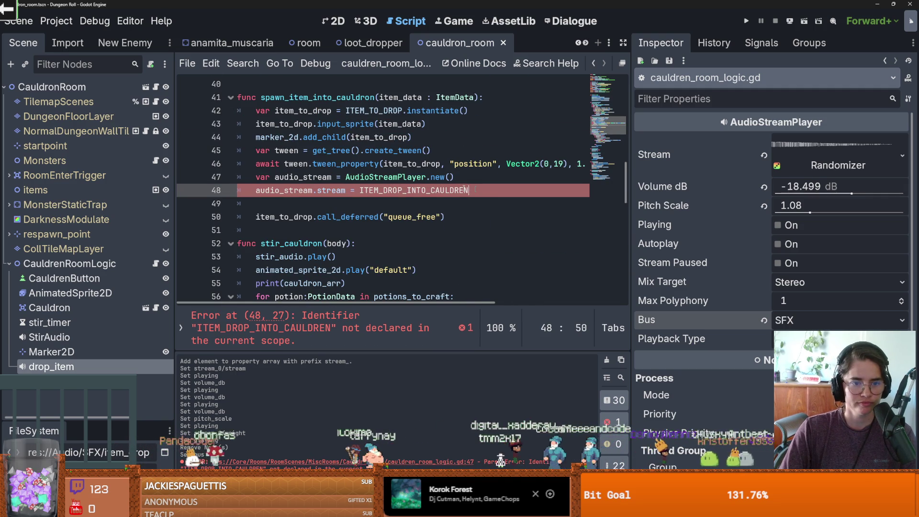
{"action": "mouse_move", "coordinate": [466, 177]}
{"action": "left_mouse_down"}
{"action": "mouse_move", "coordinate": [261, 178]}
{"action": "mouse_move", "coordinate": [346, 179]}
{"action": "left_mouse_up"}
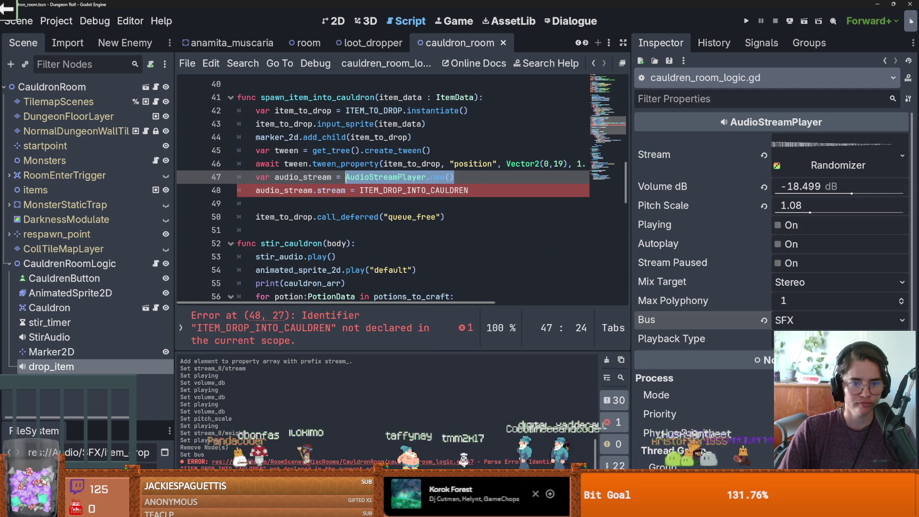
{"action": "type", "text": "drop_item.duplicate("}
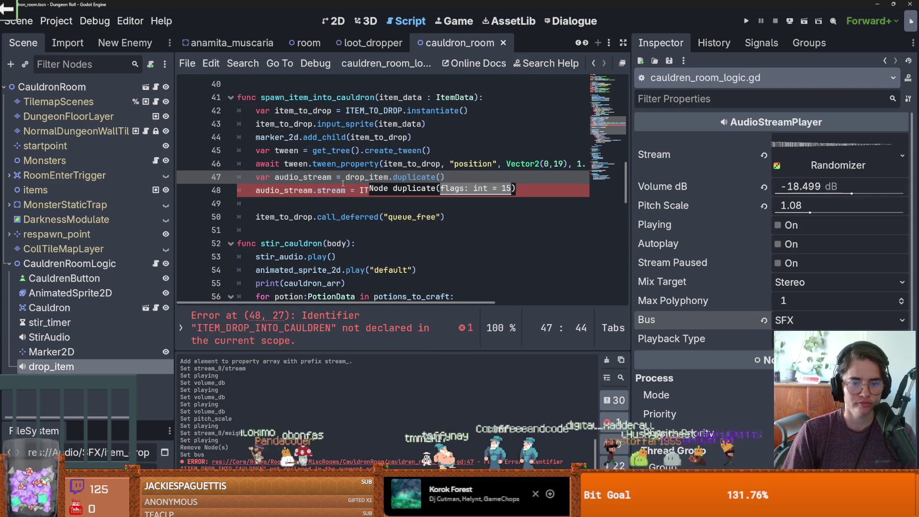
Replace the broken line 48 with audio_stream.play() and save the script
{"action": "left_click_drag", "start_coordinate": [468, 190], "coordinate": [251, 189]}
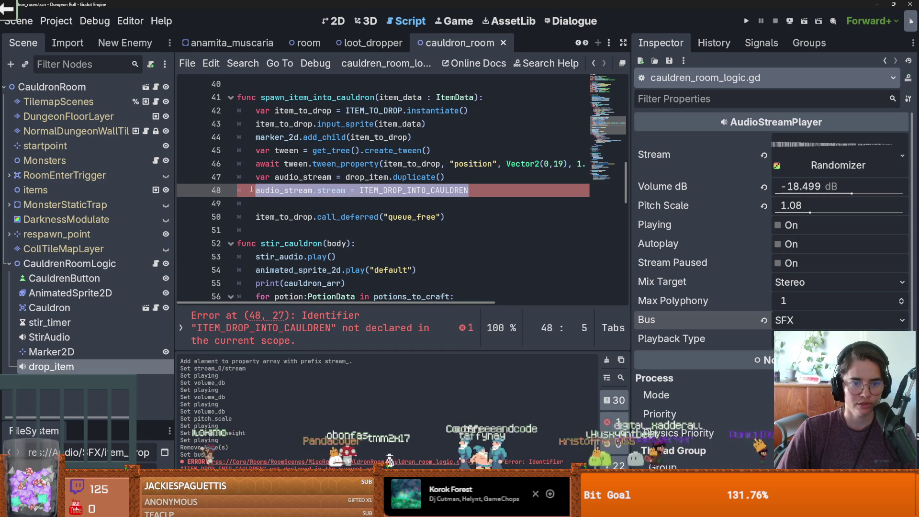
{"action": "key", "text": "BackSpace"}
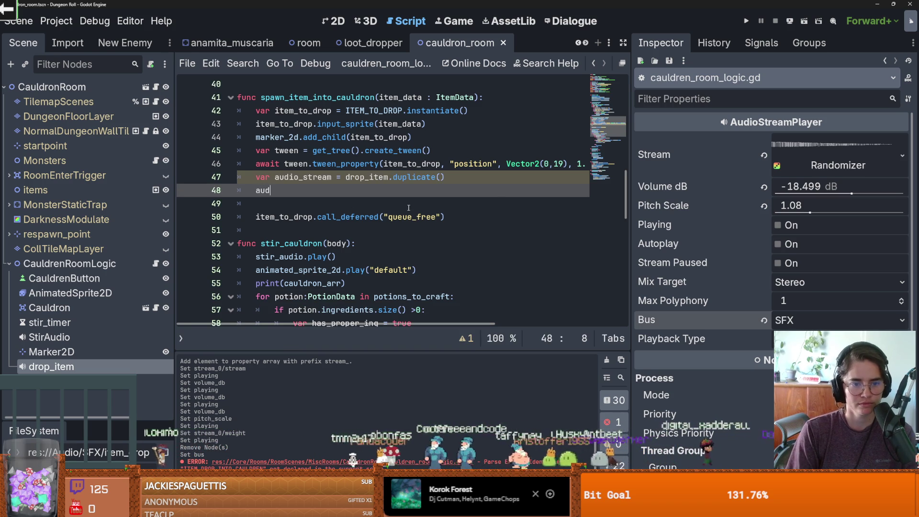
{"action": "type", "text": "aud"}
{"action": "key", "text": "Return"}
{"action": "type", "text": ".pl"}
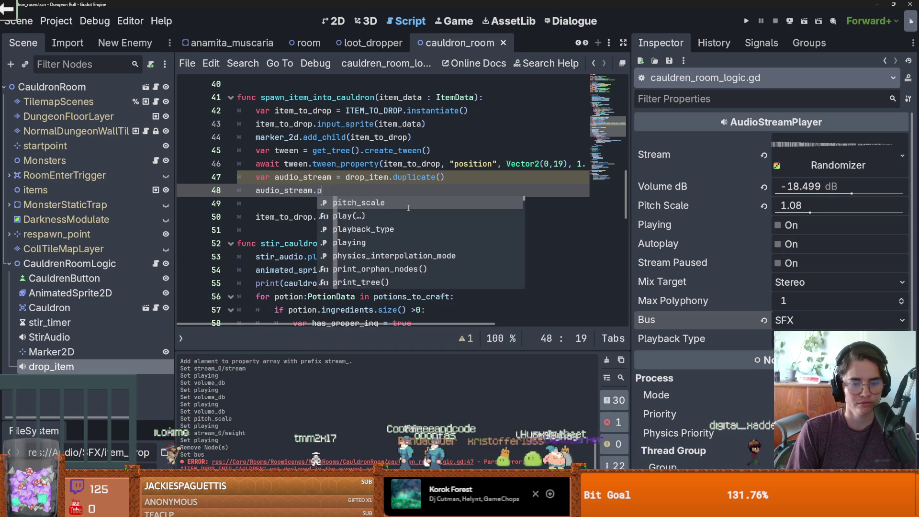
{"action": "key", "text": "Return"}
{"action": "left_click", "coordinate": [365, 177]}
{"action": "key", "text": "ctrl+s"}
{"action": "left_click_drag", "start_coordinate": [111, 421], "coordinate": [111, 148]}
{"action": "left_click", "coordinate": [149, 199]}
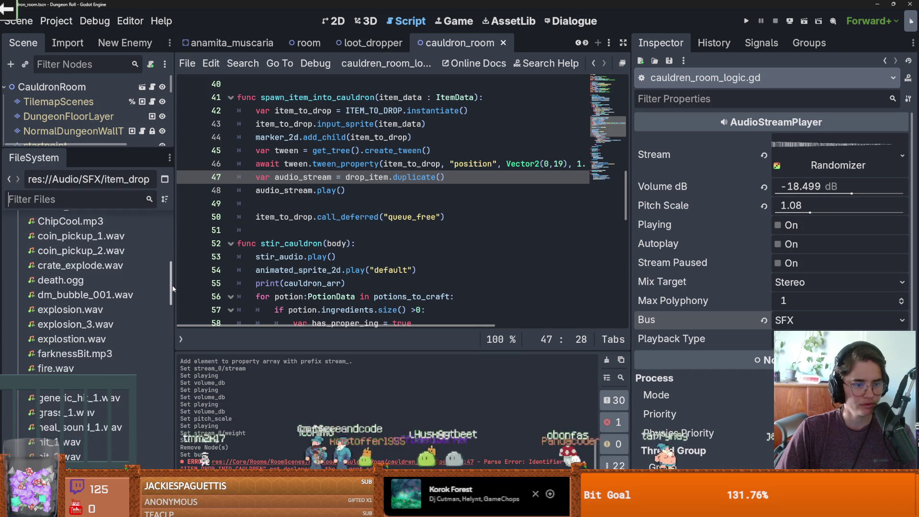
Open example_balloon.tscn and select the await finished and queue_free lines in voice_speak.gd
{"action": "scroll", "coordinate": [72, 311], "scroll_direction": "up", "scroll_amount": 10}
{"action": "double_click", "coordinate": [77, 354]}
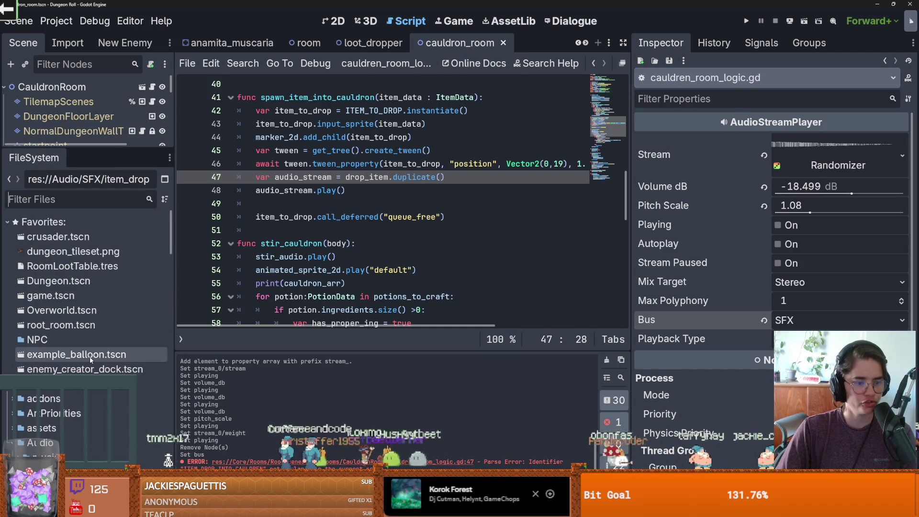
{"action": "left_click_drag", "start_coordinate": [123, 148], "coordinate": [138, 423]}
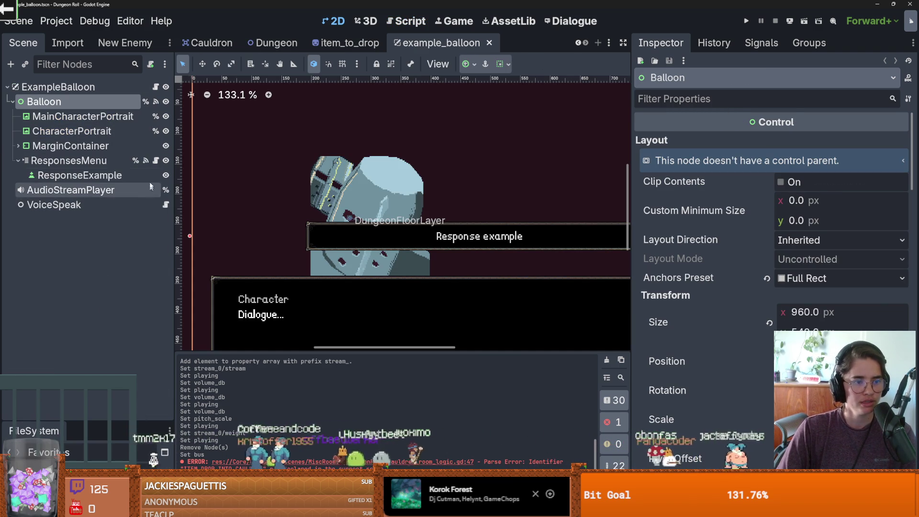
{"action": "left_click", "coordinate": [166, 204]}
{"action": "scroll", "coordinate": [385, 229], "scroll_direction": "down", "scroll_amount": 6}
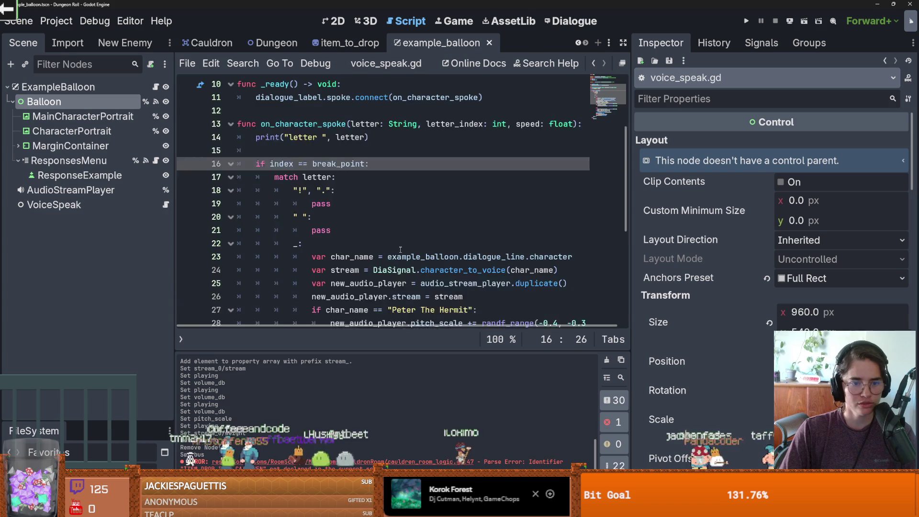
{"action": "scroll", "coordinate": [368, 255], "scroll_direction": "down", "scroll_amount": 2}
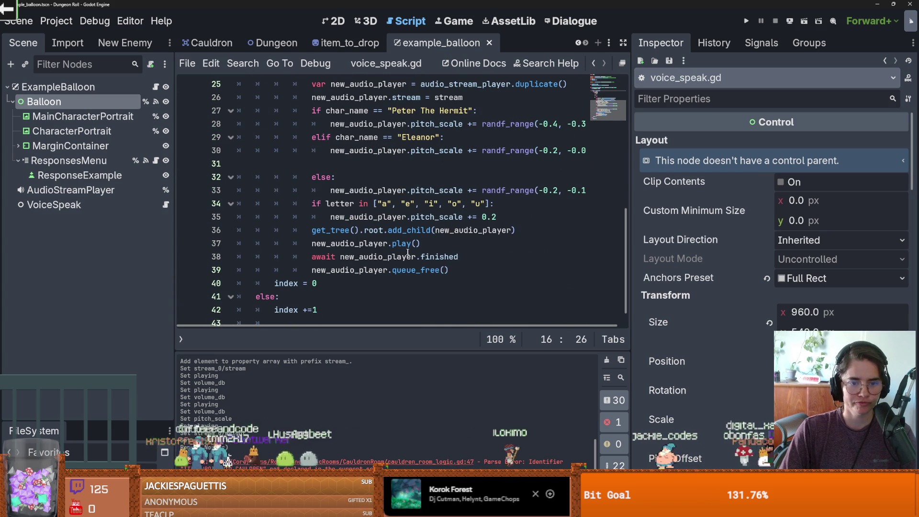
{"action": "double_click", "coordinate": [349, 244]}
{"action": "left_click_drag", "start_coordinate": [448, 270], "coordinate": [312, 257]}
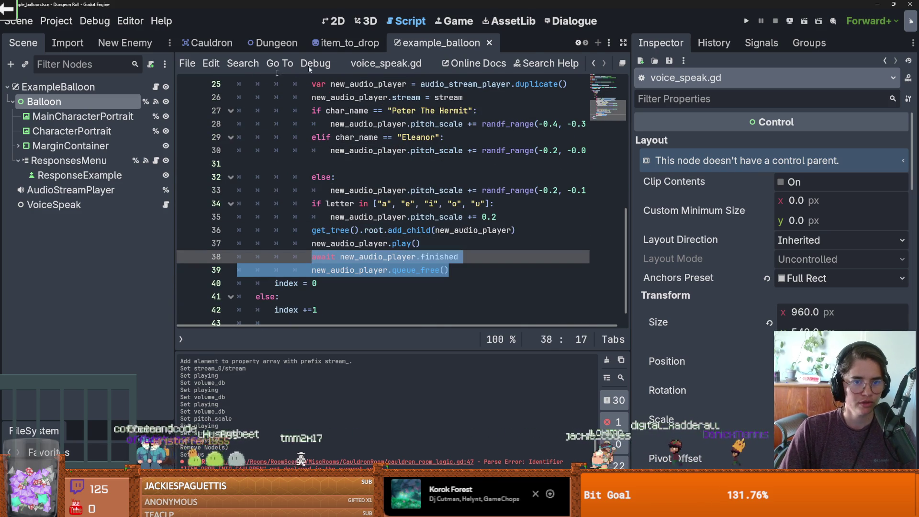
Switch the scene tabs back to cauldron_room
{"action": "left_click", "coordinate": [347, 44]}
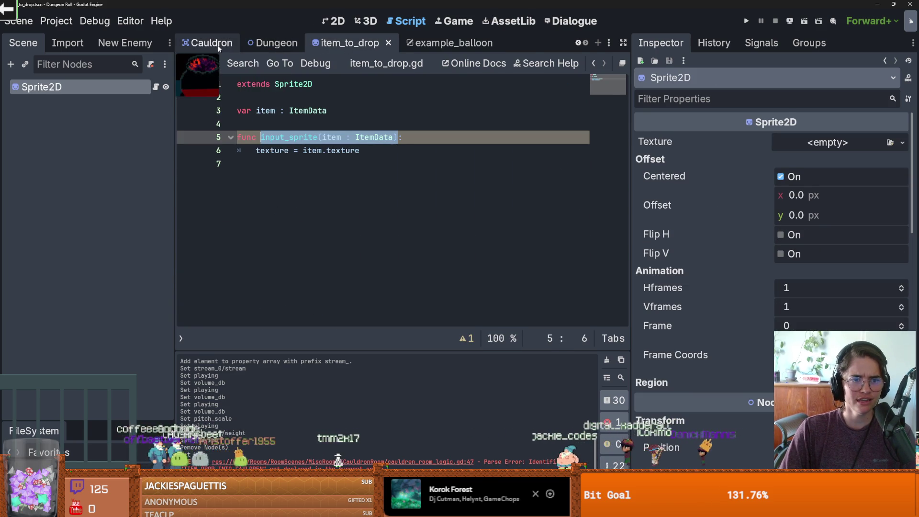
{"action": "left_click", "coordinate": [219, 46]}
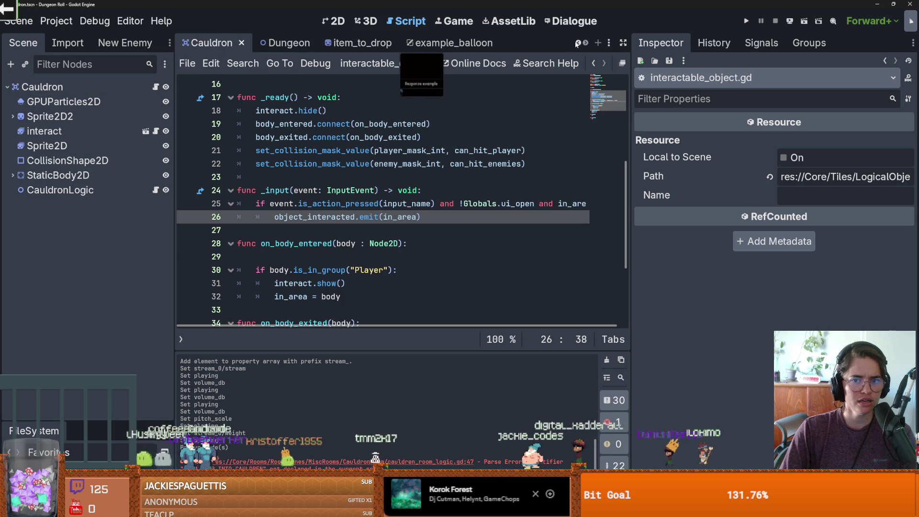
{"action": "scroll", "coordinate": [575, 44], "scroll_direction": "up", "scroll_amount": 3}
{"action": "left_click", "coordinate": [353, 47]}
{"action": "scroll", "coordinate": [332, 269], "scroll_direction": "down", "scroll_amount": 2}
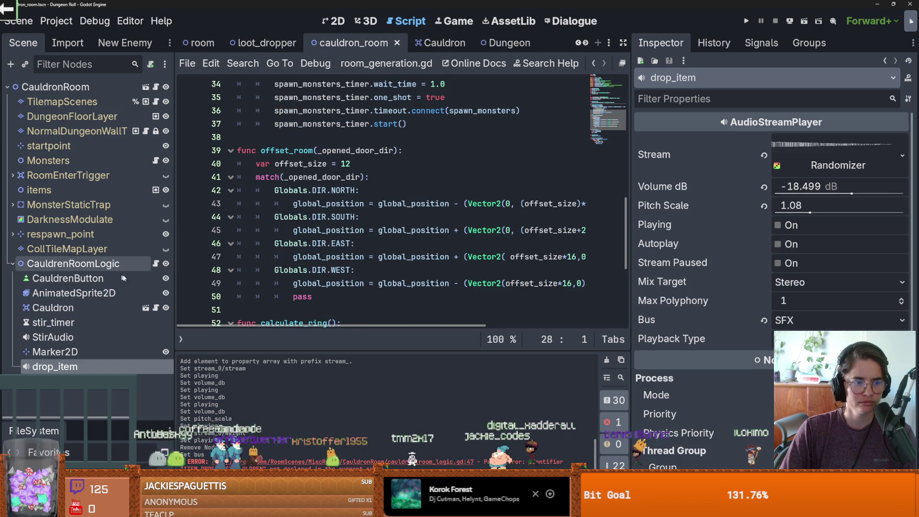
Paste the await finished and queue_free lines after line 47 of CauldrenRoomLogic and fix indentation
{"action": "left_click", "coordinate": [153, 263]}
{"action": "scroll", "coordinate": [321, 269], "scroll_direction": "down", "scroll_amount": 1}
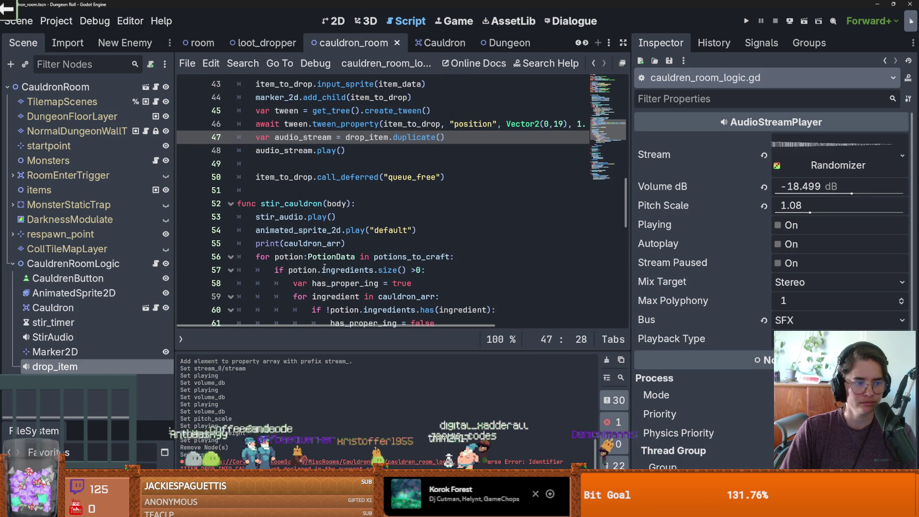
{"action": "scroll", "coordinate": [383, 259], "scroll_direction": "down", "scroll_amount": 4}
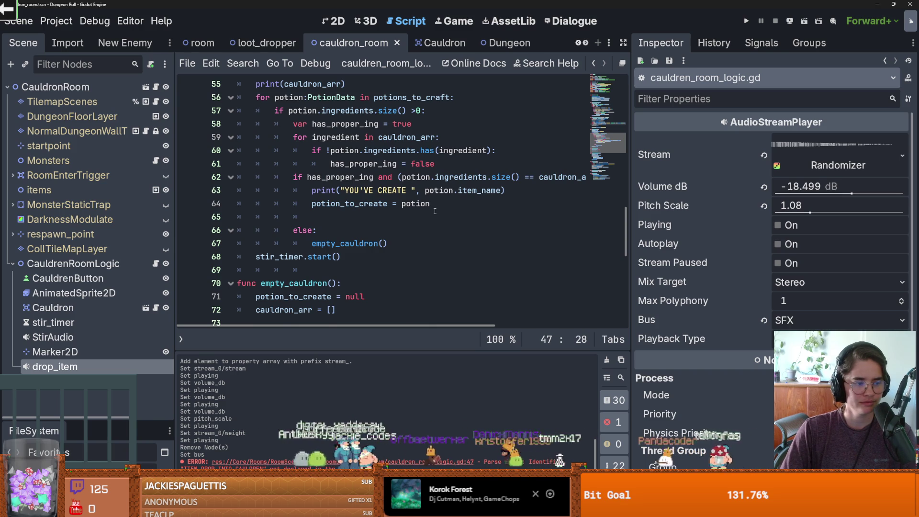
{"action": "scroll", "coordinate": [397, 214], "scroll_direction": "up", "scroll_amount": 5}
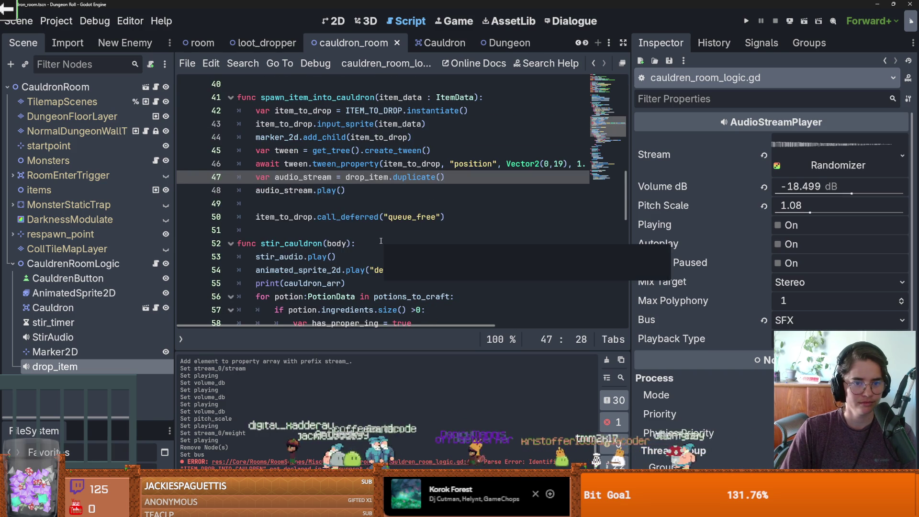
{"action": "left_click", "coordinate": [460, 181]}
{"action": "key", "text": "Return"}
{"action": "type", "text": "await new_audio_player.finished \t\t\t\tnew_audio_player.queue_free()"}
{"action": "left_click", "coordinate": [312, 204]}
{"action": "key", "text": "BackSpace"}
{"action": "key", "text": "BackSpace"}
{"action": "key", "text": "BackSpace"}
Rename new_audio_player to audio_stream in the pasted lines
{"action": "left_click_drag", "start_coordinate": [410, 203], "coordinate": [257, 190]}
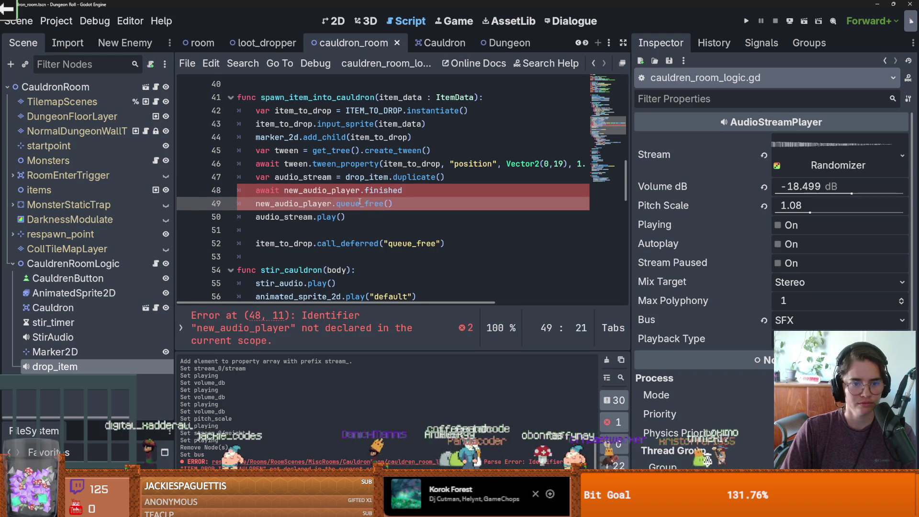
{"action": "double_click", "coordinate": [303, 177]}
{"action": "key", "text": "ctrl+c"}
{"action": "double_click", "coordinate": [311, 190]}
{"action": "key", "text": "ctrl+v"}
{"action": "double_click", "coordinate": [309, 203]}
{"action": "key", "text": "ctrl+v"}
Move the audio_stream.play() line above the await line
{"action": "key", "text": "Down"}
{"action": "key", "text": "End"}
{"action": "key", "text": "shift+Home"}
{"action": "key", "text": "ctrl+x"}
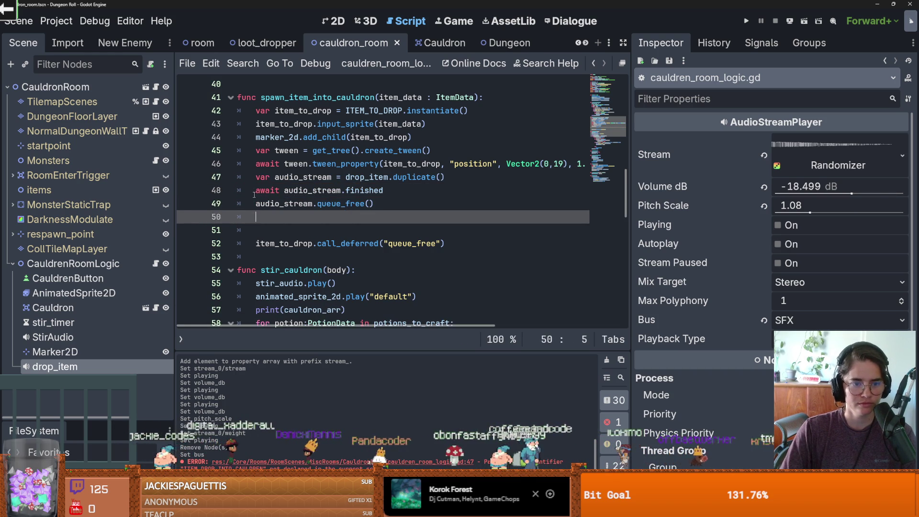
{"action": "key", "text": "Up"}
{"action": "key", "text": "Up"}
{"action": "key", "text": "Return"}
{"action": "key", "text": "Up"}
{"action": "key", "text": "ctrl+v"}
Move the item_to_drop cleanup line up right after play() and save the script
{"action": "left_click", "coordinate": [448, 256]}
{"action": "key", "text": "shift+Home"}
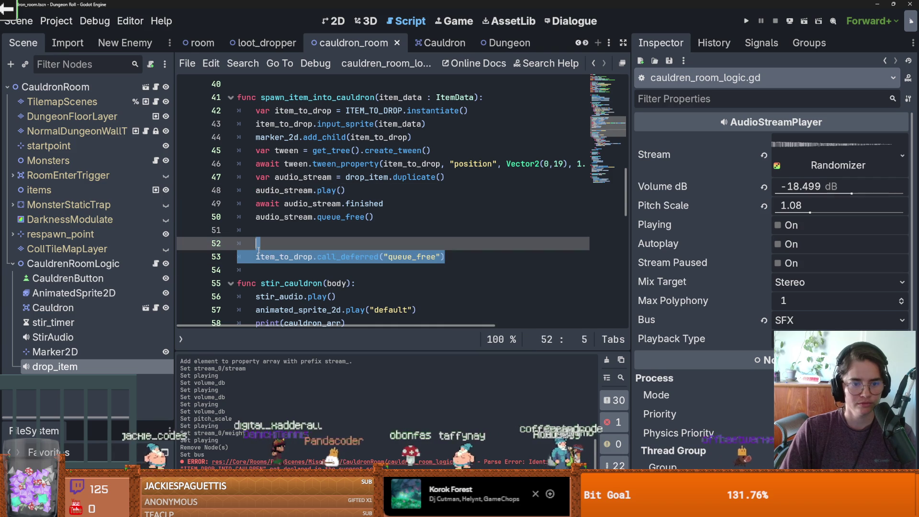
{"action": "key", "text": "ctrl+x"}
{"action": "left_click", "coordinate": [367, 193]}
{"action": "key", "text": "Return"}
{"action": "key", "text": "ctrl+v"}
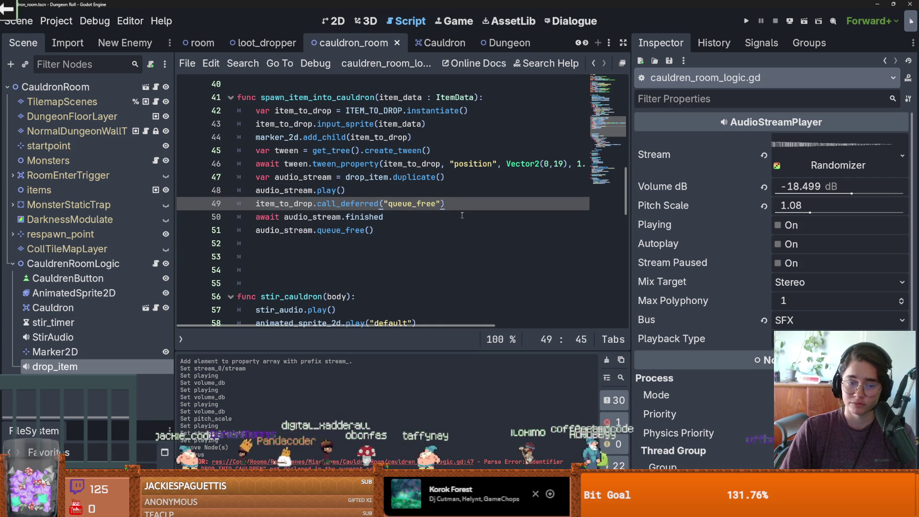
{"action": "left_click", "coordinate": [462, 215]}
{"action": "key", "text": "ctrl+s"}
Highlight every audio_stream use and preview the drop sound
{"action": "left_click", "coordinate": [331, 203]}
{"action": "double_click", "coordinate": [311, 217]}
{"action": "scroll", "coordinate": [381, 230], "scroll_direction": "up", "scroll_amount": 1}
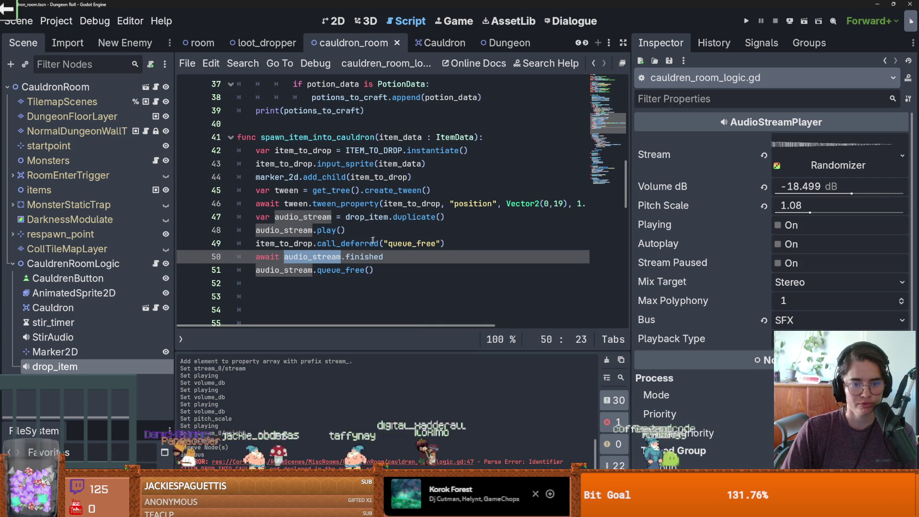
{"action": "left_click", "coordinate": [781, 225]}
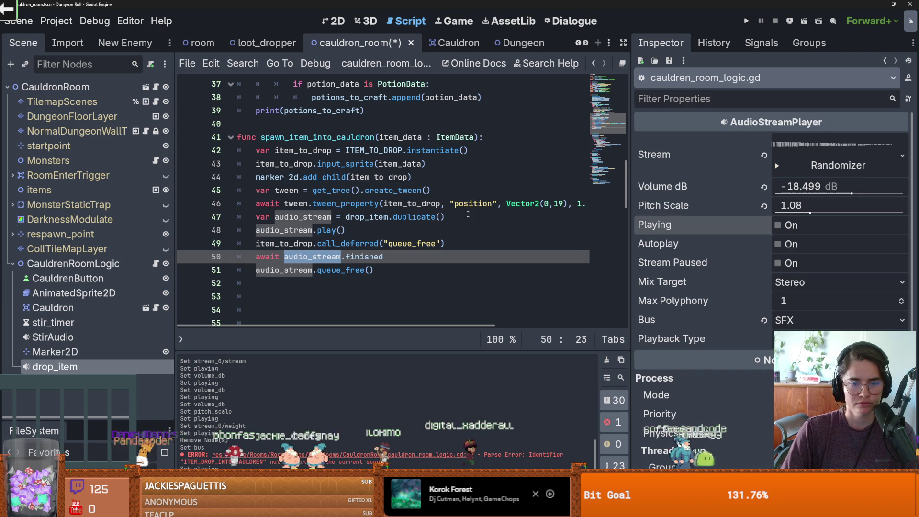
Adjust the drop_item Volume dB up to -3.918, previewing the sound after each change
{"action": "left_click", "coordinate": [778, 225]}
{"action": "mouse_move", "coordinate": [832, 199]}
{"action": "left_mouse_down"}
{"action": "mouse_move", "coordinate": [817, 206]}
{"action": "mouse_move", "coordinate": [853, 194]}
{"action": "left_mouse_up"}
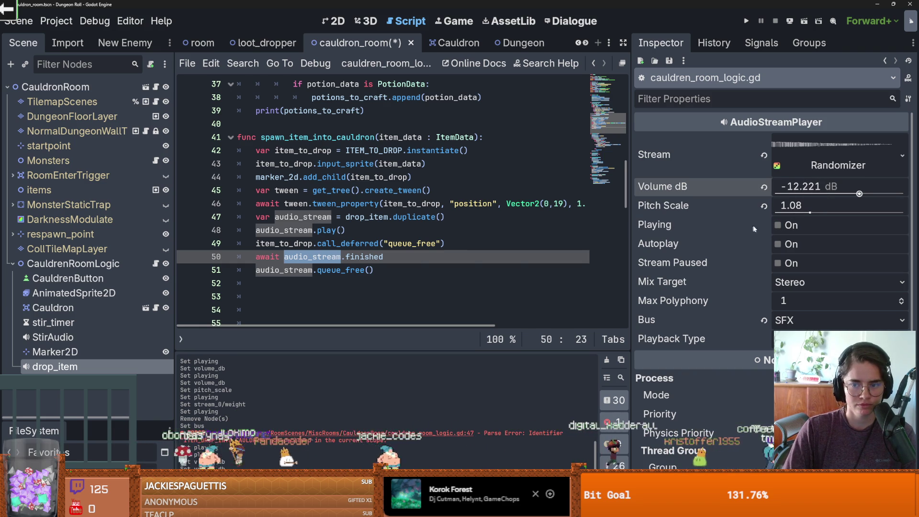
{"action": "left_click", "coordinate": [778, 226]}
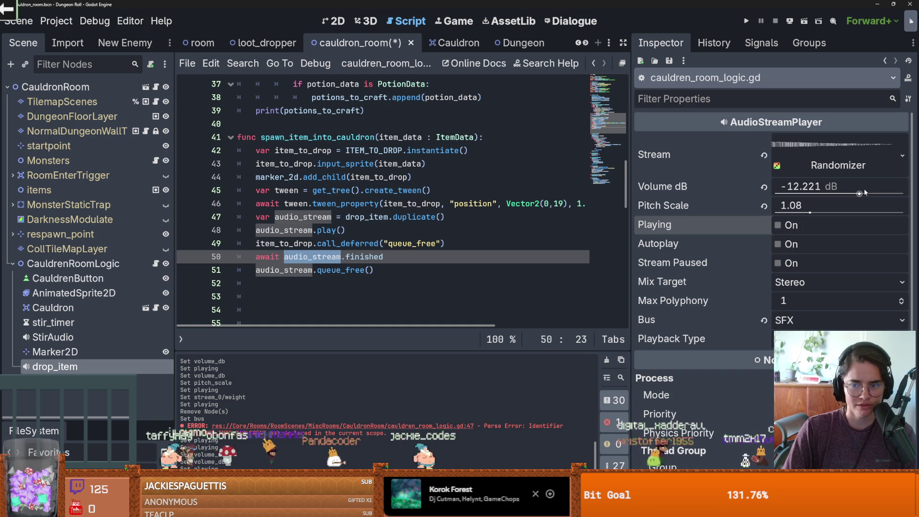
{"action": "left_click", "coordinate": [862, 192]}
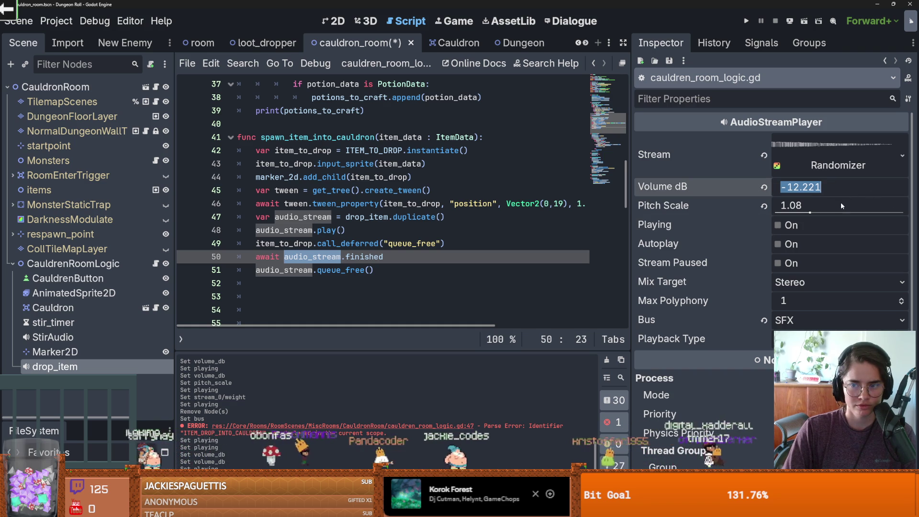
{"action": "left_click", "coordinate": [843, 205]}
{"action": "left_click_drag", "start_coordinate": [860, 195], "coordinate": [866, 195]}
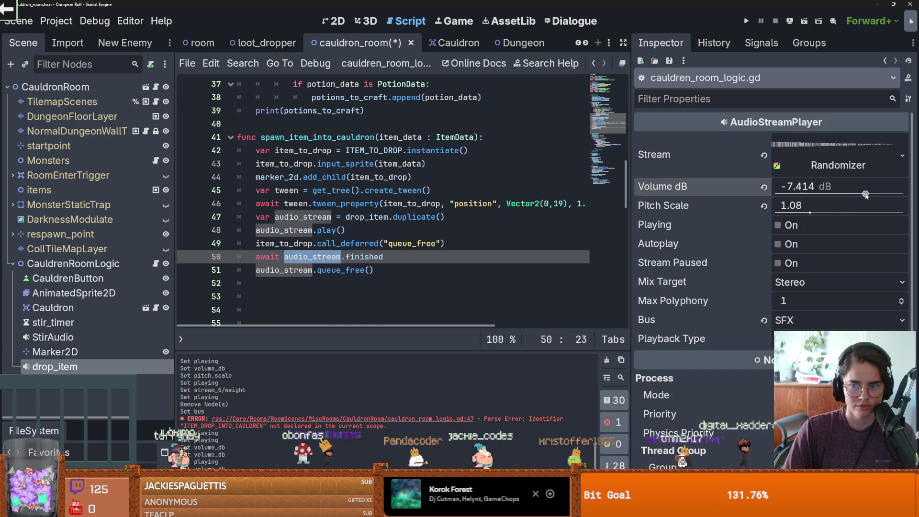
{"action": "left_click", "coordinate": [778, 225]}
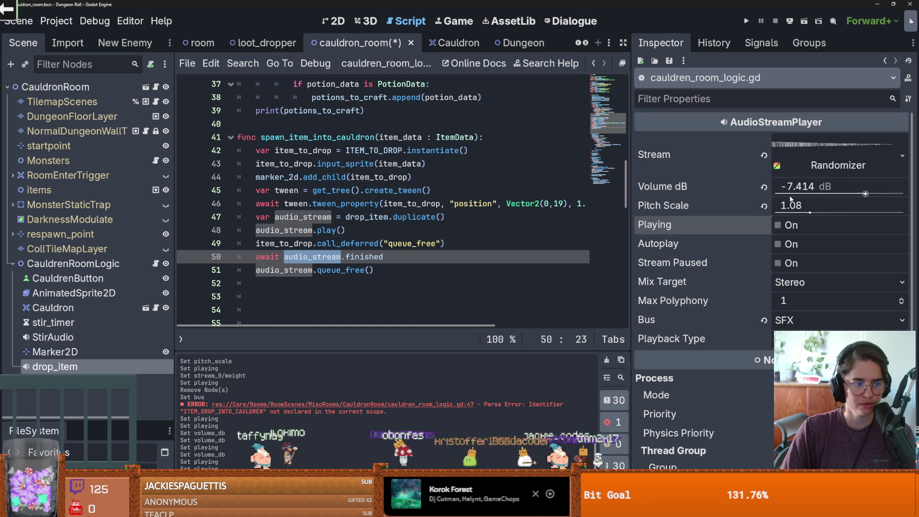
{"action": "left_click_drag", "start_coordinate": [866, 194], "coordinate": [867, 194]}
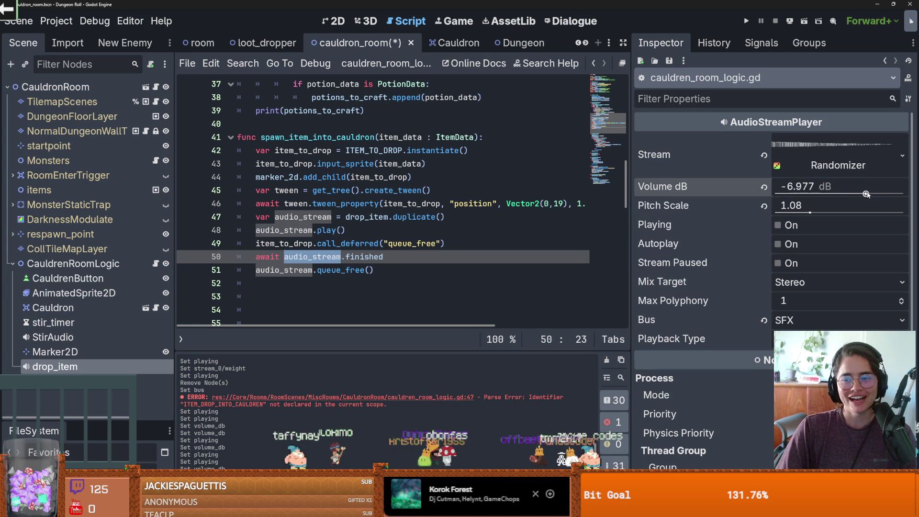
{"action": "left_click", "coordinate": [776, 226]}
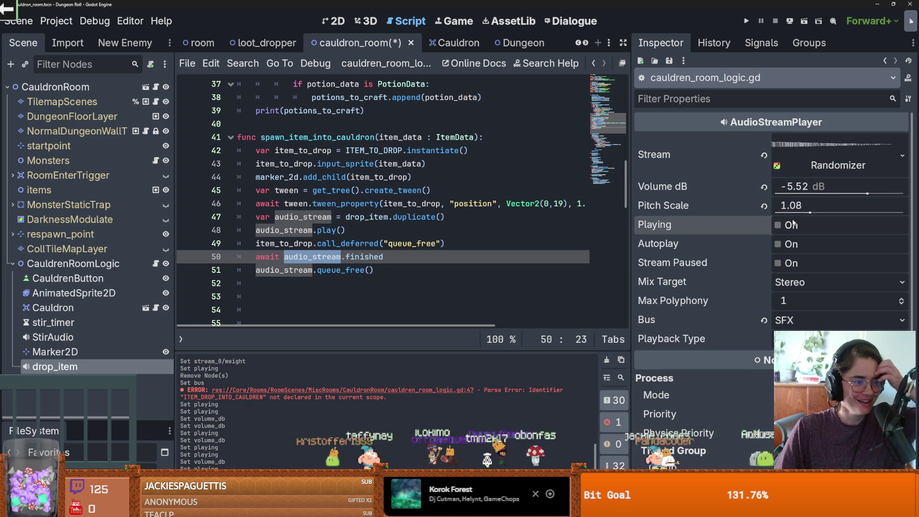
{"action": "left_click_drag", "start_coordinate": [867, 191], "coordinate": [870, 195]}
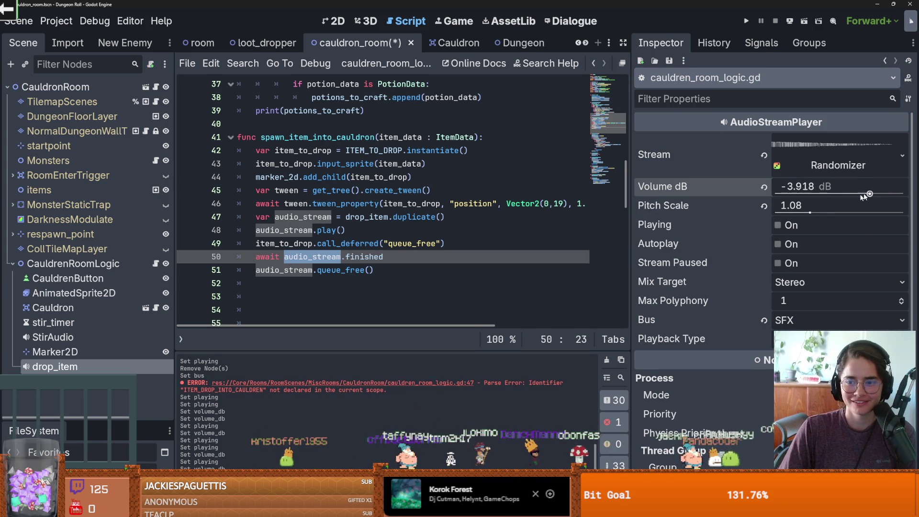
{"action": "left_click", "coordinate": [777, 226]}
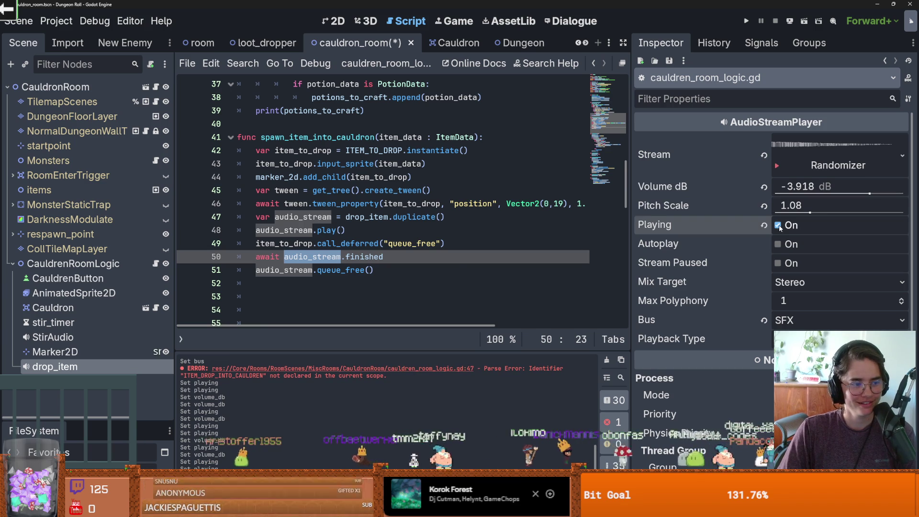
{"action": "left_click", "coordinate": [778, 226]}
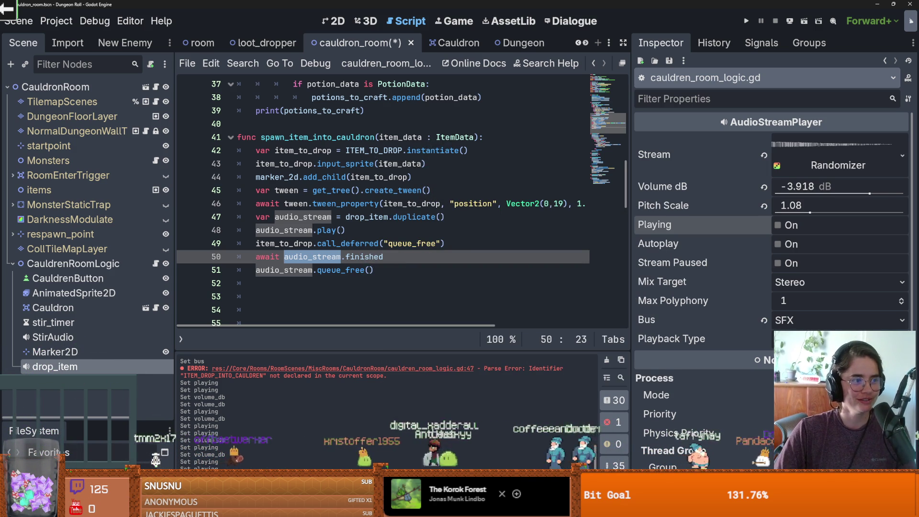
Save the cauldron room scene
{"action": "left_click", "coordinate": [385, 163]}
{"action": "key", "text": "ctrl+s"}
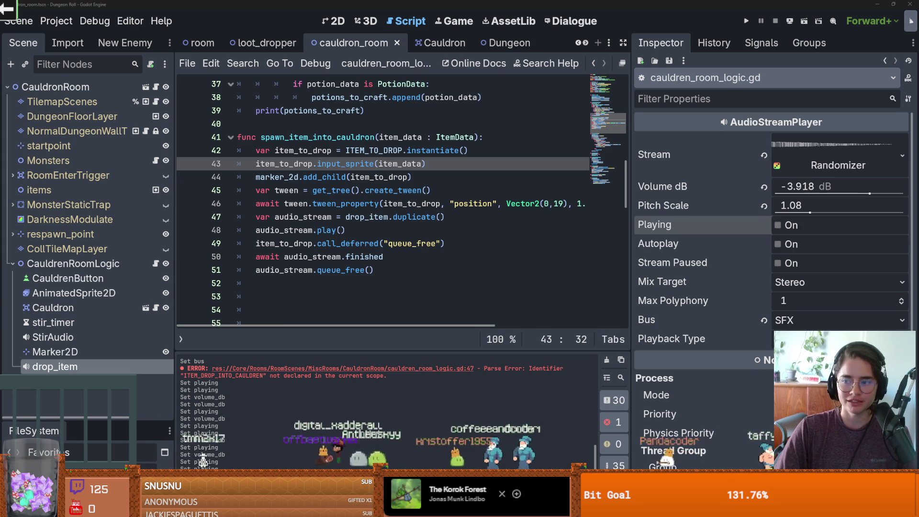
{"action": "key", "text": "End"}
{"action": "key", "text": "ctrl+s"}
Review the drop function, add a blank line after audio_stream.play(), and switch to 2D view
{"action": "left_click", "coordinate": [337, 247]}
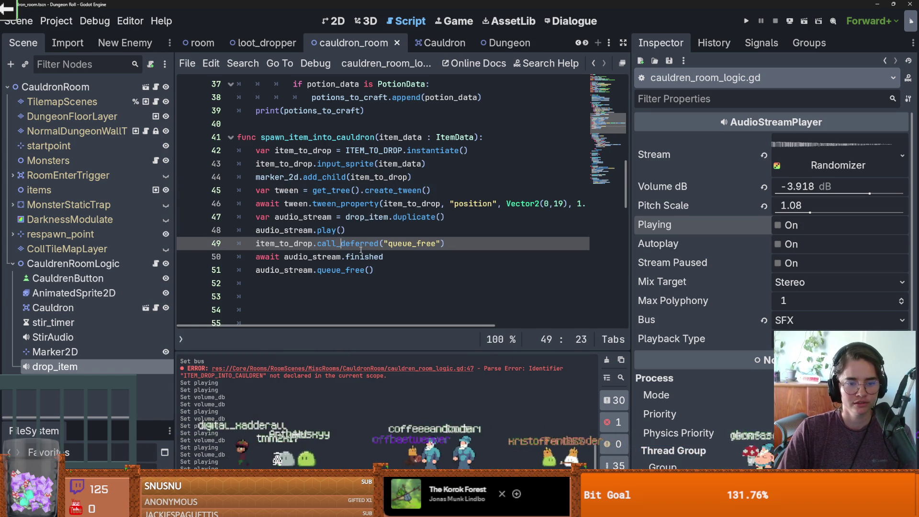
{"action": "left_click", "coordinate": [347, 258]}
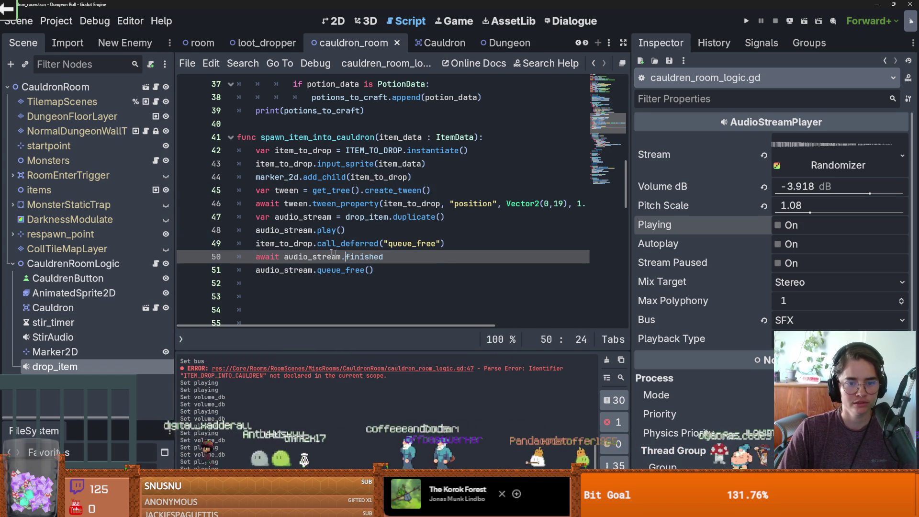
{"action": "left_click", "coordinate": [380, 271]}
{"action": "left_click", "coordinate": [305, 205]}
{"action": "left_click", "coordinate": [278, 216]}
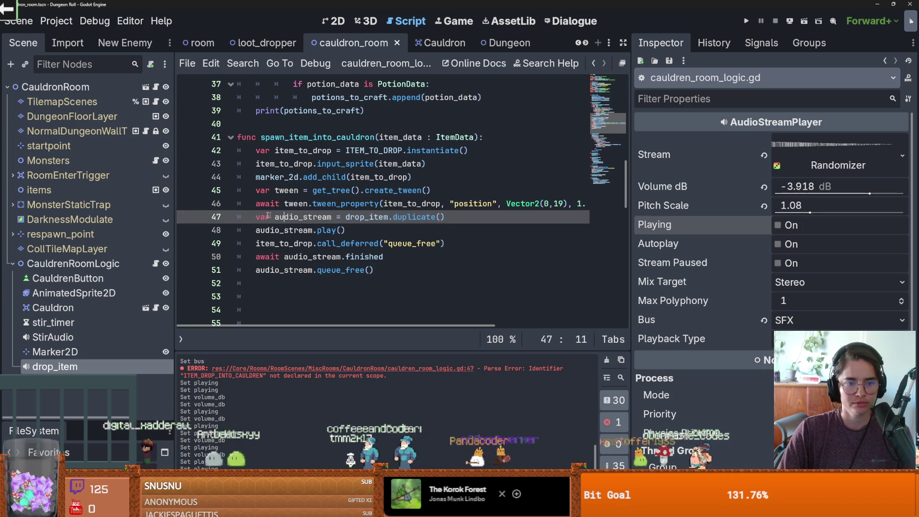
{"action": "left_click", "coordinate": [358, 243]}
{"action": "left_click_drag", "start_coordinate": [363, 231], "coordinate": [279, 232]}
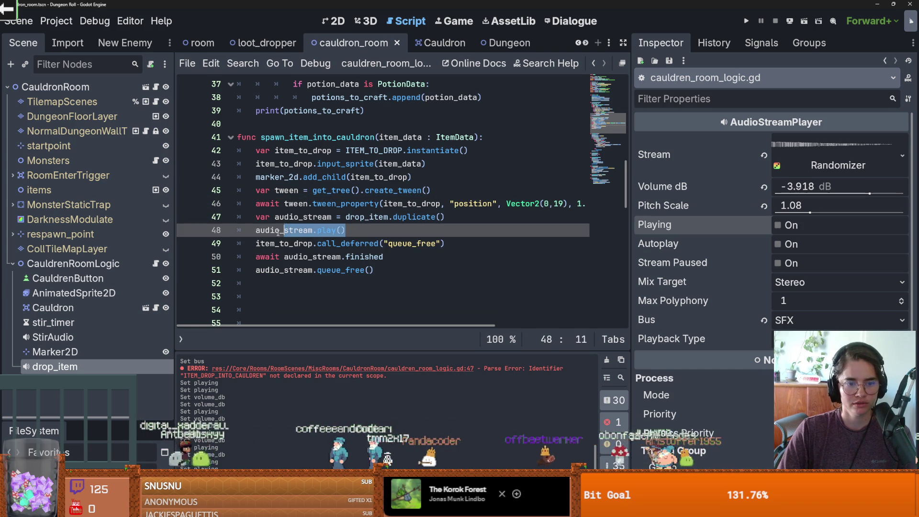
{"action": "scroll", "coordinate": [343, 243], "scroll_direction": "down", "scroll_amount": 1}
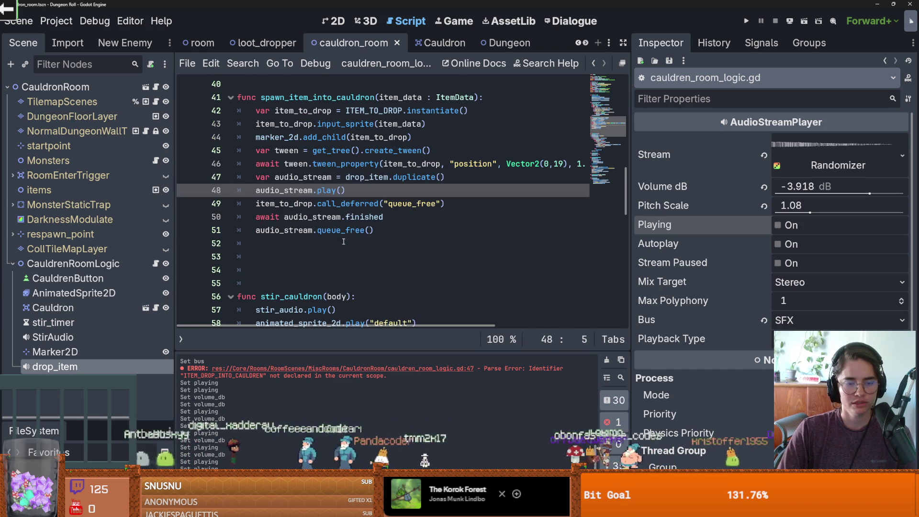
{"action": "left_click", "coordinate": [271, 164]}
{"action": "left_click", "coordinate": [346, 190]}
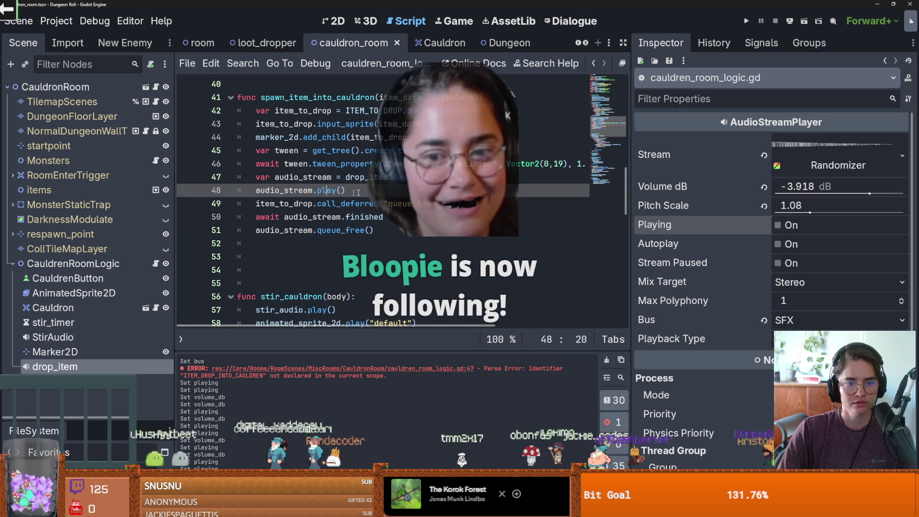
{"action": "key", "text": "Return"}
{"action": "left_click", "coordinate": [335, 21]}
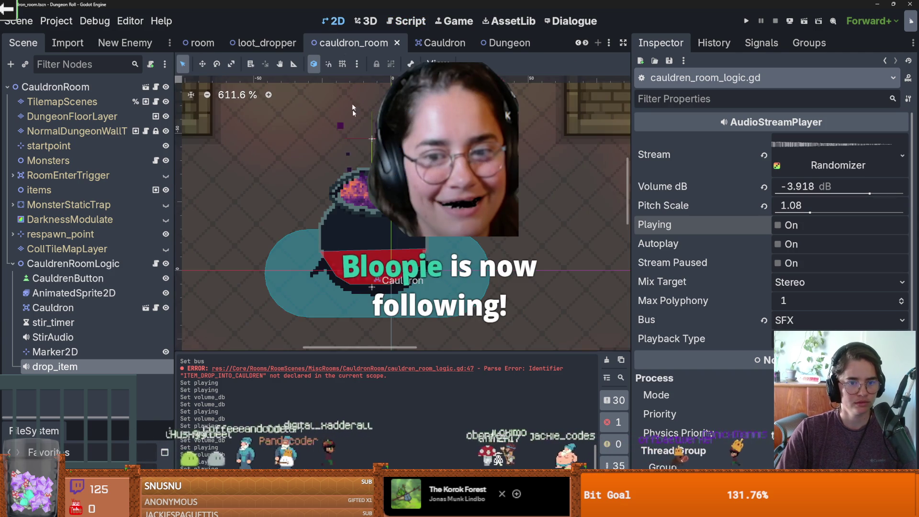
Add an AnimatedSprite2D child under CauldrenRoomLogic with new SpriteFrames, then load frames from a sprite sheet
{"action": "right_click", "coordinate": [61, 267]}
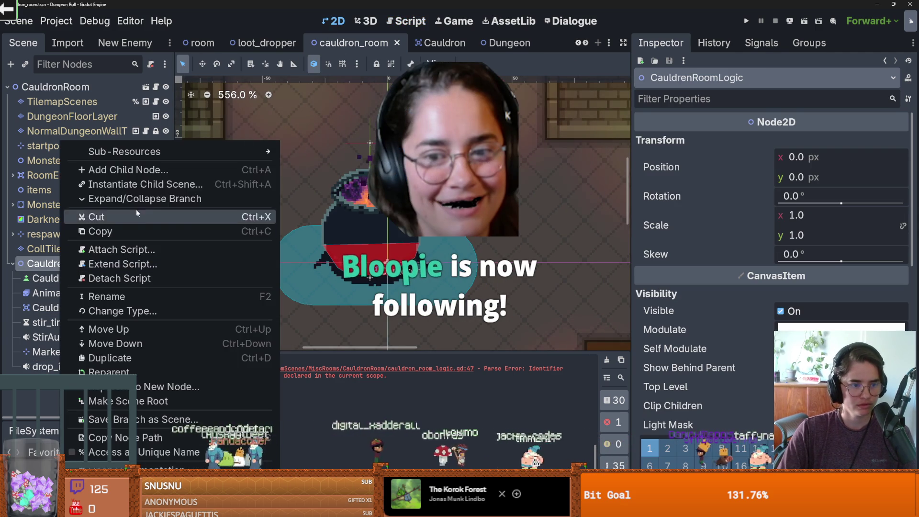
{"action": "left_click", "coordinate": [127, 171]}
{"action": "type", "text": "auy"}
{"action": "key", "text": "BackSpace"}
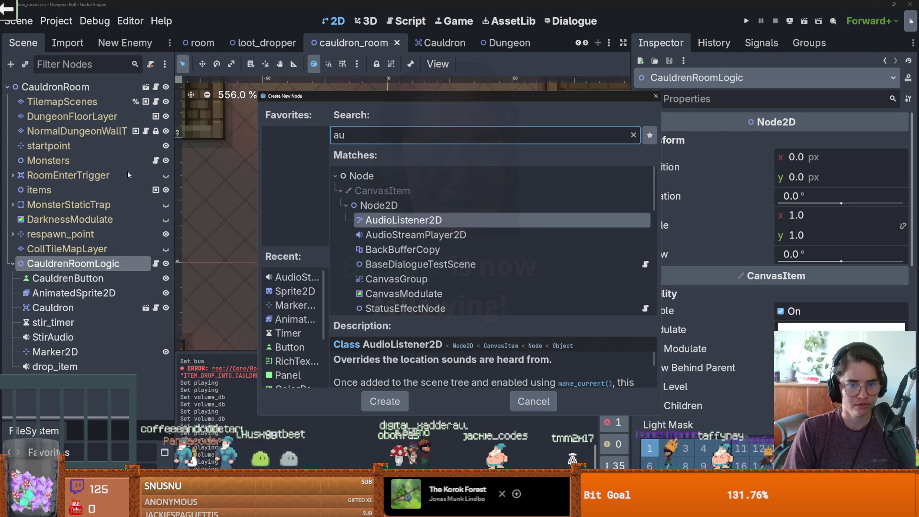
{"action": "key", "text": "BackSpace"}
{"action": "type", "text": "nima"}
{"action": "key", "text": "Return"}
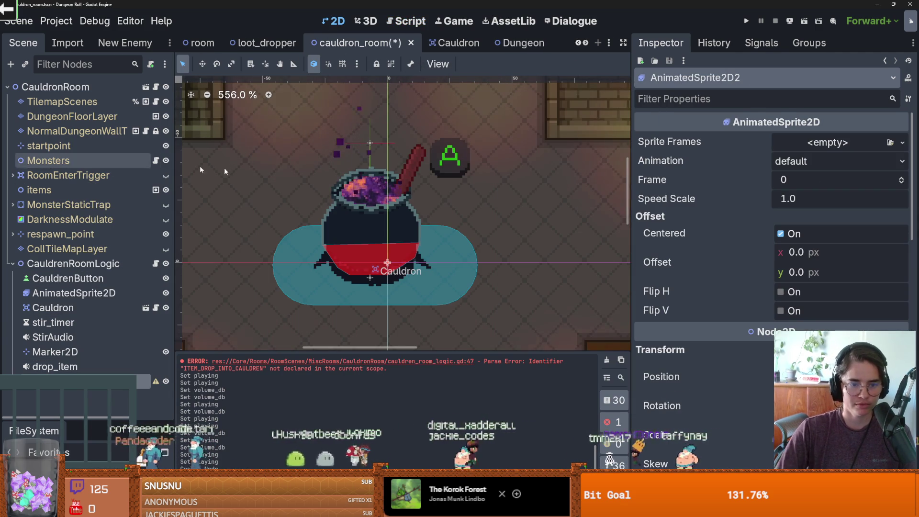
{"action": "left_click", "coordinate": [882, 143]}
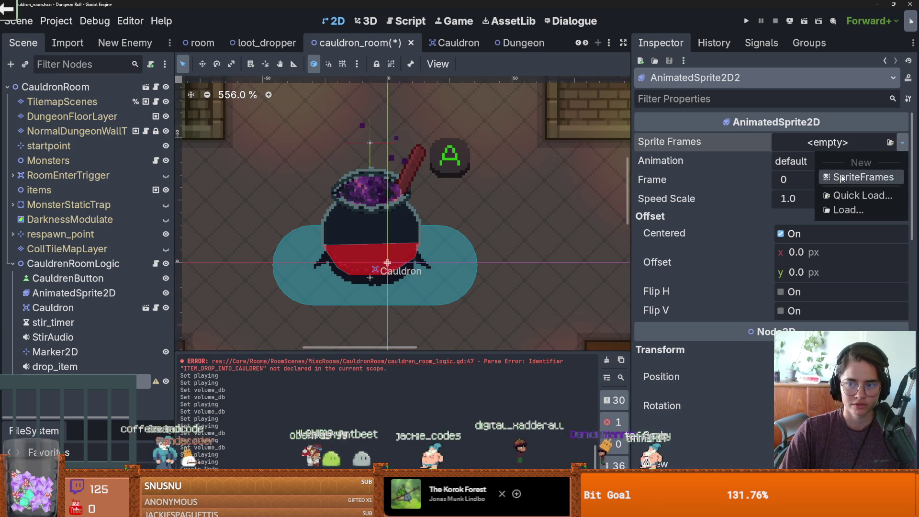
{"action": "left_click", "coordinate": [861, 177]}
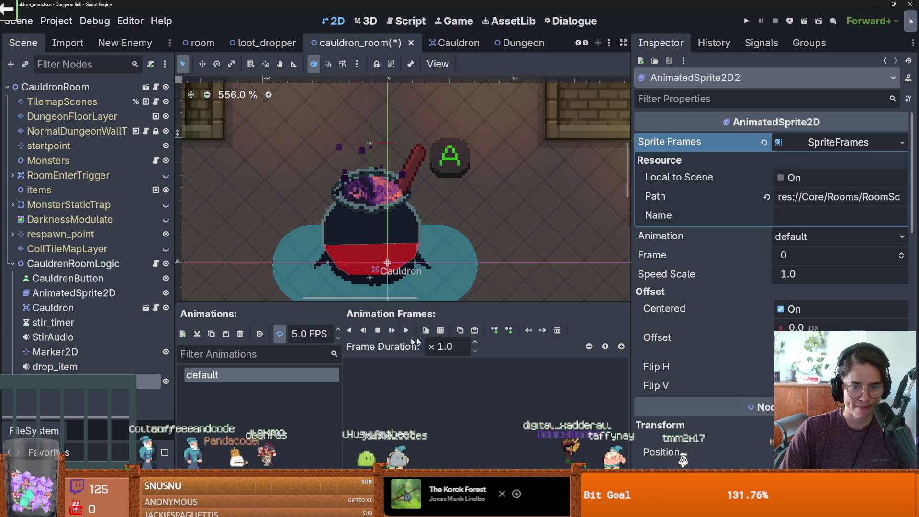
{"action": "left_click", "coordinate": [425, 330]}
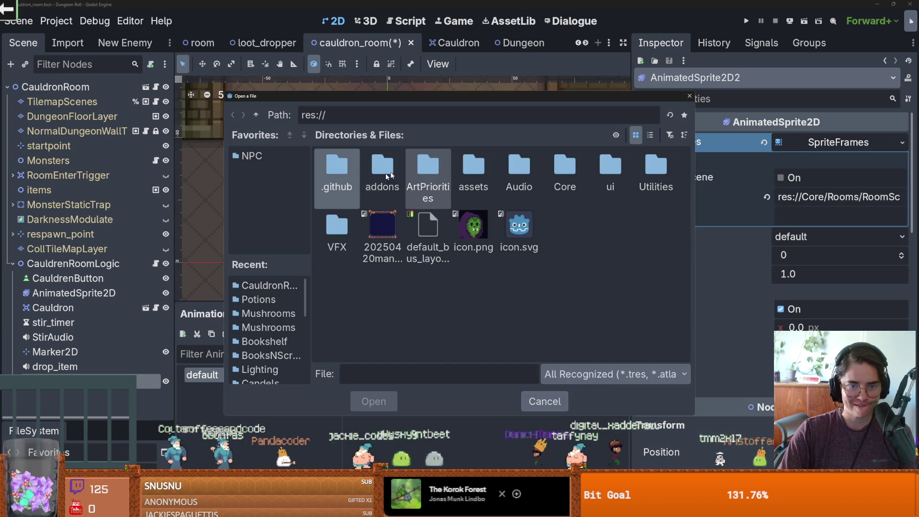
Browse to Core/Rooms/RoomScenes/MiscRooms/CauldronRoom and open cauldron_splash.png
{"action": "double_click", "coordinate": [565, 167]}
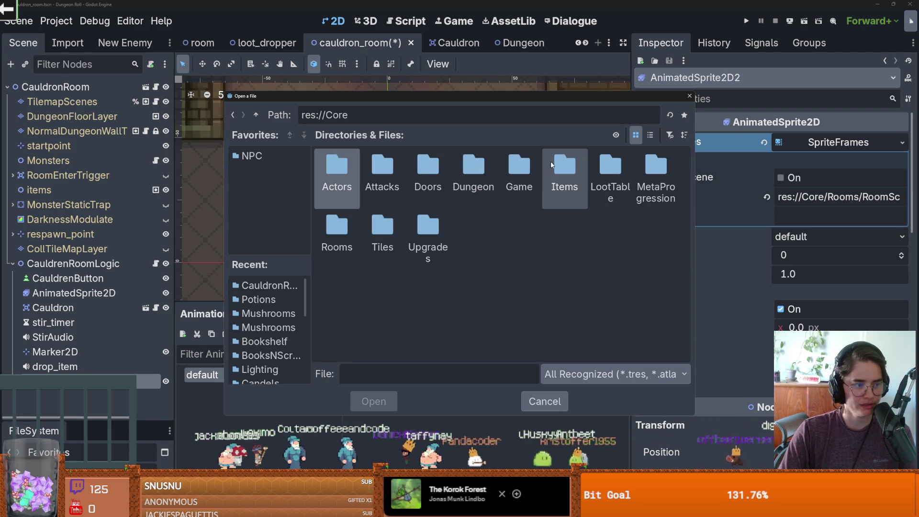
{"action": "left_click", "coordinate": [428, 172]}
{"action": "double_click", "coordinate": [344, 243]}
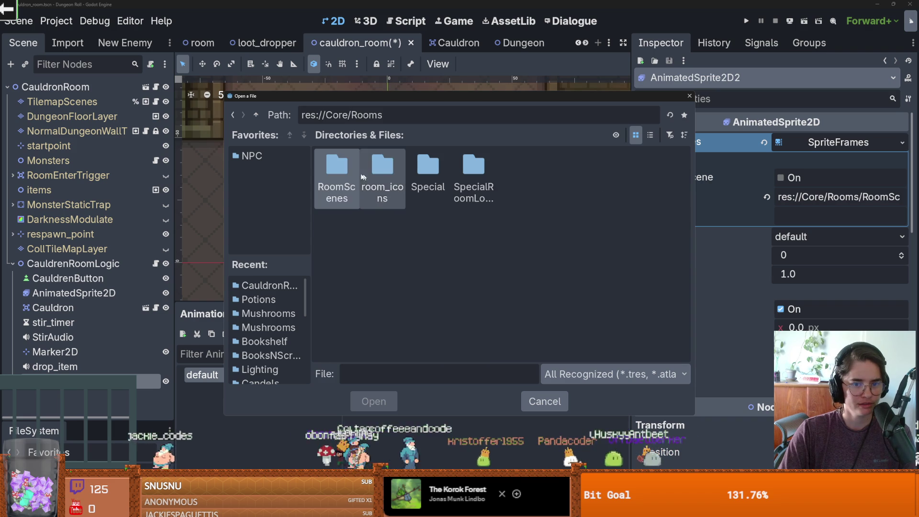
{"action": "double_click", "coordinate": [346, 170]}
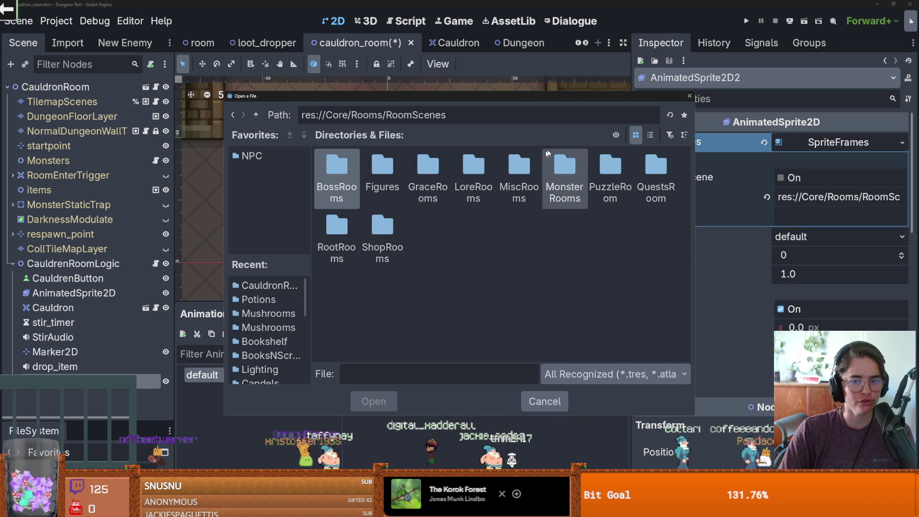
{"action": "double_click", "coordinate": [522, 166]}
{"action": "double_click", "coordinate": [337, 178]}
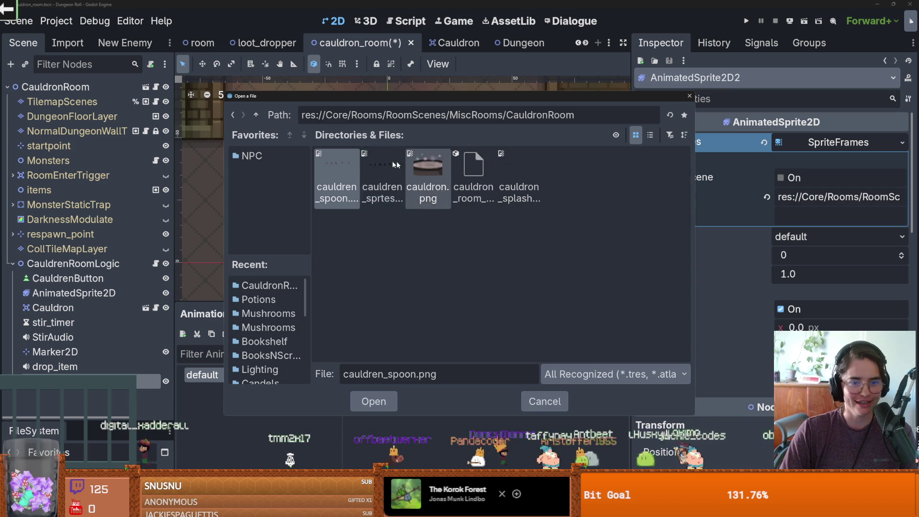
{"action": "double_click", "coordinate": [524, 167]}
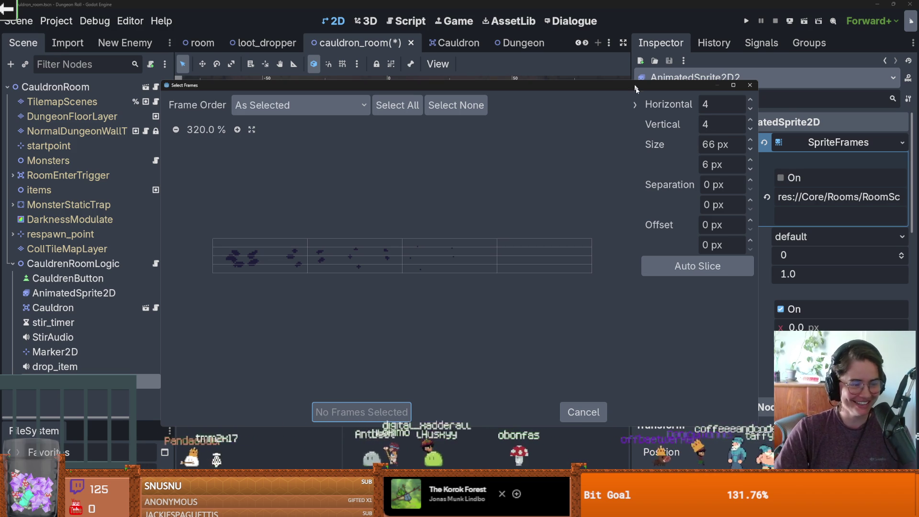
Slice the sheet into 6 columns by 1 row and add the selected splash frames
{"action": "left_click", "coordinate": [750, 100]}
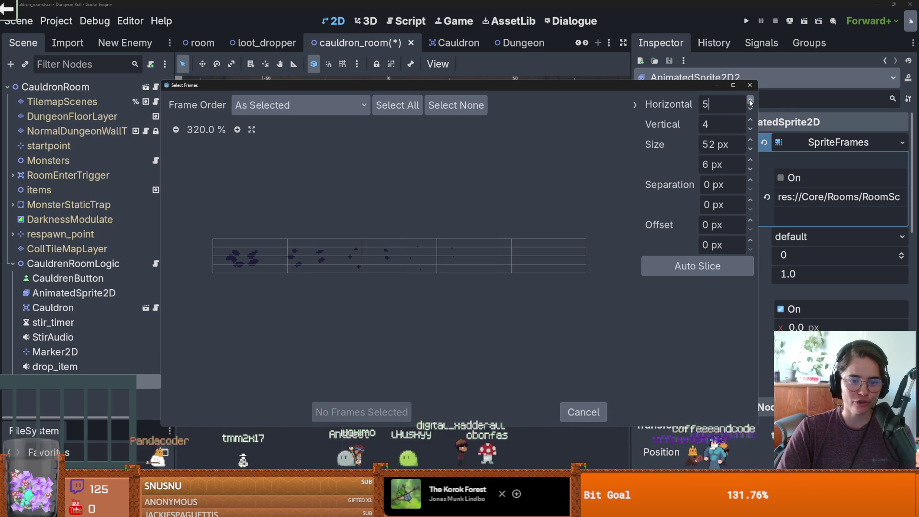
{"action": "left_click", "coordinate": [750, 130]}
{"action": "left_click", "coordinate": [750, 129]}
{"action": "left_click", "coordinate": [750, 130]}
{"action": "left_click", "coordinate": [750, 99]}
{"action": "left_click_drag", "start_coordinate": [244, 257], "coordinate": [498, 257]}
{"action": "left_click", "coordinate": [361, 413]}
Move the splash sprite up to the cauldron's rim and set its Z Index to 1
{"action": "left_click_drag", "start_coordinate": [396, 263], "coordinate": [375, 185]}
{"action": "scroll", "coordinate": [731, 353], "scroll_direction": "down", "scroll_amount": 5}
{"action": "scroll", "coordinate": [731, 352], "scroll_direction": "down", "scroll_amount": 8}
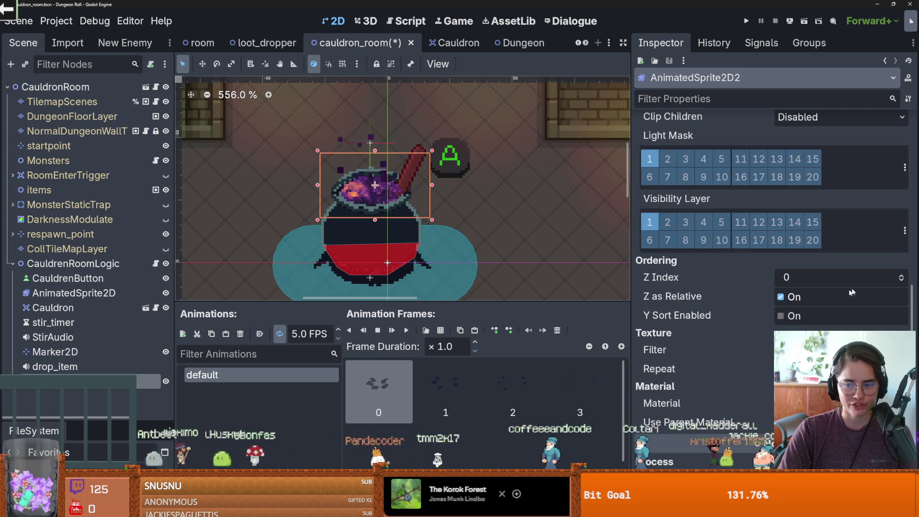
{"action": "left_click", "coordinate": [901, 277]}
{"action": "scroll", "coordinate": [452, 225], "scroll_direction": "up", "scroll_amount": 2}
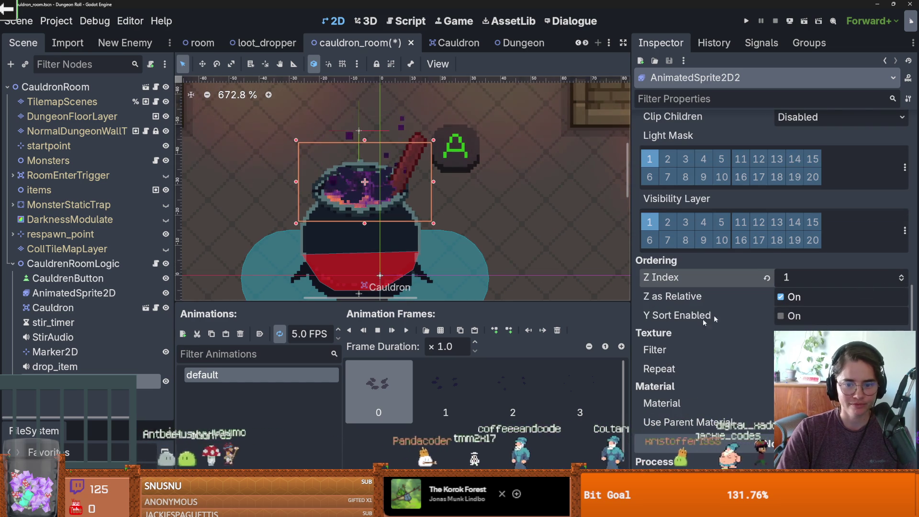
Set the splash animation to 8 FPS, save, and preview it
{"action": "left_click", "coordinate": [407, 329]}
{"action": "left_click", "coordinate": [339, 329]}
{"action": "left_click", "coordinate": [339, 329]}
{"action": "left_click", "coordinate": [339, 330]}
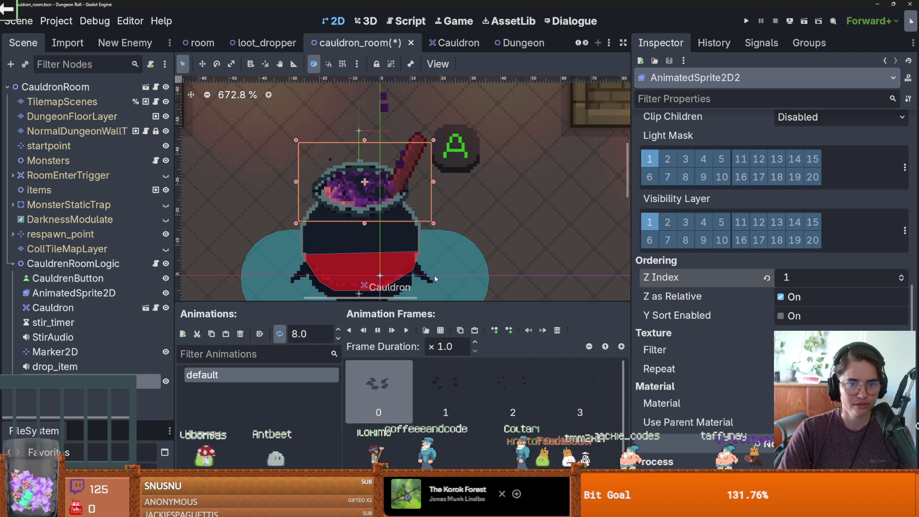
{"action": "key", "text": "ctrl+s"}
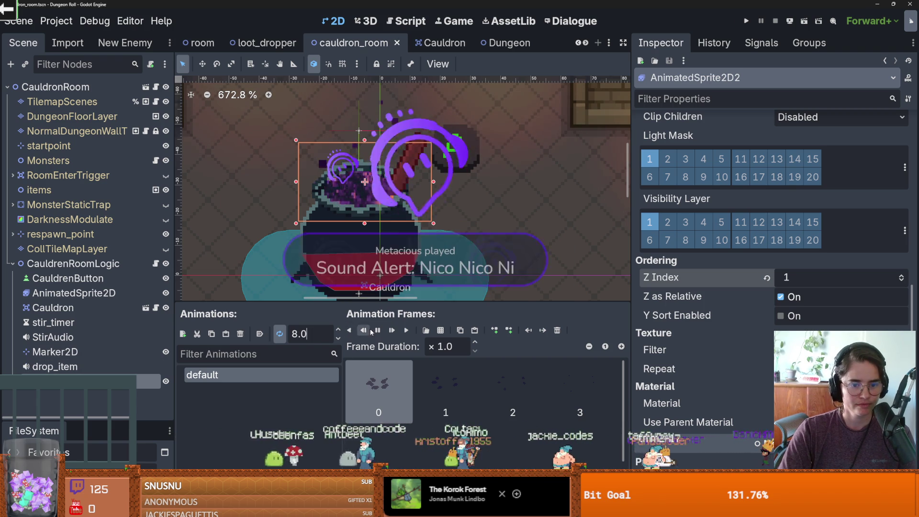
{"action": "left_click", "coordinate": [378, 330]}
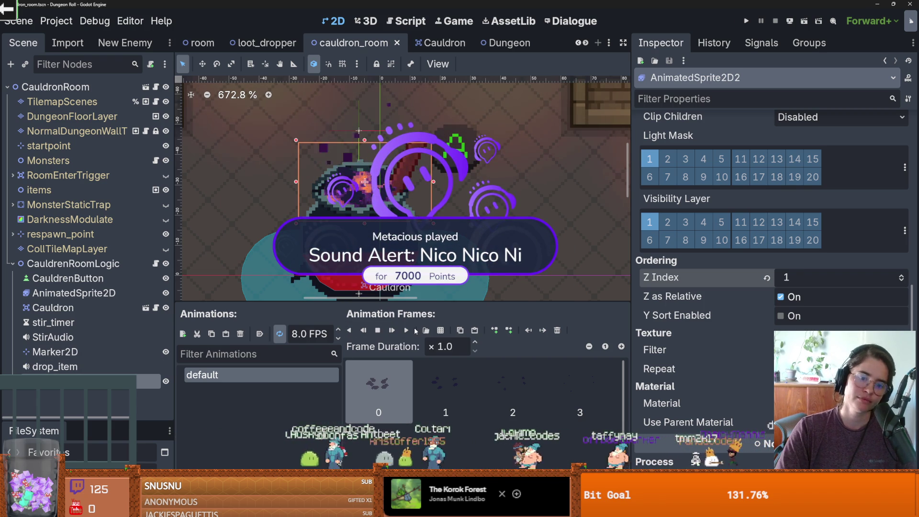
Check the sprite frames, save the cauldron room scene, and run the project
{"action": "scroll", "coordinate": [757, 310], "scroll_direction": "up", "scroll_amount": 10}
{"action": "left_click", "coordinate": [839, 142]}
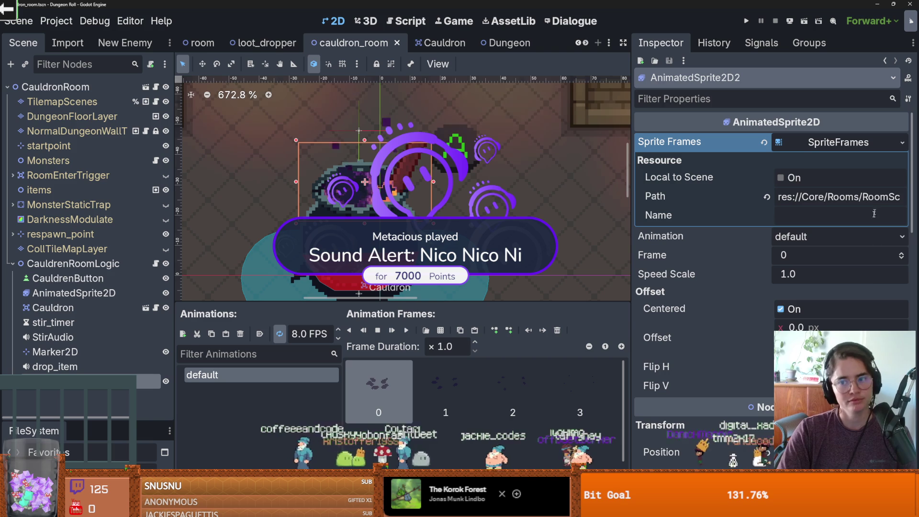
{"action": "left_click", "coordinate": [902, 254]}
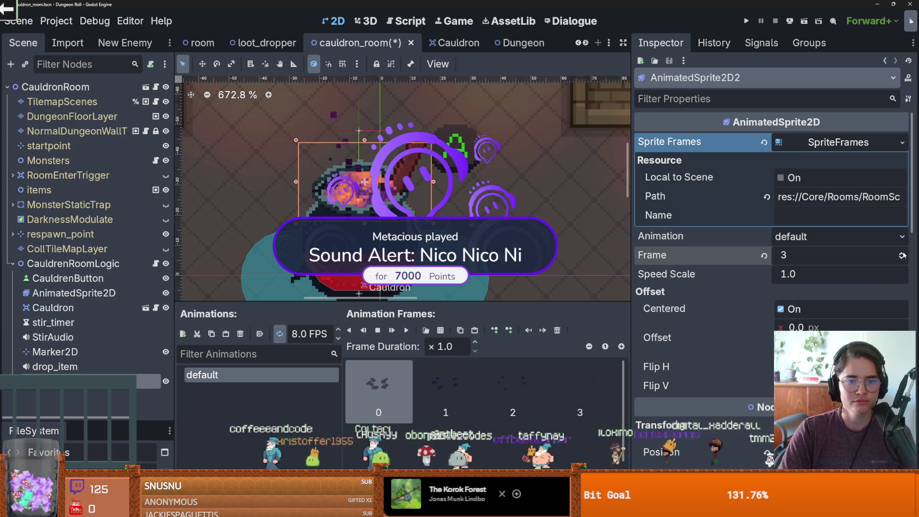
{"action": "key", "text": "ctrl+s"}
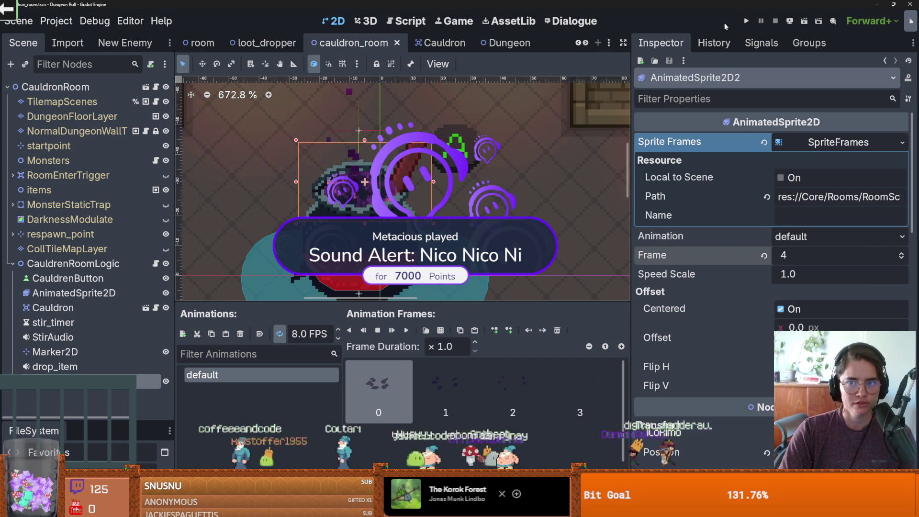
{"action": "left_click", "coordinate": [746, 20]}
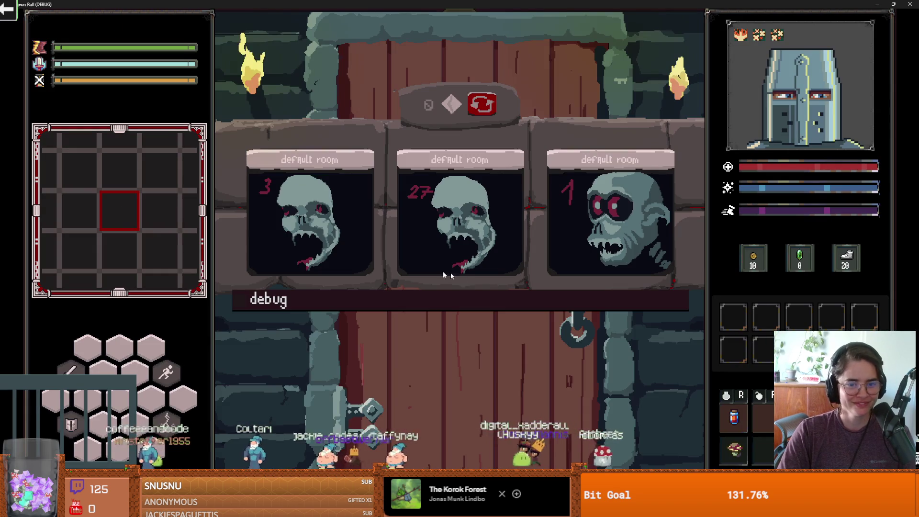
Enter a skull room and strike the goblins with lightning while closing in
{"action": "left_click", "coordinate": [431, 269]}
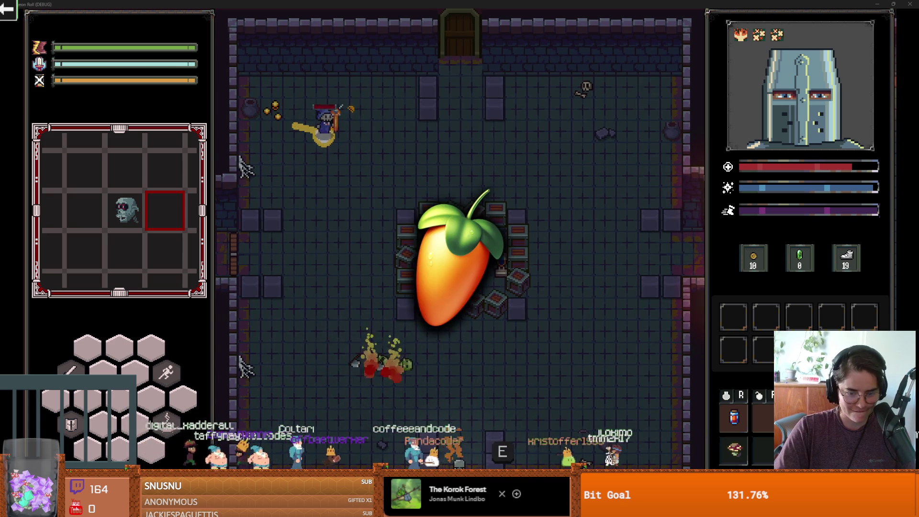
{"action": "key", "text": "w"}
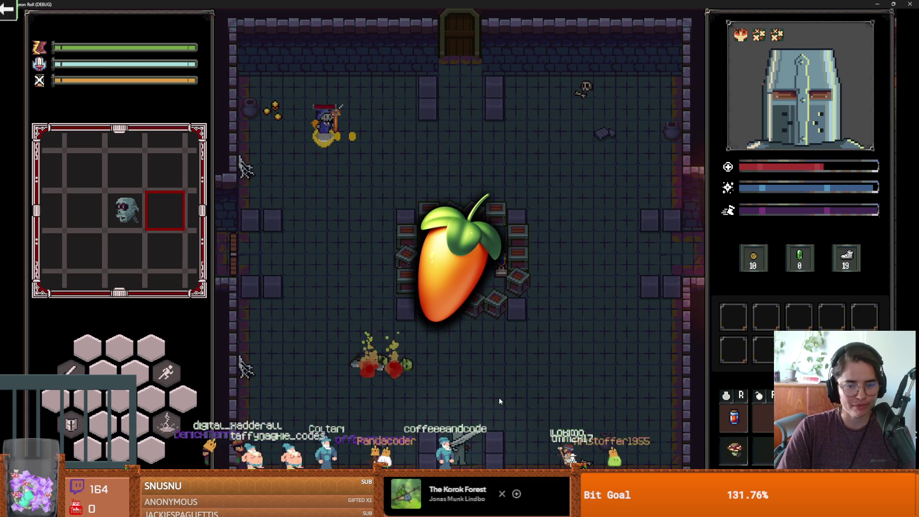
{"action": "key", "text": "a"}
{"action": "key", "text": "q"}
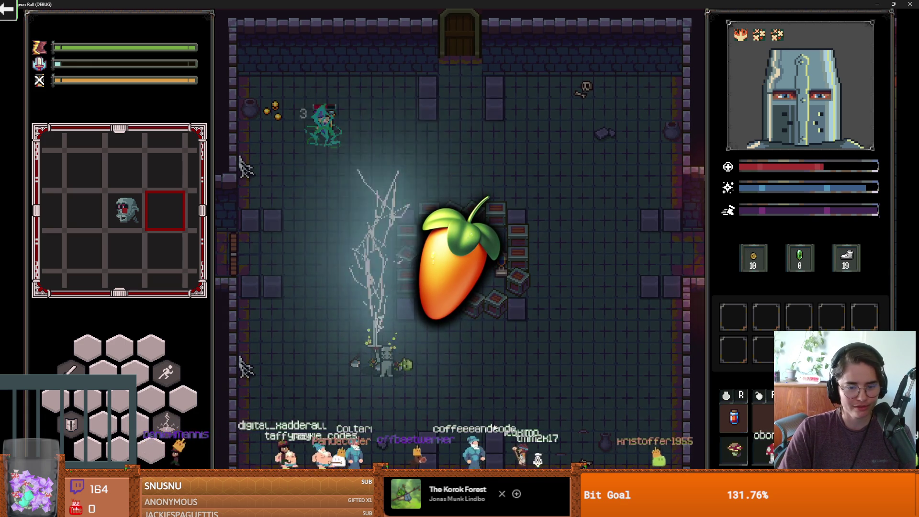
{"action": "key", "text": "d"}
{"action": "key", "text": "s"}
{"action": "key", "text": "s"}
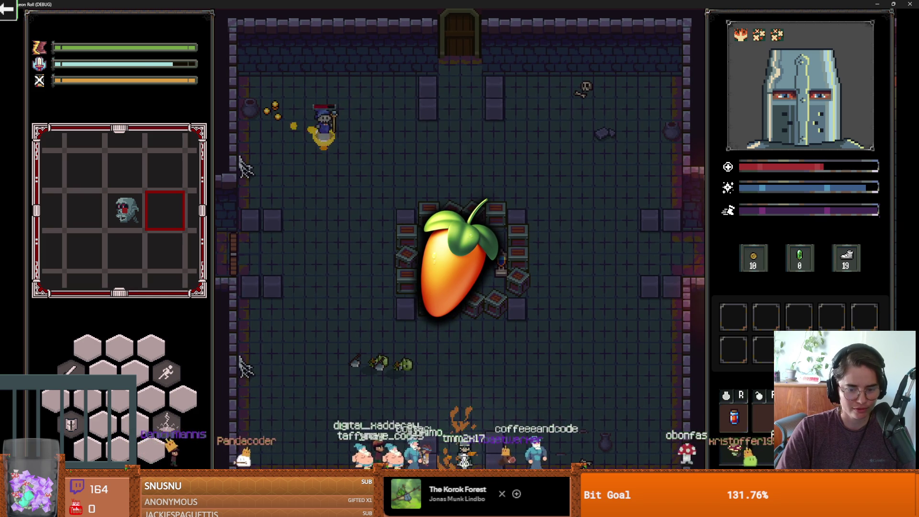
{"action": "key", "text": "w"}
{"action": "key", "text": "a"}
{"action": "key", "text": "w"}
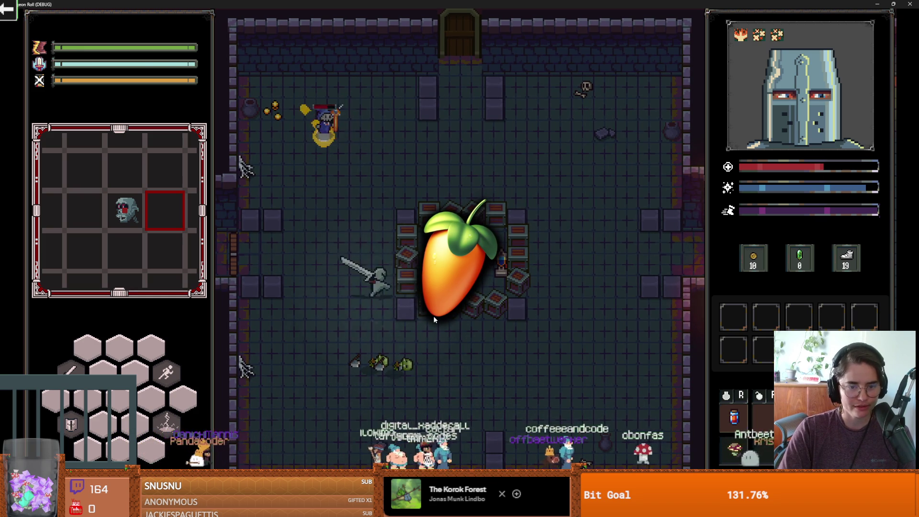
Approach the mage and hit it twice with the sword
{"action": "key", "text": "w"}
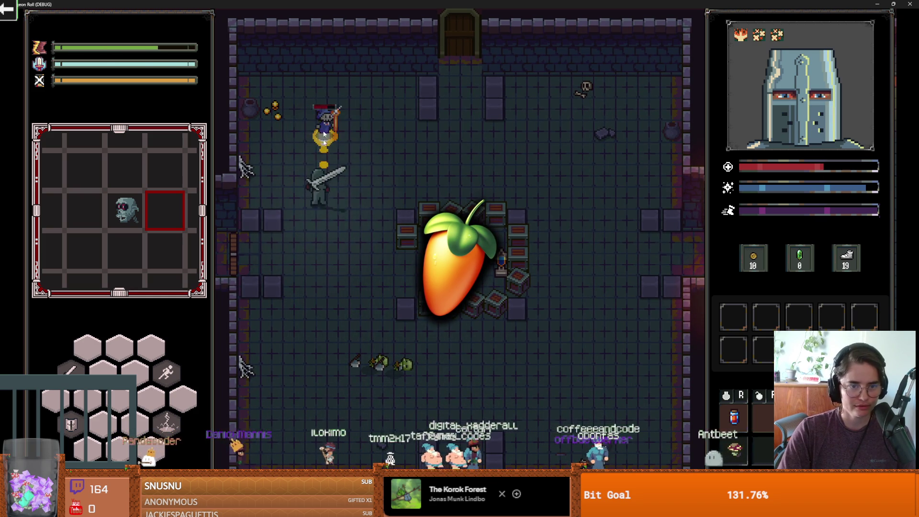
{"action": "left_click", "coordinate": [404, 162]}
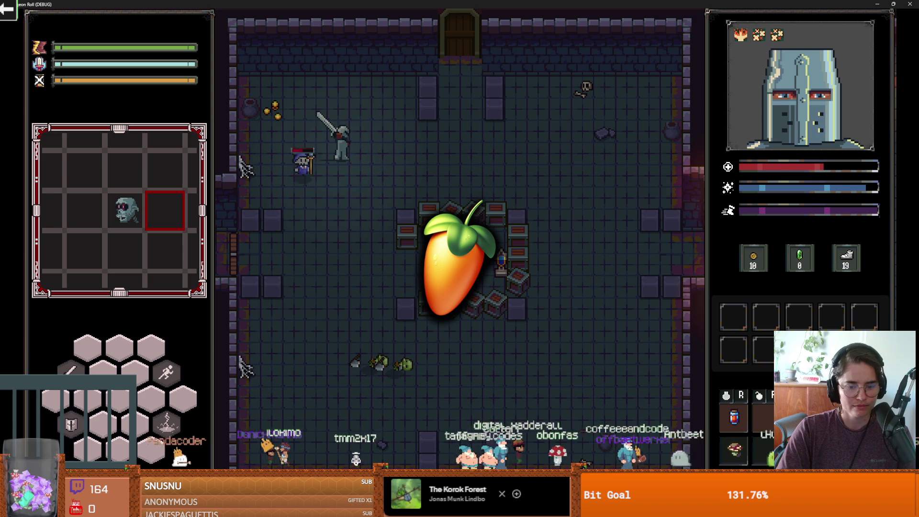
{"action": "key", "text": "d"}
{"action": "key", "text": "s"}
{"action": "key", "text": "a"}
{"action": "left_click", "coordinate": [242, 231]}
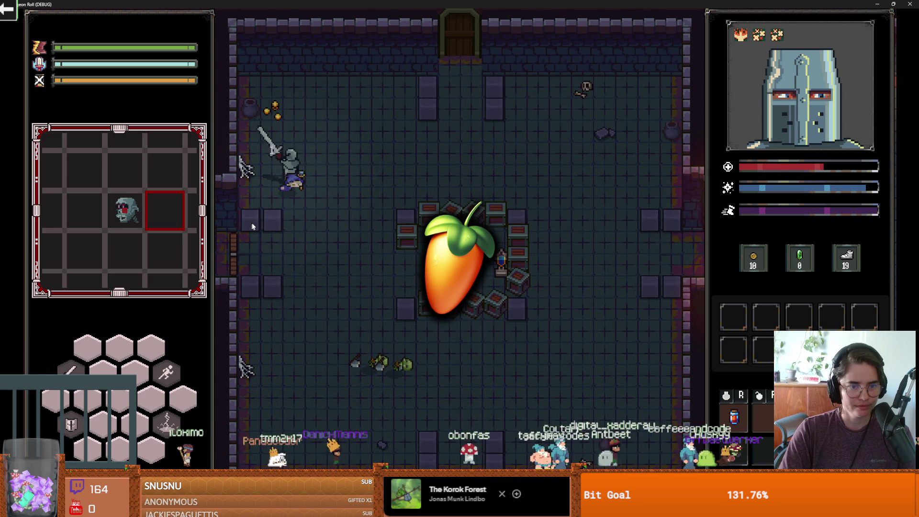
Dismiss the wall object's unlock prompt and take the top door into the 2-coin chalice room
{"action": "key", "text": "s"}
{"action": "key", "text": "a"}
{"action": "key", "text": "e"}
{"action": "left_click", "coordinate": [511, 269]}
{"action": "key", "text": "w"}
{"action": "key", "text": "d"}
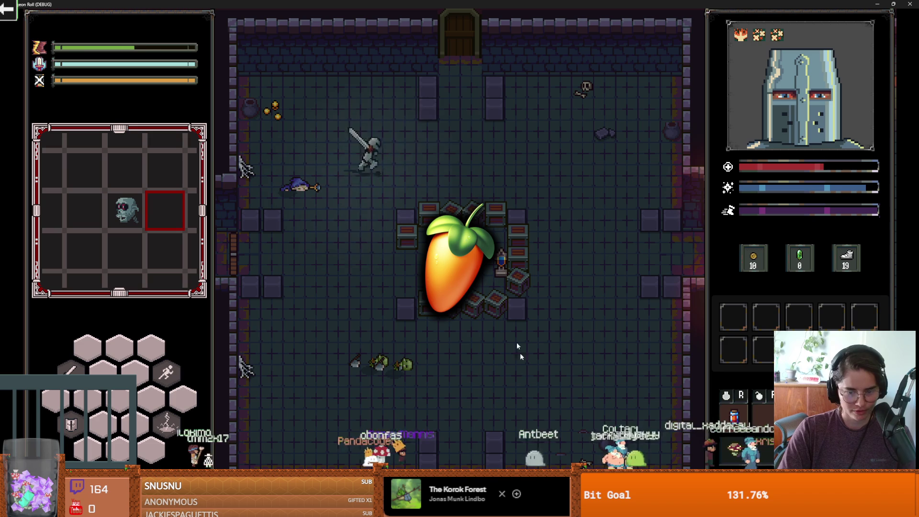
{"action": "key", "text": "w"}
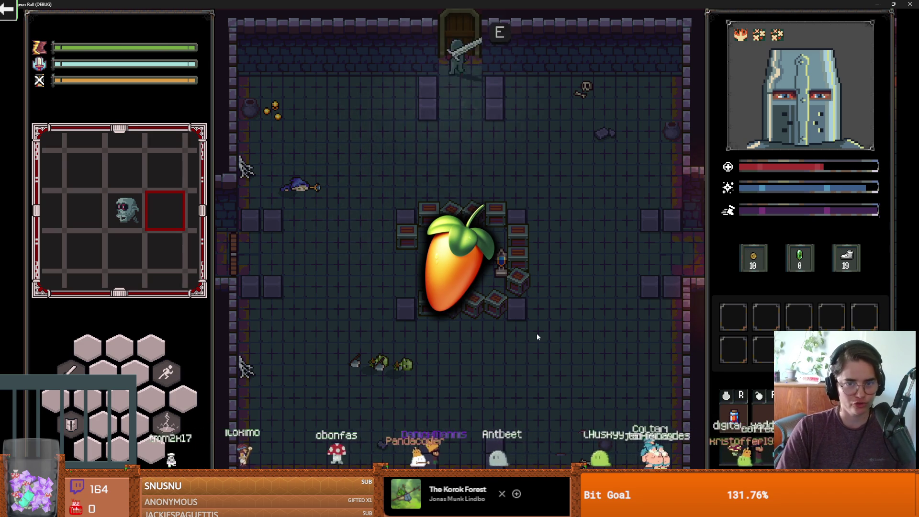
{"action": "key", "text": "e"}
{"action": "left_click", "coordinate": [356, 204]}
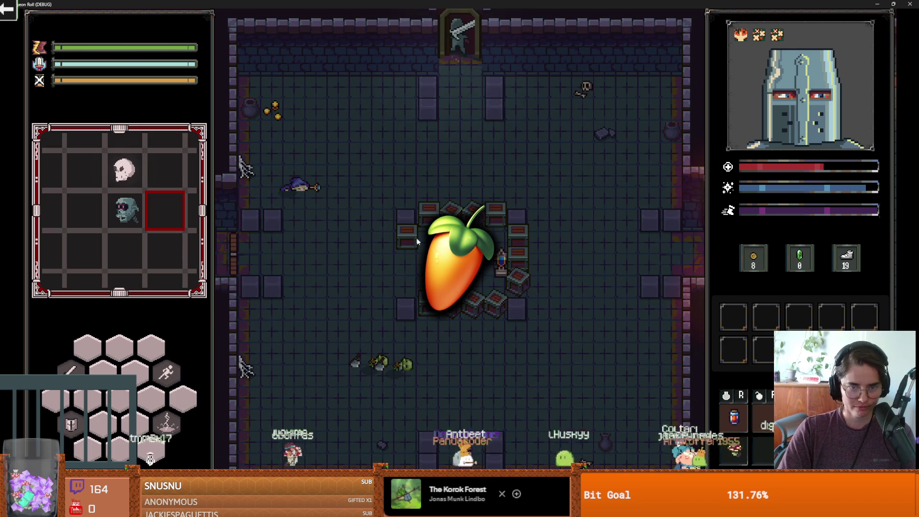
Pick a room from the right door's debug list and walk through the shop
{"action": "key", "text": "w"}
{"action": "key", "text": "d"}
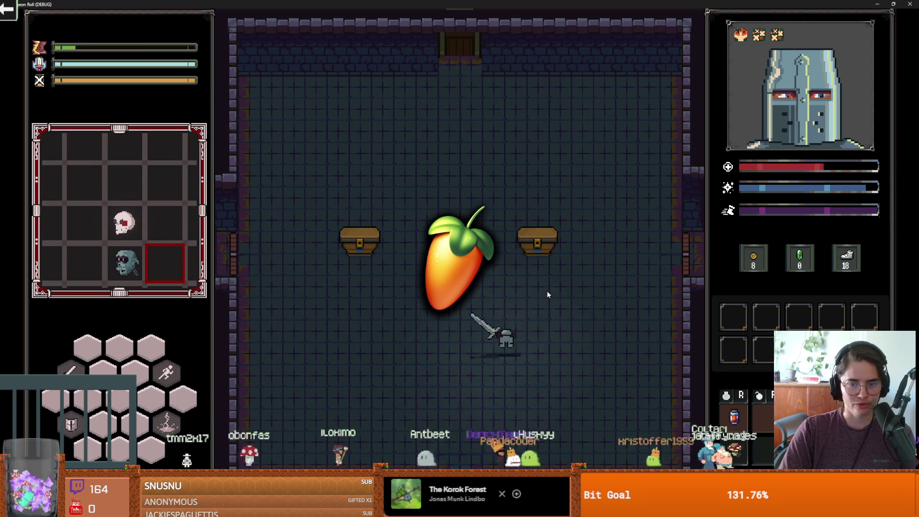
{"action": "key", "text": "d"}
{"action": "key", "text": "e"}
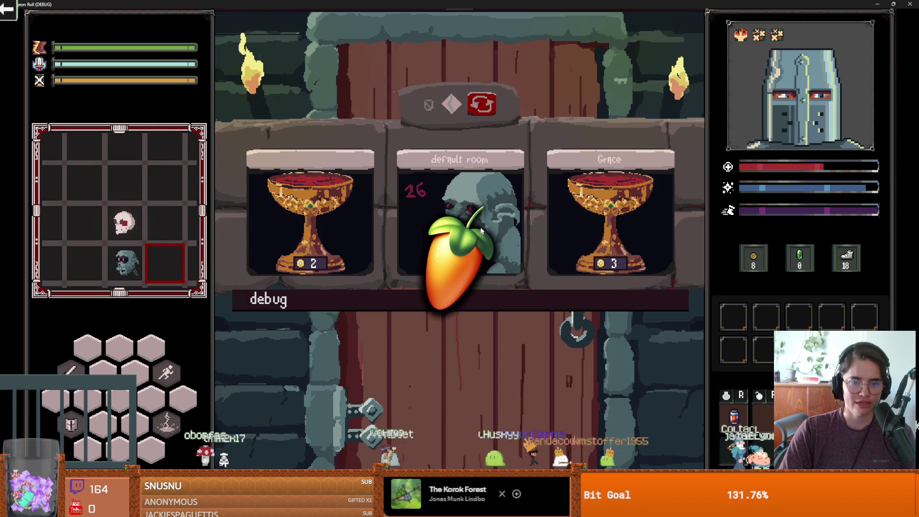
{"action": "left_click", "coordinate": [498, 301]}
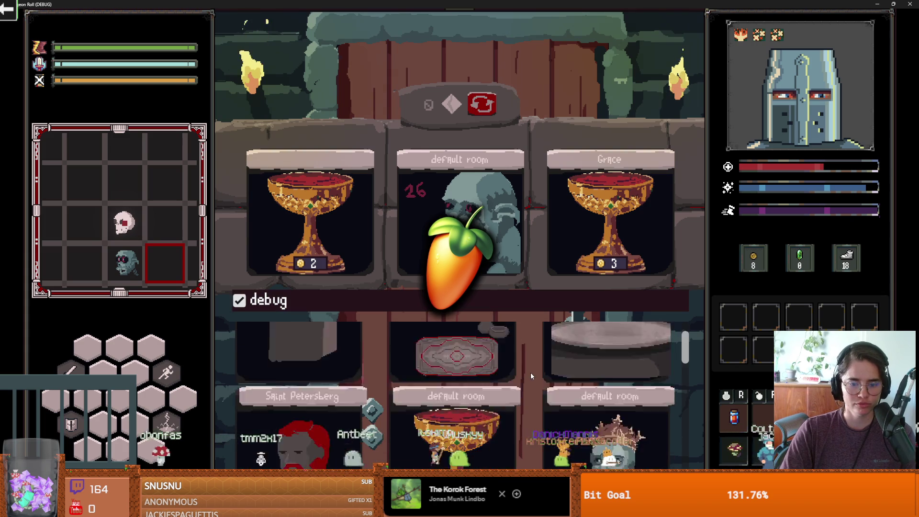
{"action": "left_click", "coordinate": [482, 357]}
{"action": "key", "text": "d"}
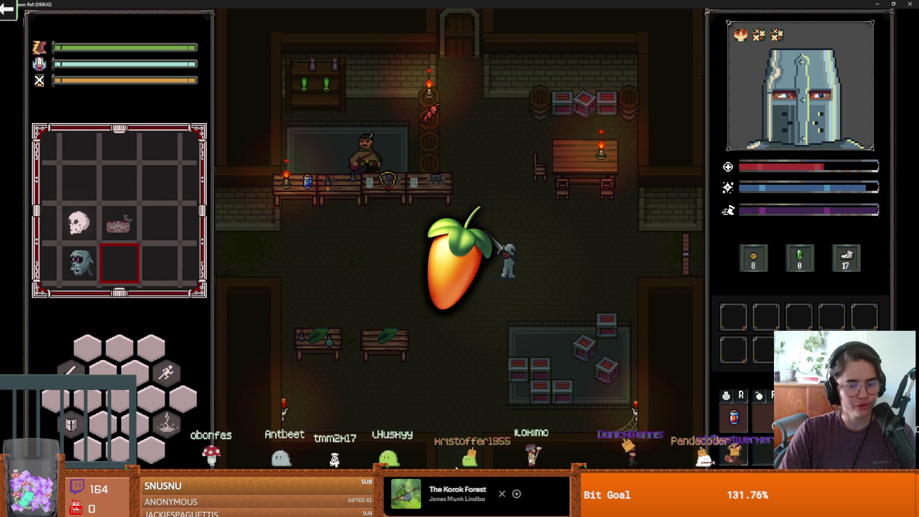
{"action": "key", "text": "d"}
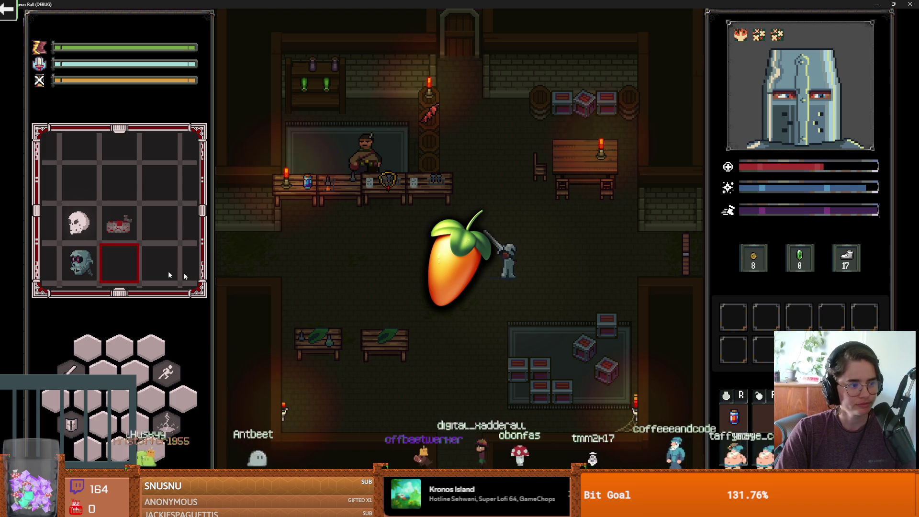
Choose the Cauldron room at the right door and walk up to the cauldron
{"action": "key", "text": "s+d"}
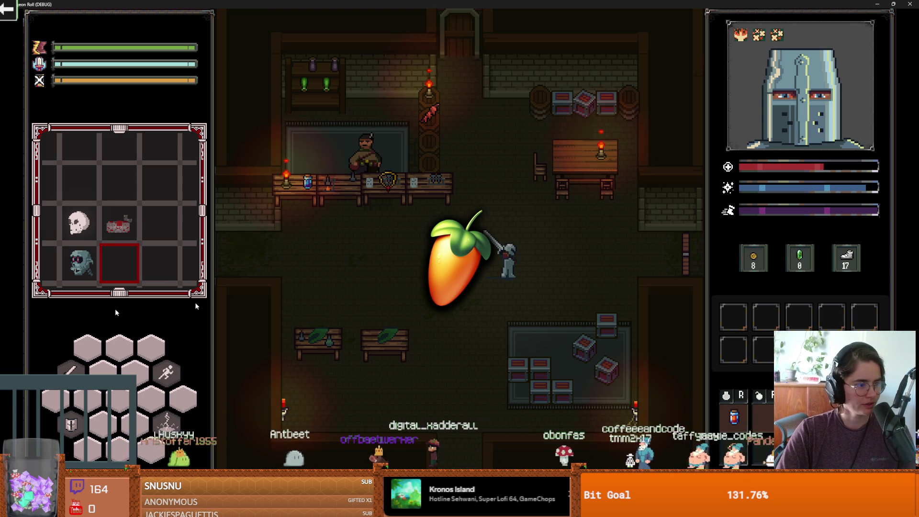
{"action": "key", "text": "d"}
{"action": "key", "text": "w+d"}
{"action": "left_click", "coordinate": [484, 235]}
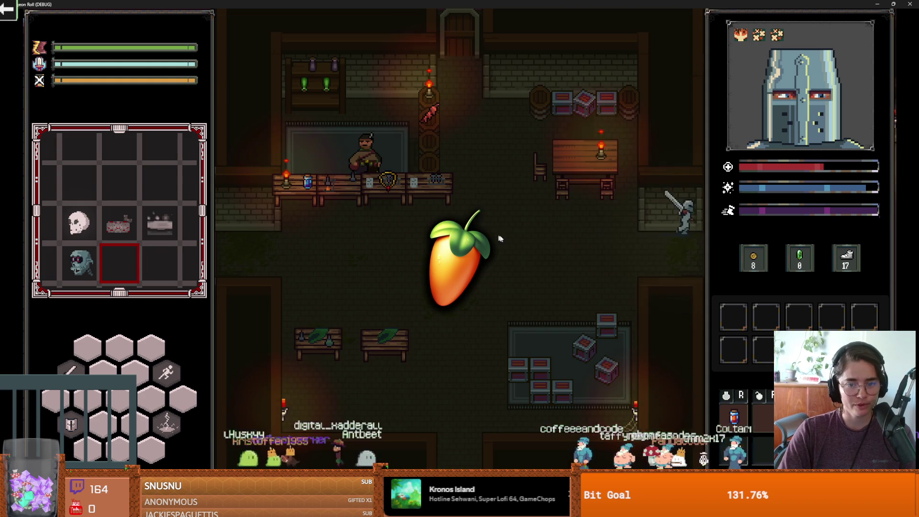
{"action": "key", "text": "d"}
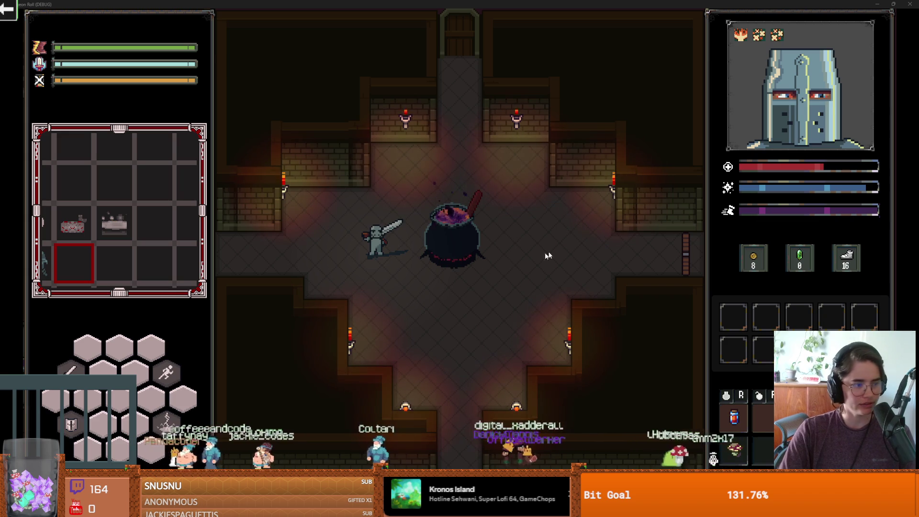
Walk around the cauldron, skip the locked right door, and pick the next room from the bottom exit
{"action": "left_click", "coordinate": [556, 248]}
{"action": "key", "text": "d"}
{"action": "key", "text": "w"}
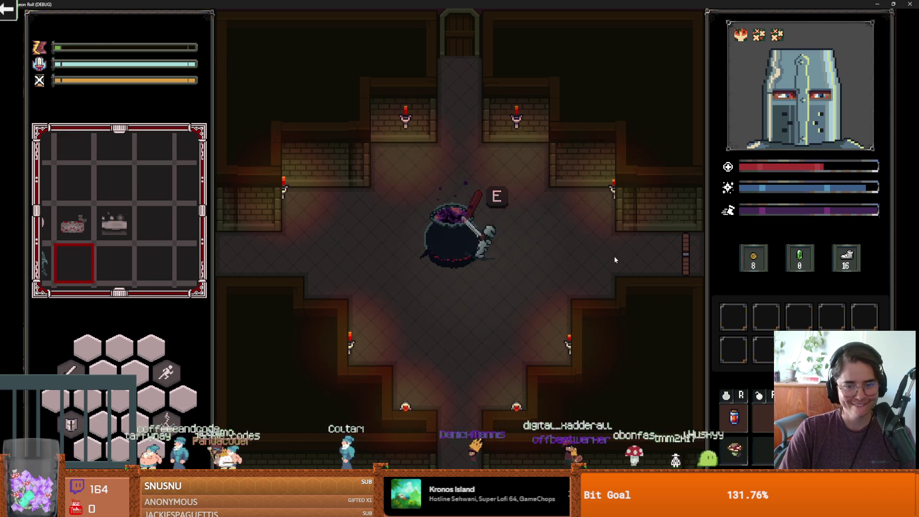
{"action": "key", "text": "d"}
{"action": "key", "text": "Escape"}
{"action": "key", "text": "a"}
{"action": "key", "text": "s"}
{"action": "key", "text": "a"}
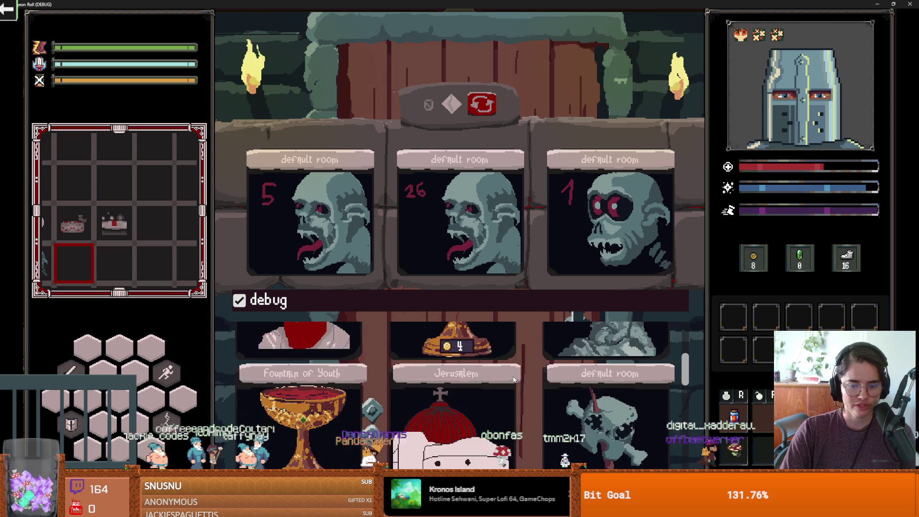
{"action": "left_click", "coordinate": [514, 378]}
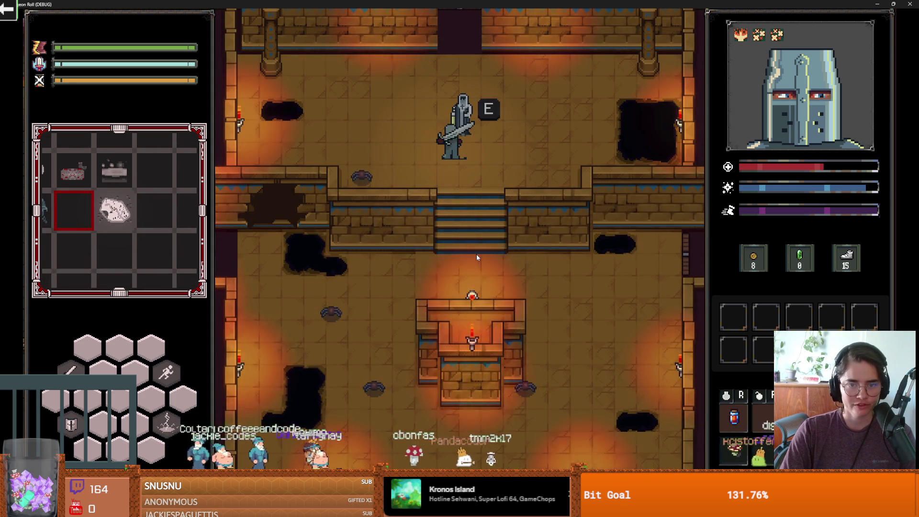
Take the Holy Dash ability from King Baldwin and dash upstairs to fight the spiders
{"action": "key", "text": "e"}
{"action": "left_click", "coordinate": [457, 278]}
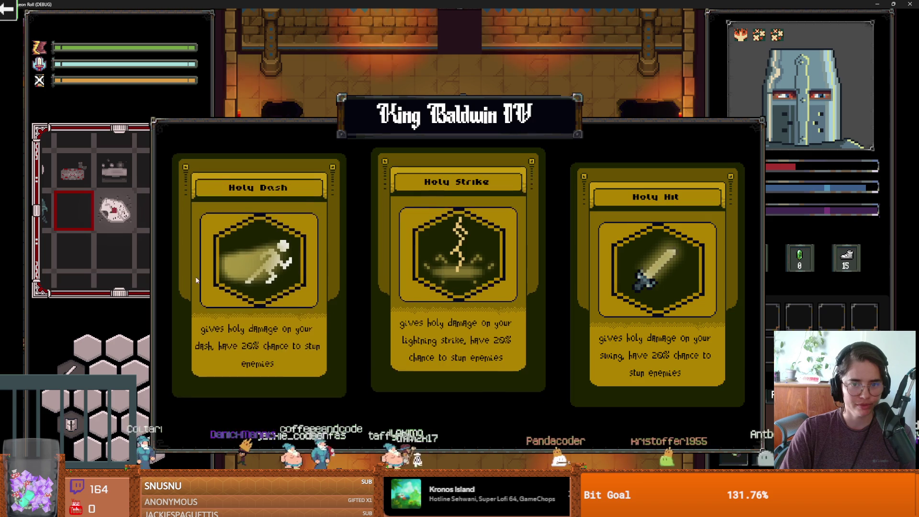
{"action": "left_click", "coordinate": [256, 258]}
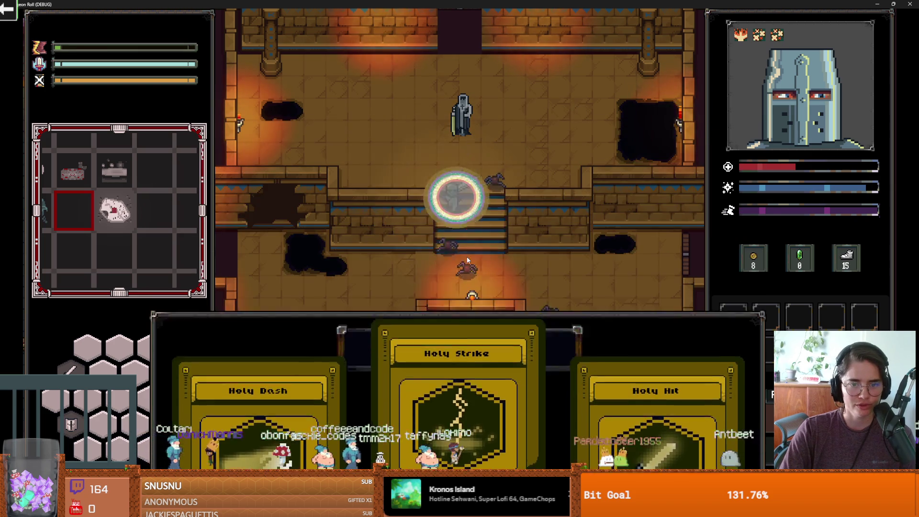
{"action": "key", "text": "w"}
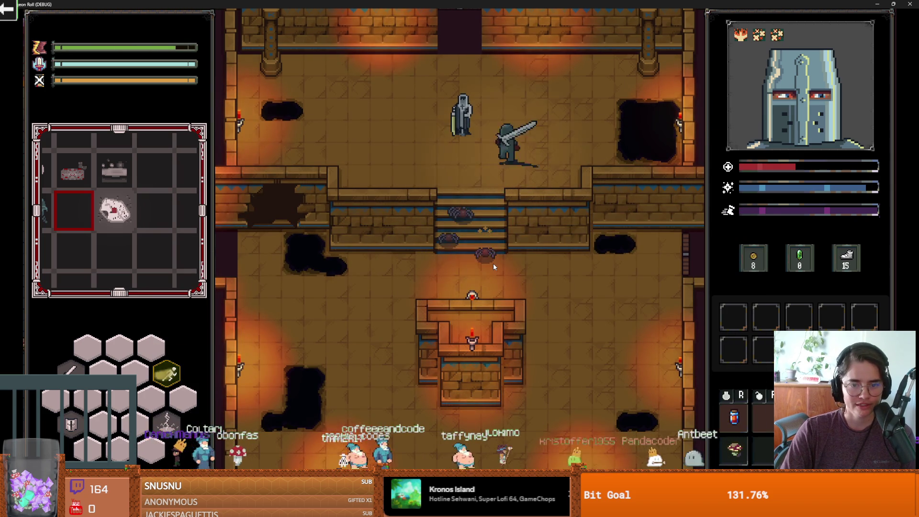
{"action": "key", "text": "s"}
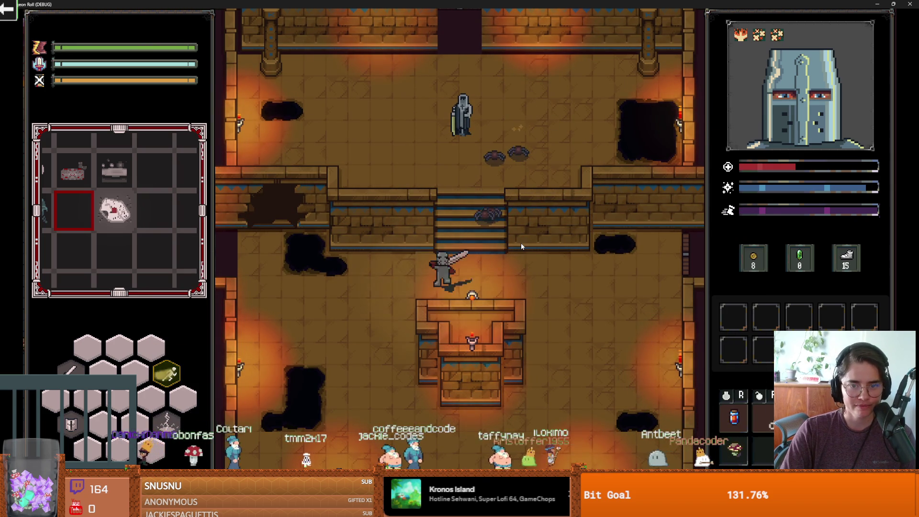
{"action": "key", "text": "d"}
{"action": "key", "text": "w"}
{"action": "key", "text": "a"}
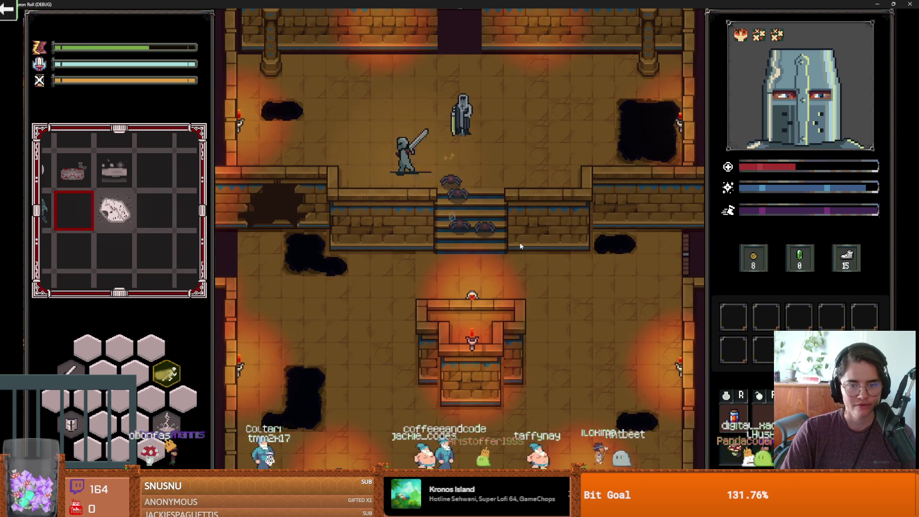
{"action": "left_click", "coordinate": [467, 225]}
{"action": "key", "text": "w"}
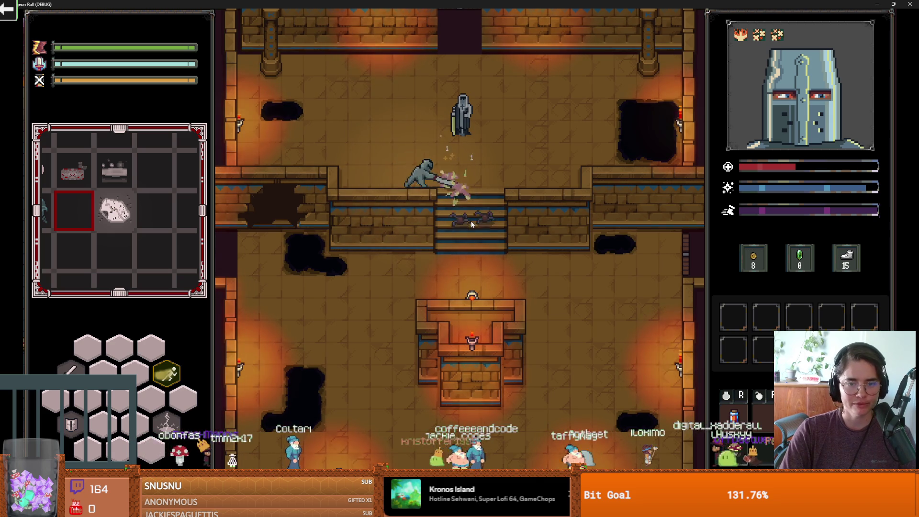
{"action": "key", "text": "a"}
End the run from the pause menu and close the game window
{"action": "key", "text": "Escape"}
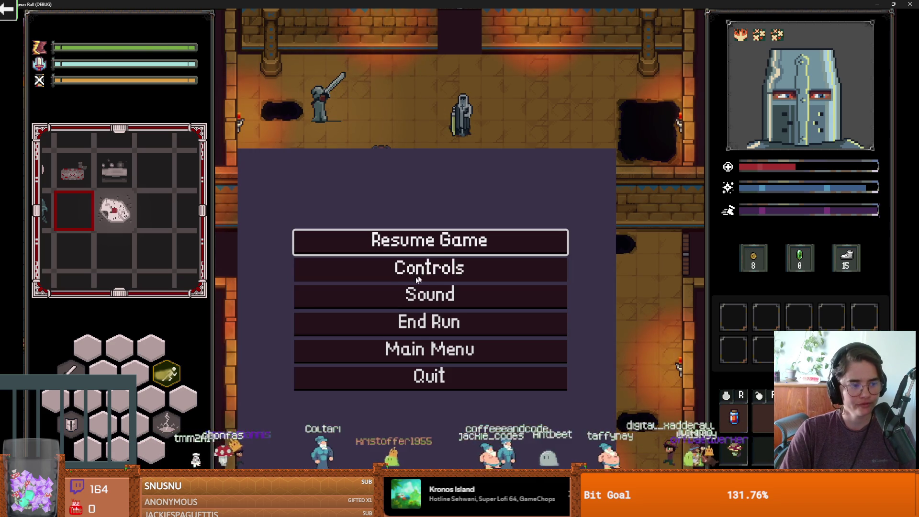
{"action": "left_click", "coordinate": [442, 315]}
{"action": "key", "text": "d"}
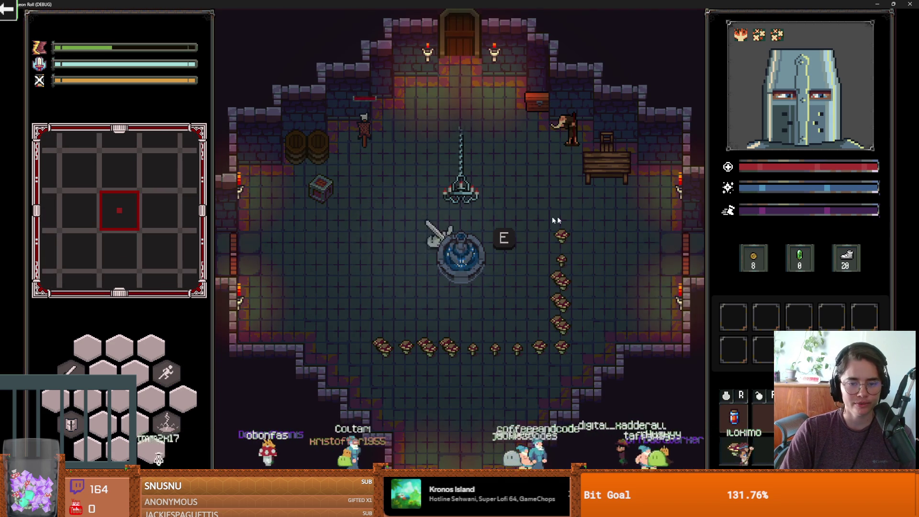
{"action": "key", "text": "super+Down"}
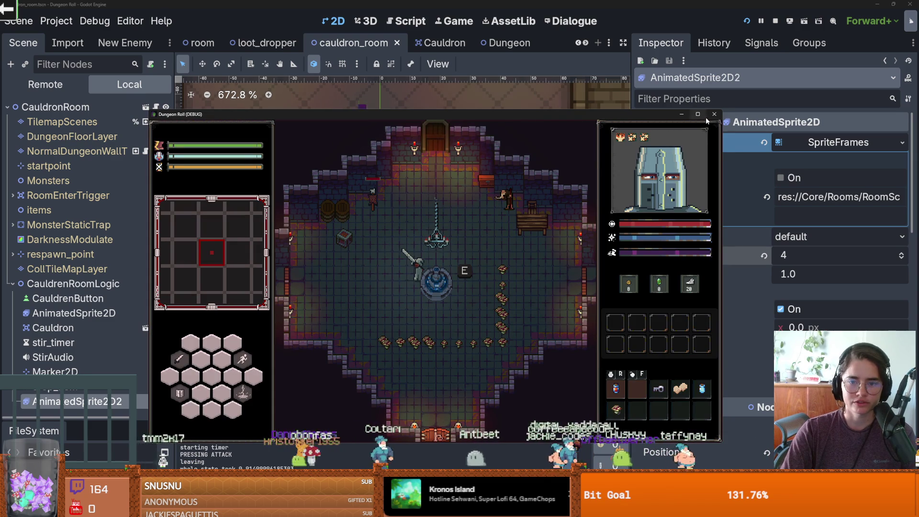
{"action": "left_click", "coordinate": [698, 115]}
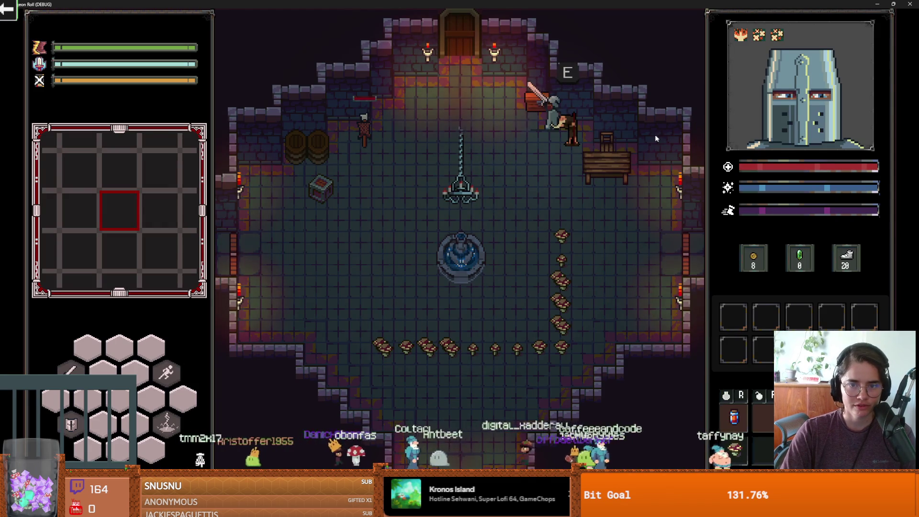
{"action": "left_click", "coordinate": [909, 4]}
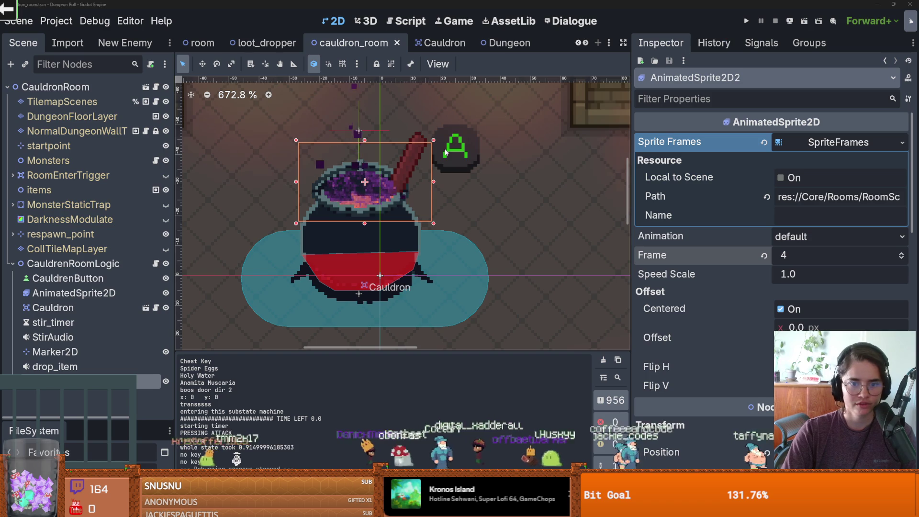
Glance at the cauldron room logic script, then return to the 2D scene view
{"action": "scroll", "coordinate": [429, 143], "scroll_direction": "left", "scroll_amount": 3}
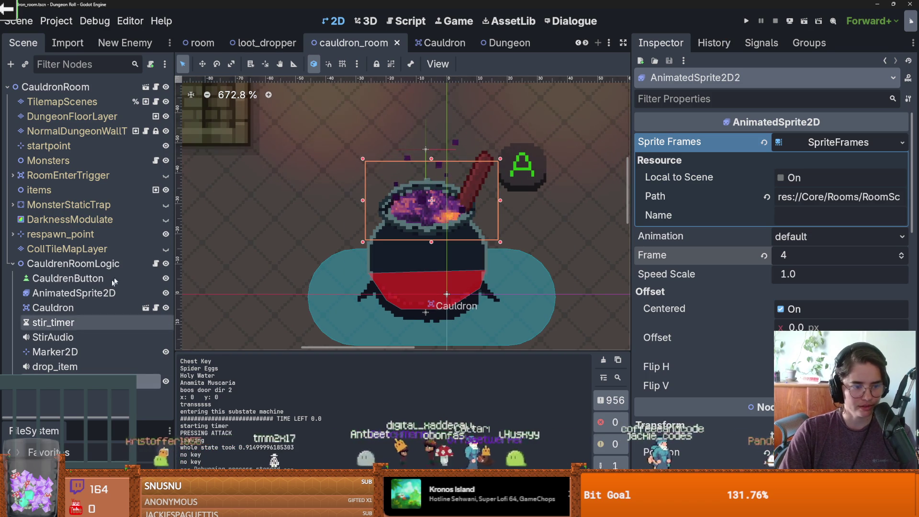
{"action": "left_click", "coordinate": [155, 267]}
{"action": "key", "text": "ctrl+F1"}
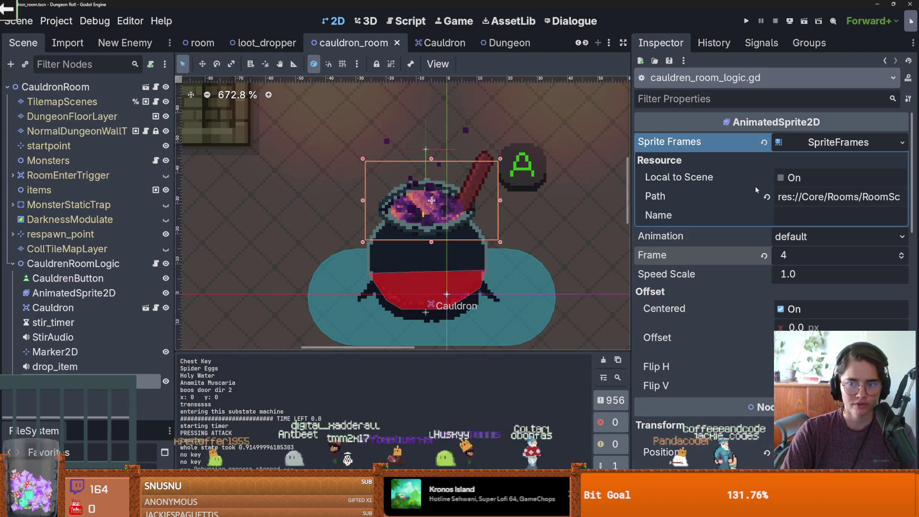
{"action": "scroll", "coordinate": [766, 373], "scroll_direction": "down", "scroll_amount": 5}
{"action": "scroll", "coordinate": [766, 373], "scroll_direction": "up", "scroll_amount": 5}
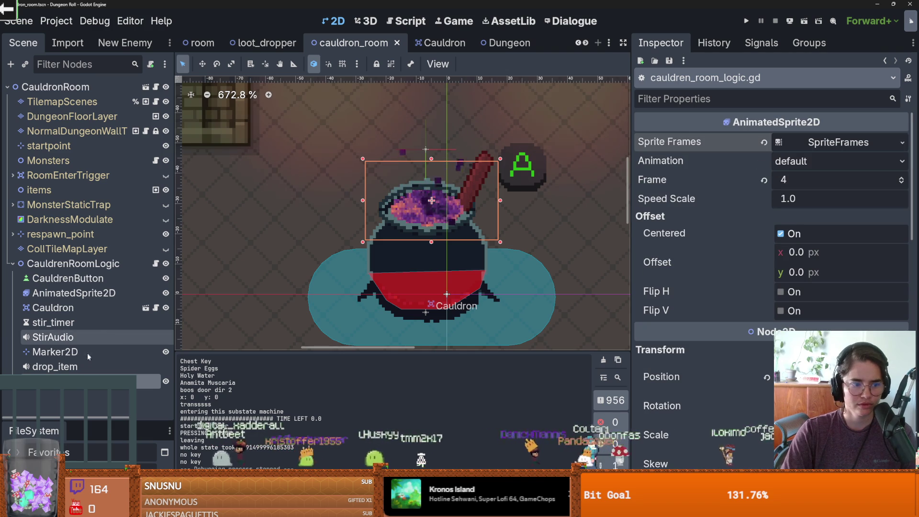
Preview the AnimatedSprite2D2 splash, turn its Loop off, and save the scene
{"action": "left_click", "coordinate": [169, 389]}
{"action": "left_click", "coordinate": [406, 330]}
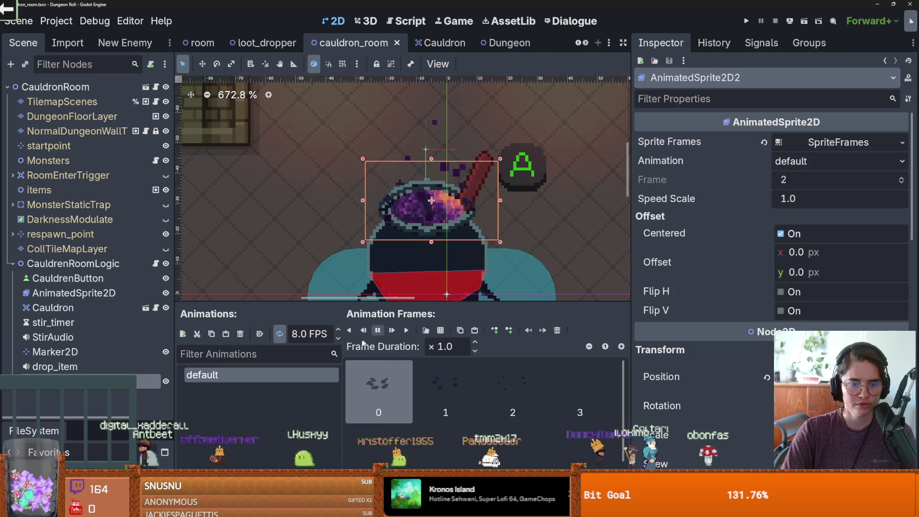
{"action": "left_click", "coordinate": [276, 337]}
{"action": "key", "text": "ctrl+s"}
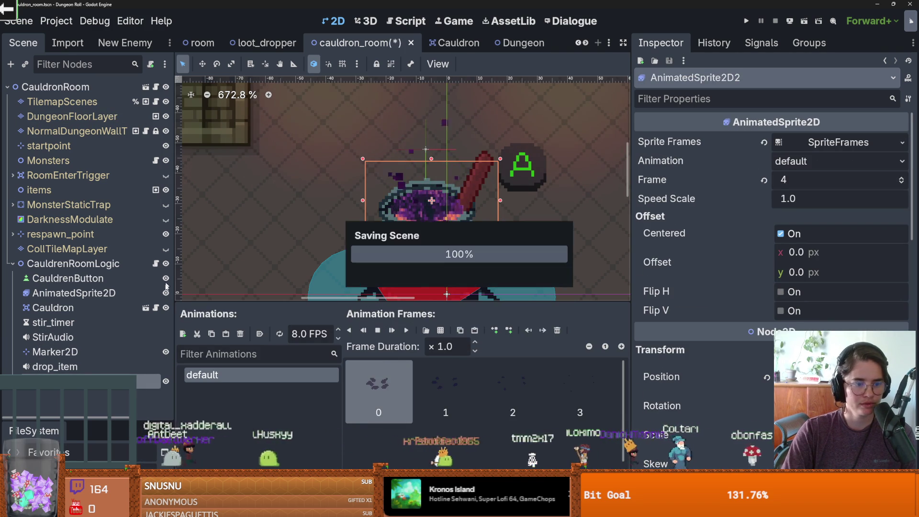
{"action": "left_click", "coordinate": [155, 263]}
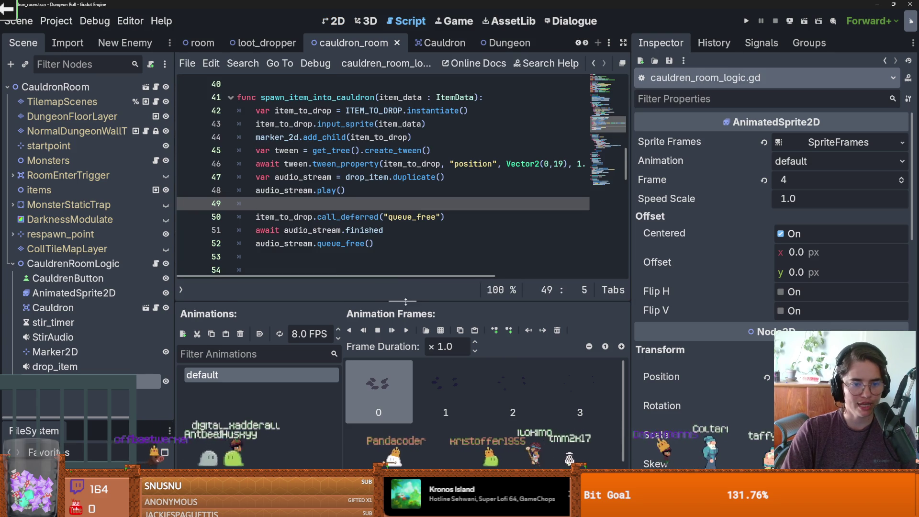
Enlarge the script editor and drag AnimatedSprite2D2 into the script above the drop sound code
{"action": "left_click_drag", "start_coordinate": [406, 303], "coordinate": [376, 339]}
{"action": "scroll", "coordinate": [383, 191], "scroll_direction": "up", "scroll_amount": 10}
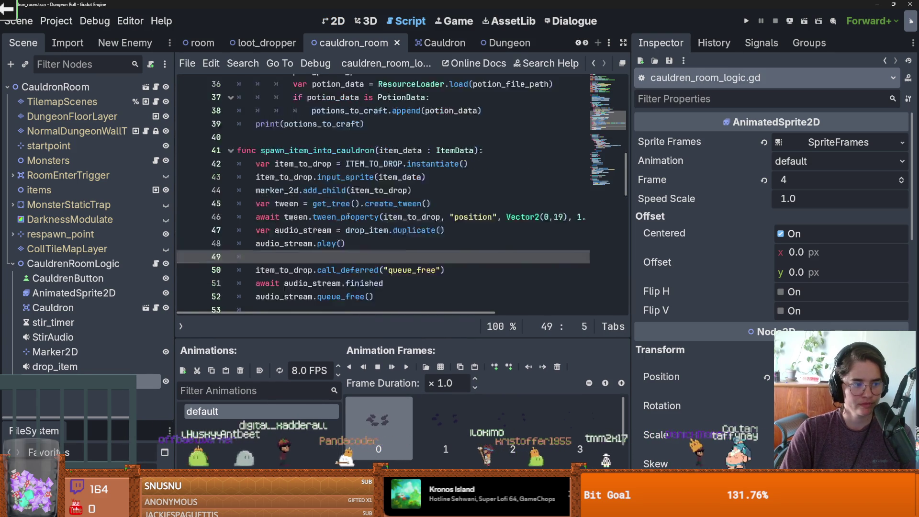
{"action": "left_click_drag", "start_coordinate": [77, 392], "coordinate": [241, 229]}
{"action": "scroll", "coordinate": [360, 246], "scroll_direction": "down", "scroll_amount": 6}
{"action": "scroll", "coordinate": [360, 246], "scroll_direction": "down", "scroll_amount": 5}
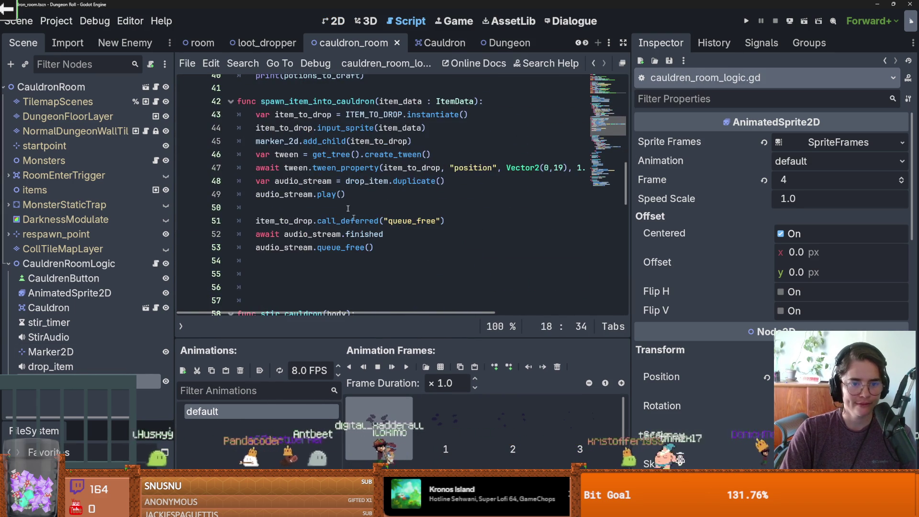
{"action": "left_click", "coordinate": [255, 180]}
{"action": "key", "text": "Return"}
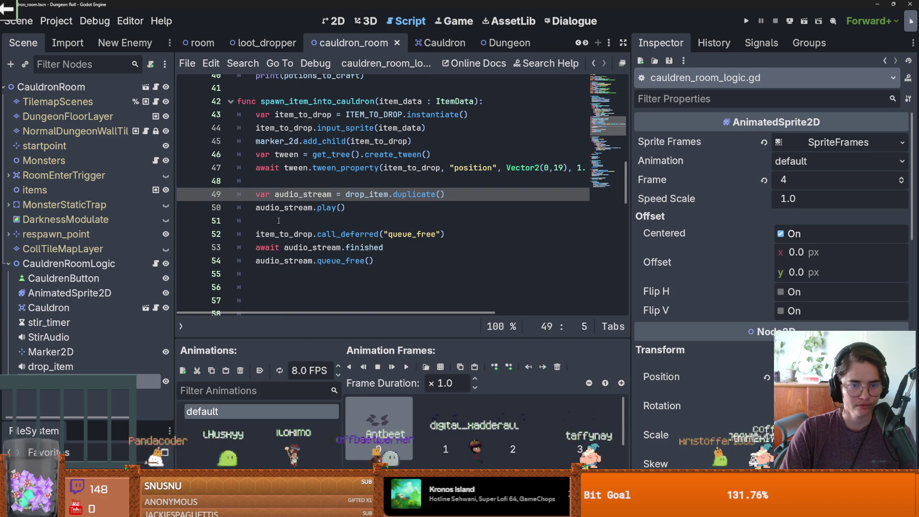
Add animated_sprite_2d_2.play("default") after audio_stream.play() and save the script
{"action": "left_click", "coordinate": [279, 221]}
{"action": "type", "text": "animated_sprite_2d_2"}
{"action": "type", "text": "pl"}
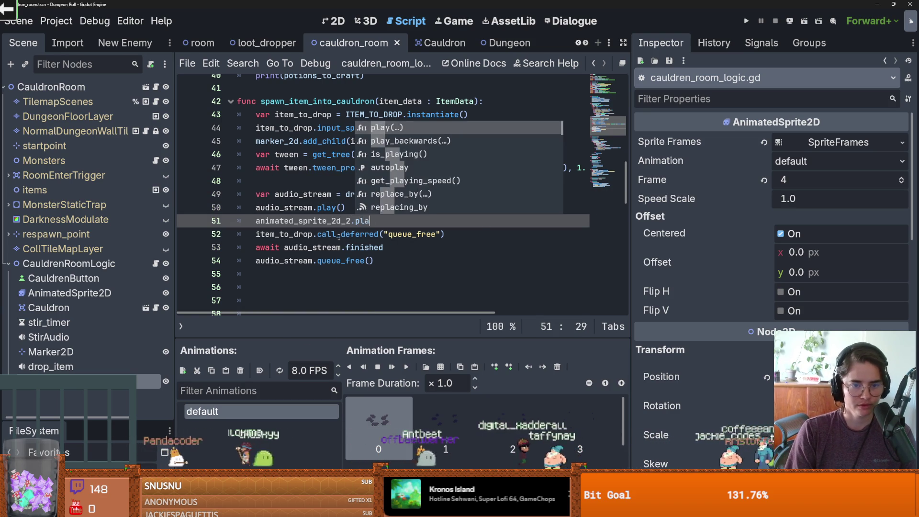
{"action": "key", "text": "Return"}
{"action": "key", "text": "Return"}
{"action": "key", "text": "Up"}
{"action": "key", "text": "ctrl+s"}
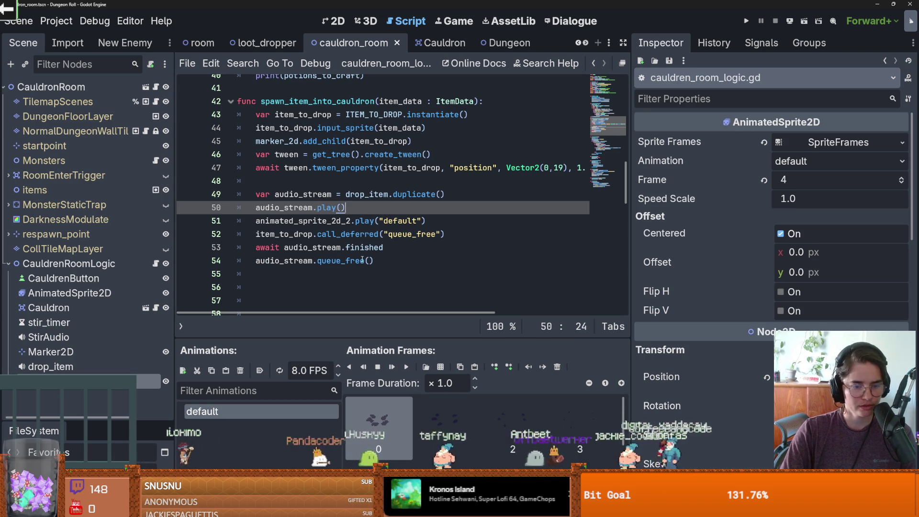
{"action": "key", "text": "alt+Tab"}
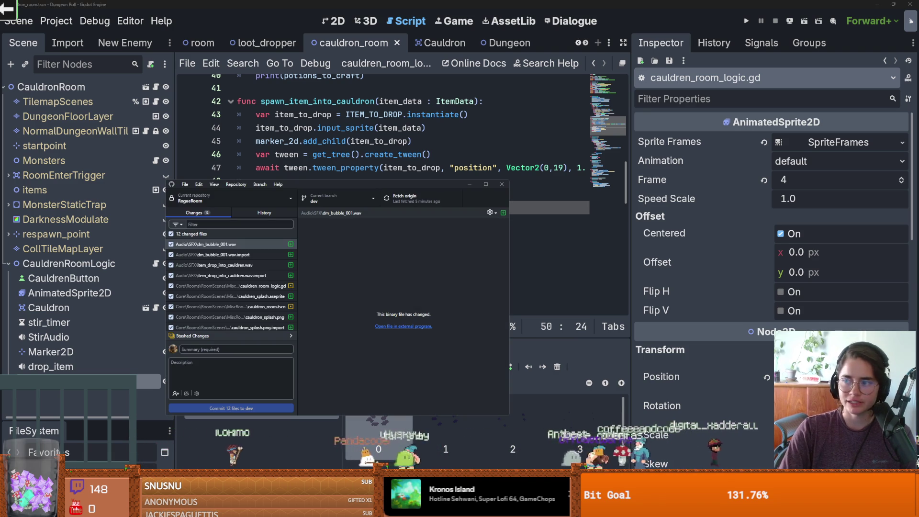
Commit the 12 changed files to dev as 'cauldren special effects' and push to origin
{"action": "double_click", "coordinate": [398, 184]}
{"action": "type", "text": "cauldron special effects"}
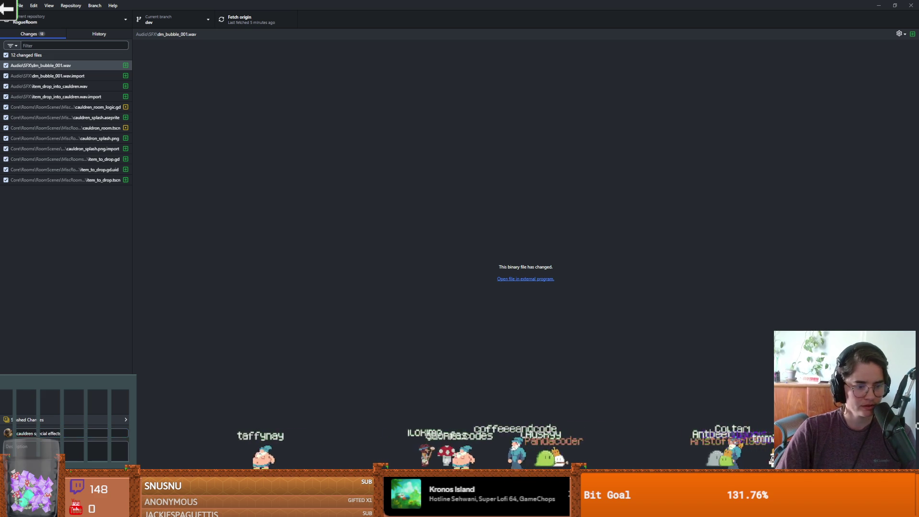
{"action": "key", "text": "ctrl+Return"}
{"action": "left_click", "coordinate": [268, 20]}
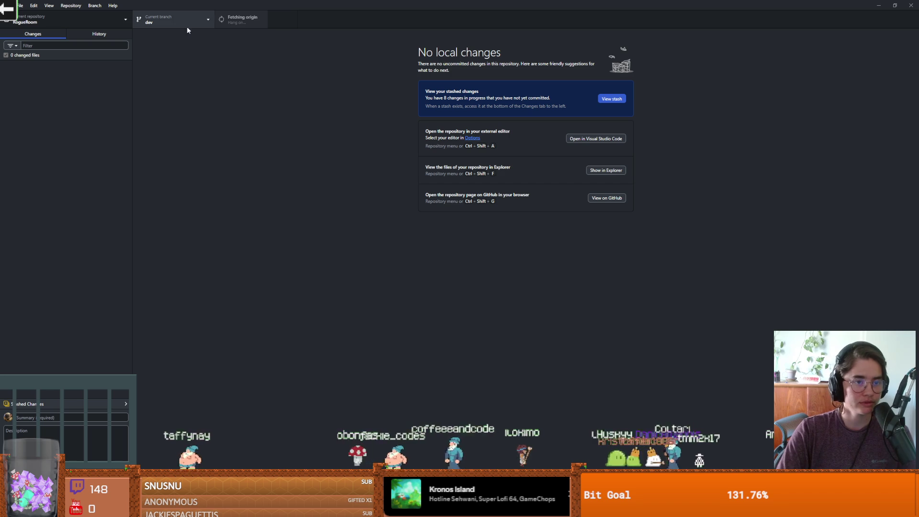
Close the cauldren_splash and cauldren2.aseprite sprites in Aseprite without saving
{"action": "key", "text": "alt+Tab"}
{"action": "middle_click", "coordinate": [147, 22]}
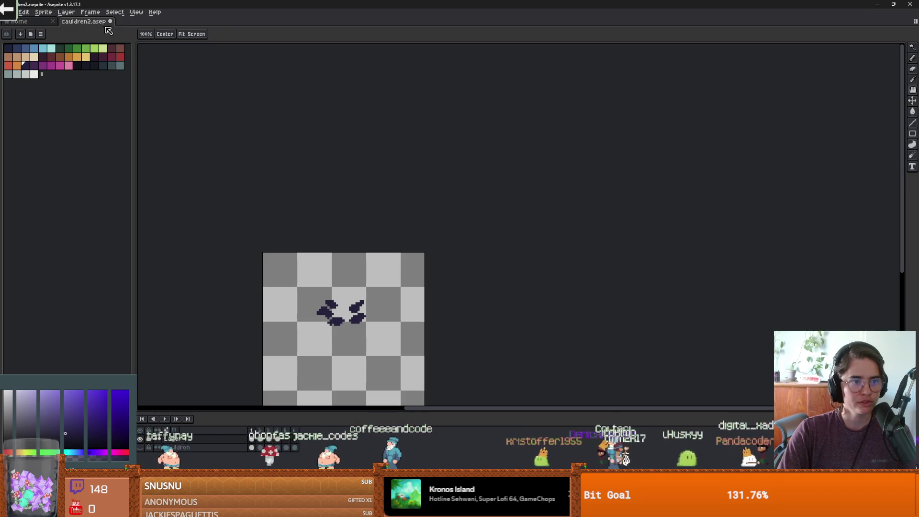
{"action": "left_click", "coordinate": [110, 22]}
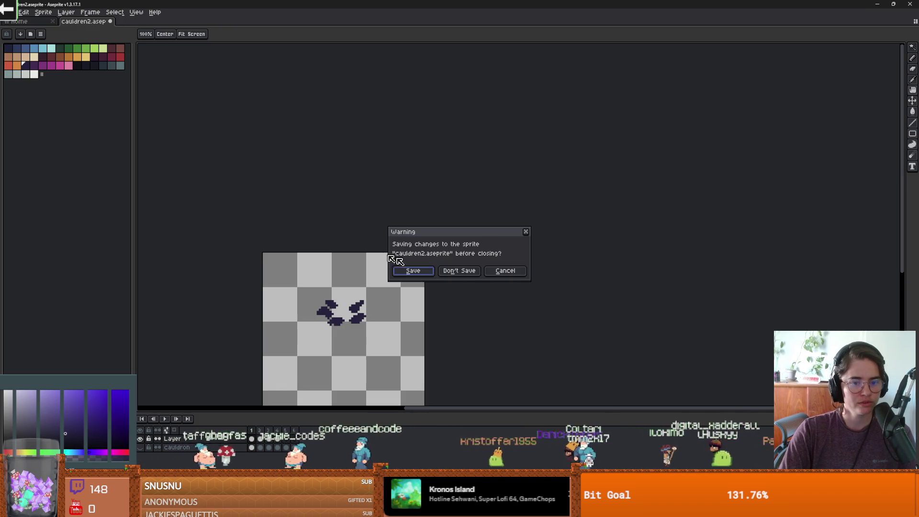
{"action": "left_click", "coordinate": [458, 270]}
{"action": "key", "text": "alt+Tab"}
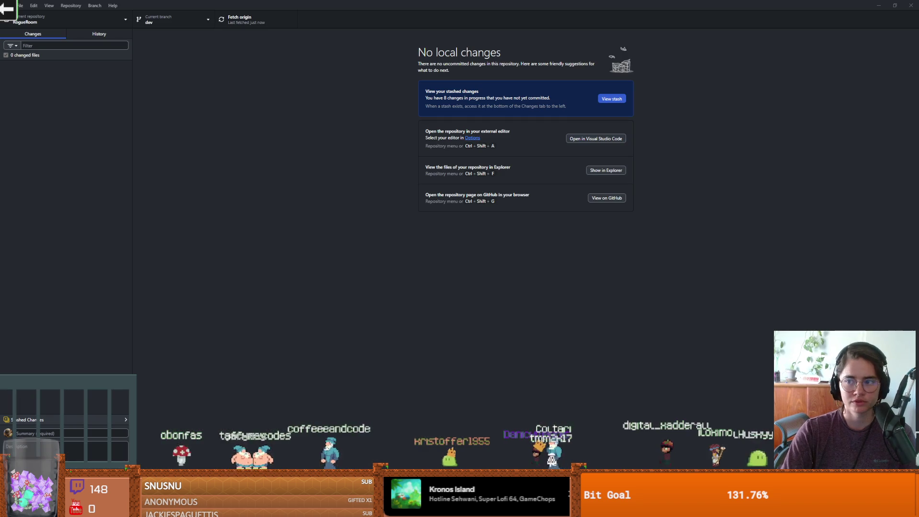
View the dev branch history topped by 'cauldren special effects' and fetch origin
{"action": "left_click", "coordinate": [170, 29]}
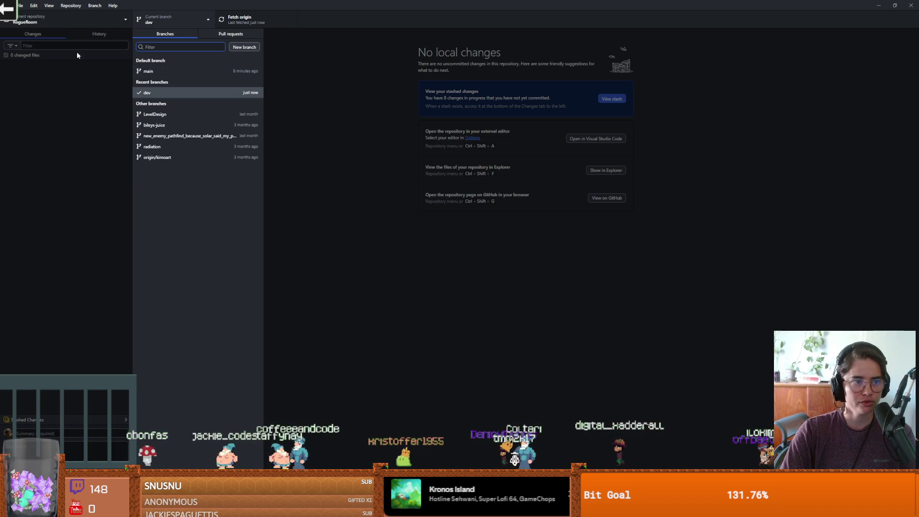
{"action": "left_click", "coordinate": [95, 36]}
{"action": "left_click", "coordinate": [113, 32]}
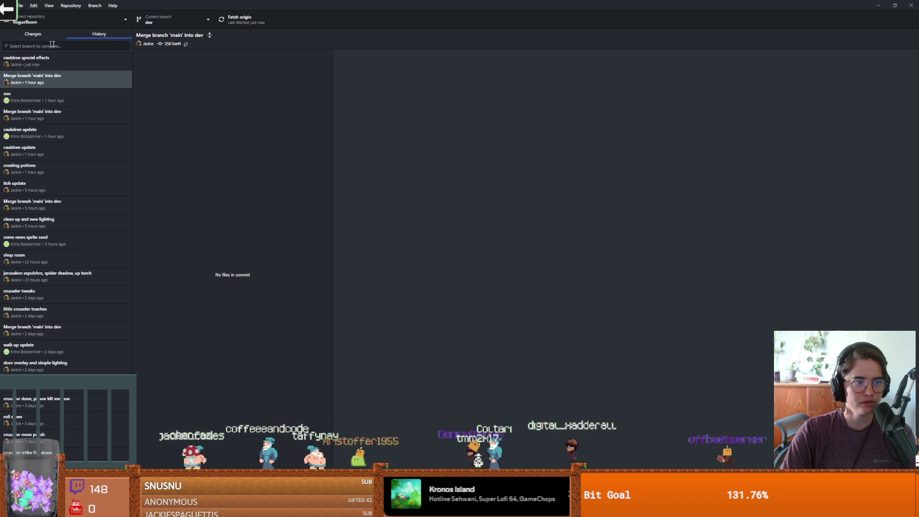
{"action": "left_click", "coordinate": [253, 28]}
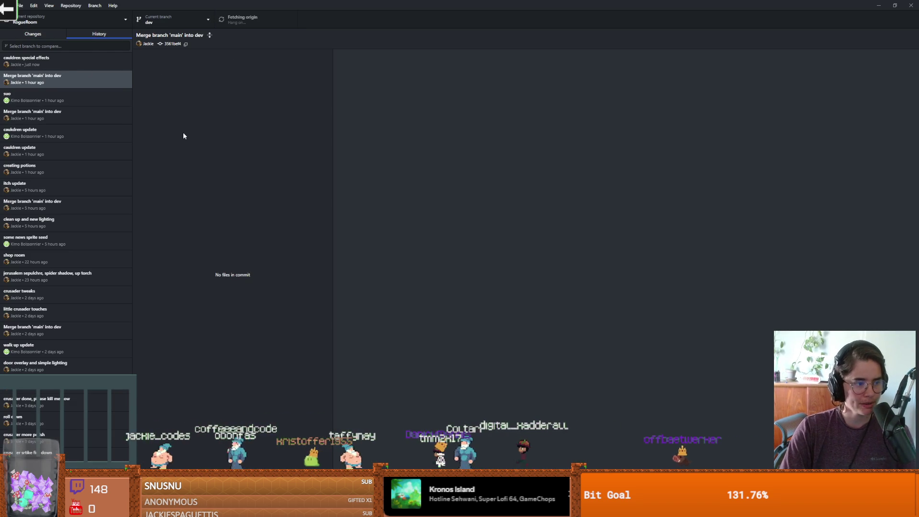
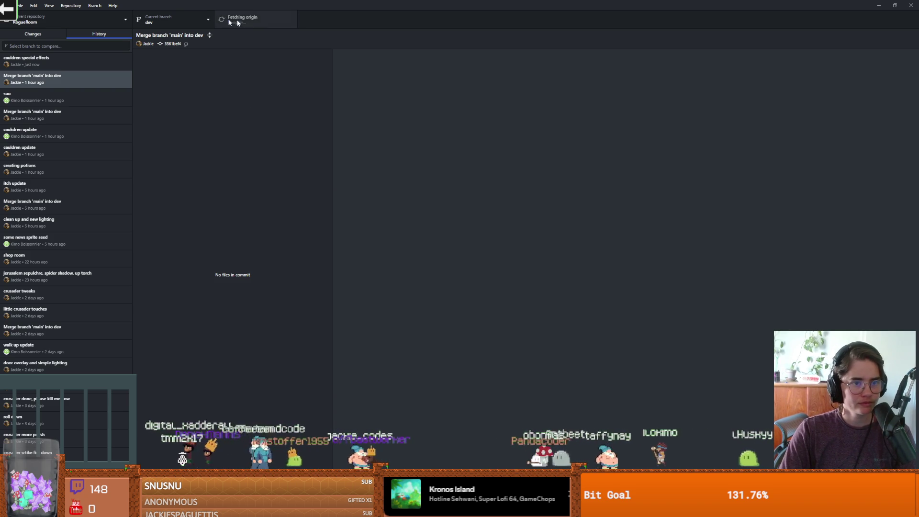
Merge main into dev with a merge commit, finish the merge, and view dev's history
{"action": "left_click", "coordinate": [166, 25]}
{"action": "left_click", "coordinate": [86, 58]}
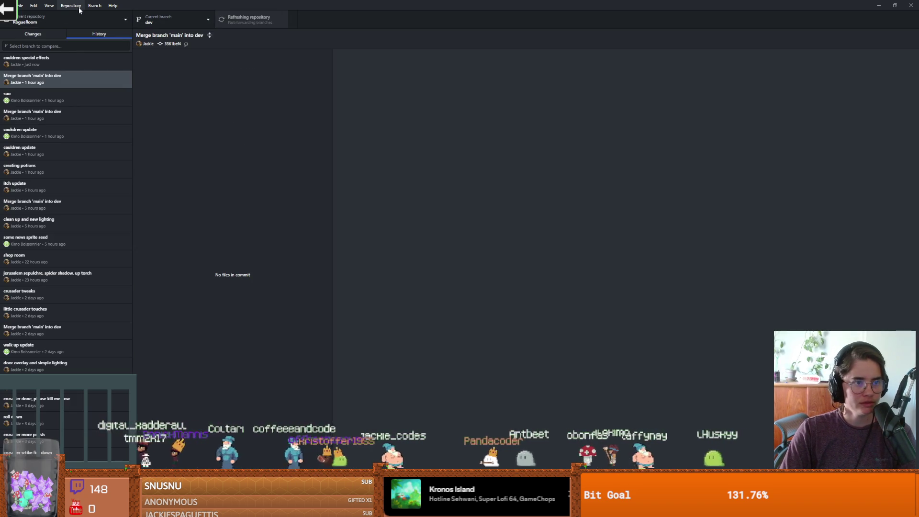
{"action": "left_click", "coordinate": [70, 6]}
{"action": "left_click", "coordinate": [94, 6]}
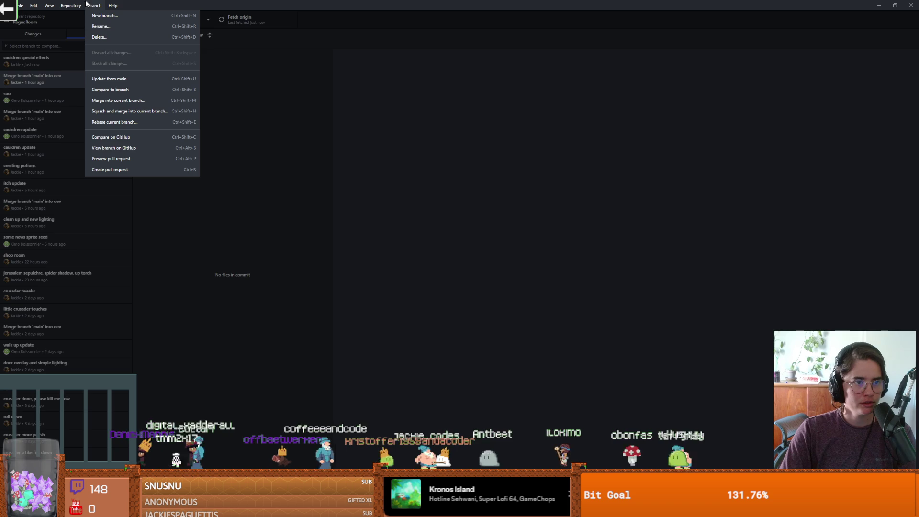
{"action": "left_click", "coordinate": [110, 101]}
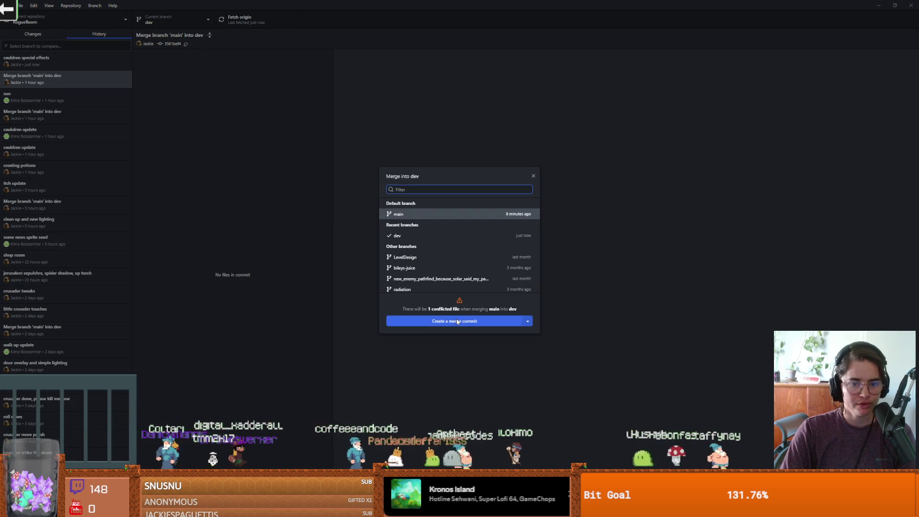
{"action": "left_click", "coordinate": [528, 321]}
{"action": "left_click", "coordinate": [419, 334]}
{"action": "left_click", "coordinate": [454, 321]}
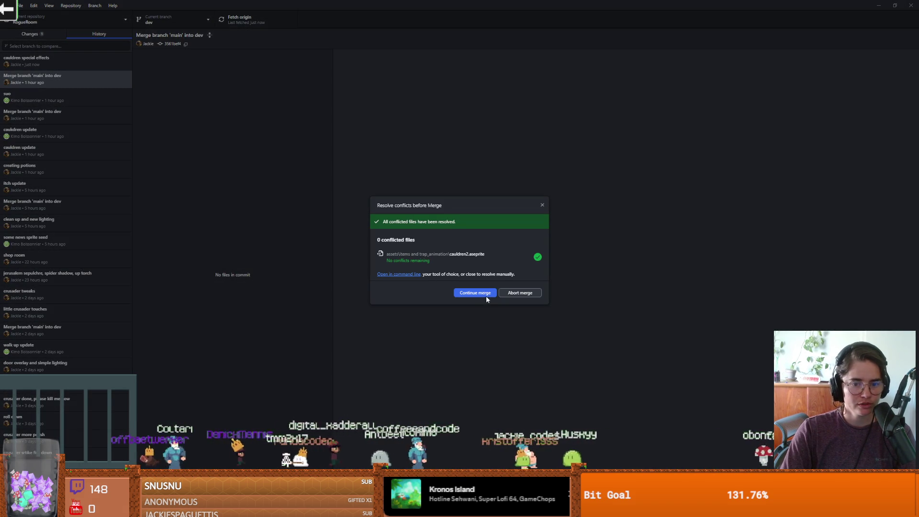
{"action": "left_click", "coordinate": [476, 293]}
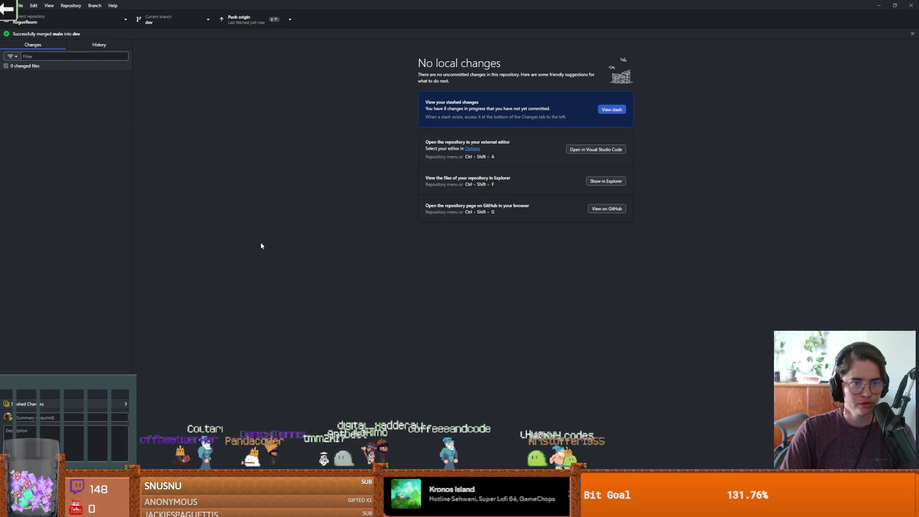
{"action": "left_click", "coordinate": [102, 45]}
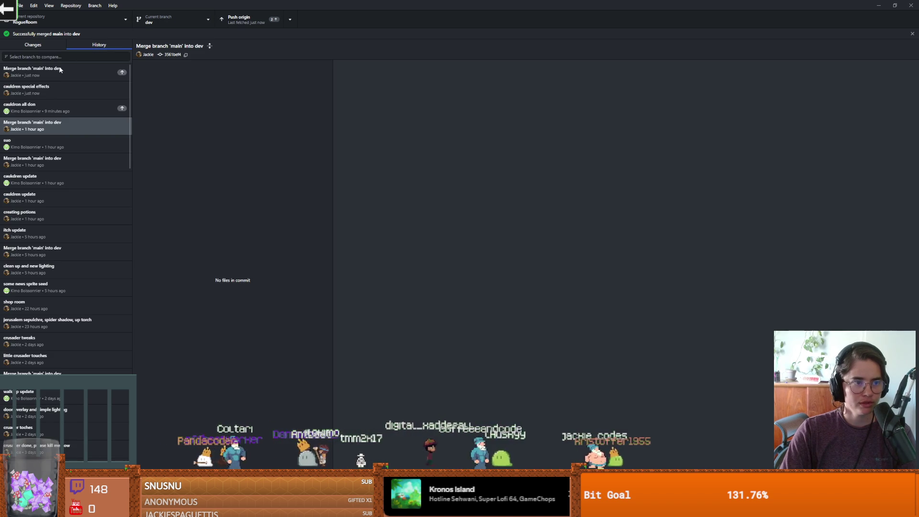
Show cauldren2.aseprite from the 'cauldron all don' commit in Explorer, closing Aseprite
{"action": "left_click", "coordinate": [47, 105]}
{"action": "right_click", "coordinate": [265, 81]}
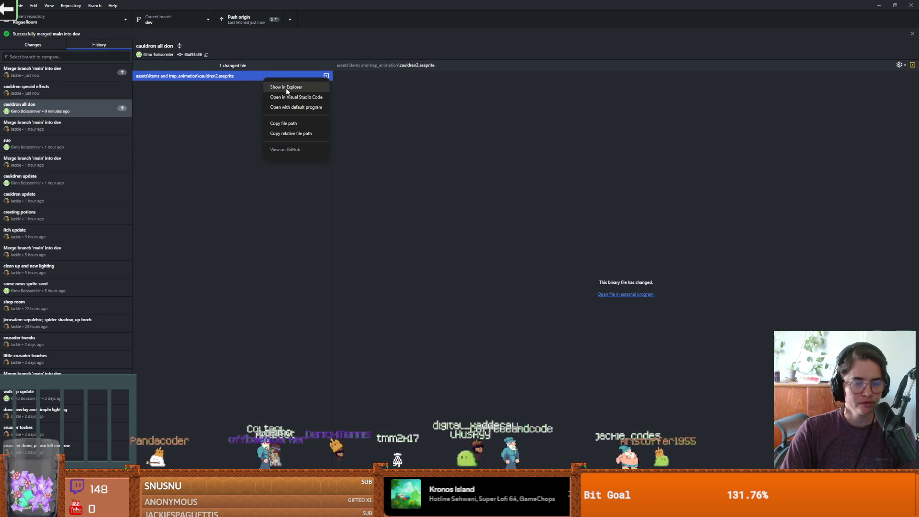
{"action": "left_click", "coordinate": [286, 88]}
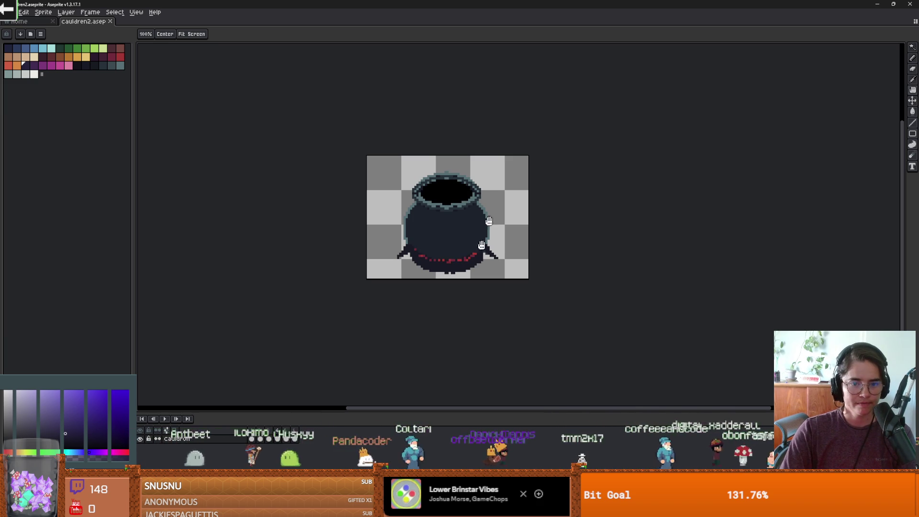
{"action": "double_click", "coordinate": [389, 4]}
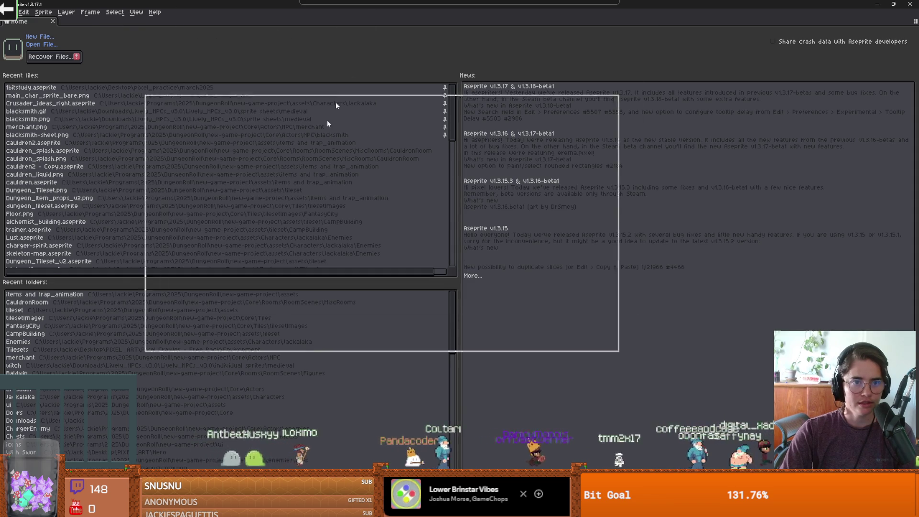
{"action": "left_click", "coordinate": [573, 175]}
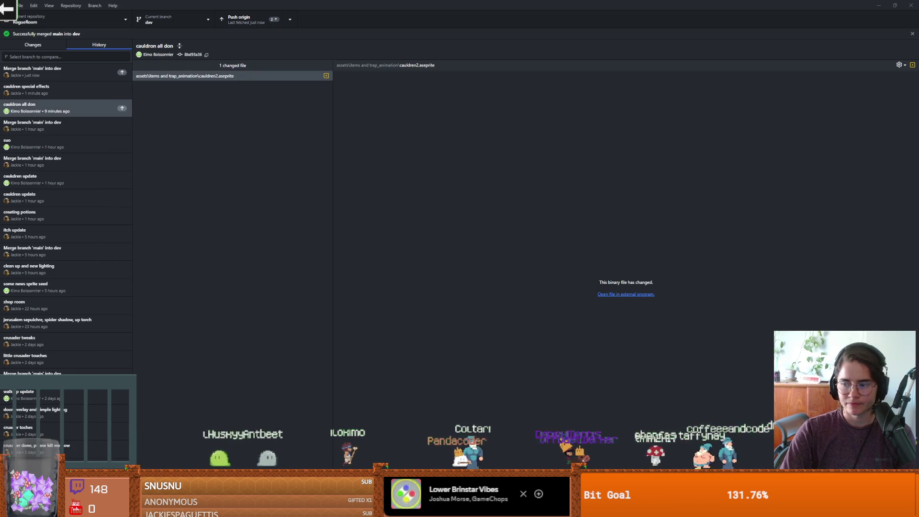
{"action": "key", "text": "ctrl+shift+f"}
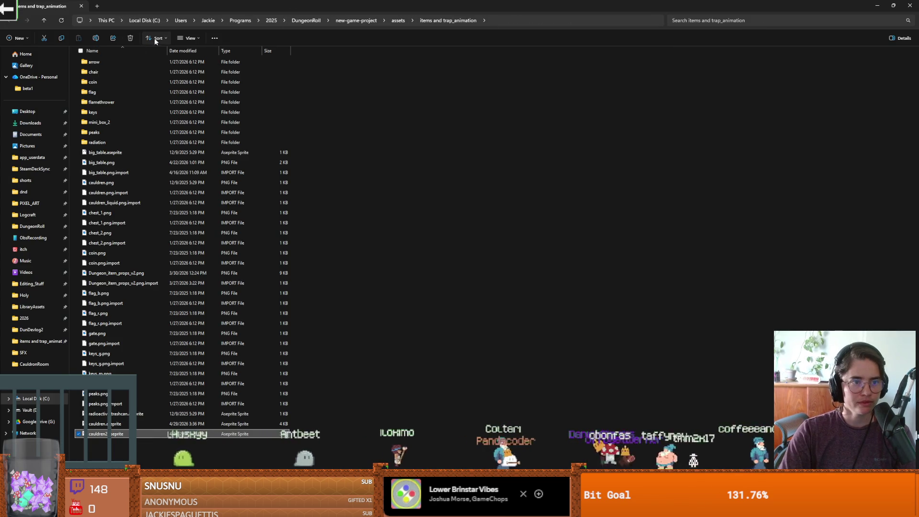
Switch the Explorer folder to Extra large icons, then return to GitHub Desktop
{"action": "left_click", "coordinate": [191, 38]}
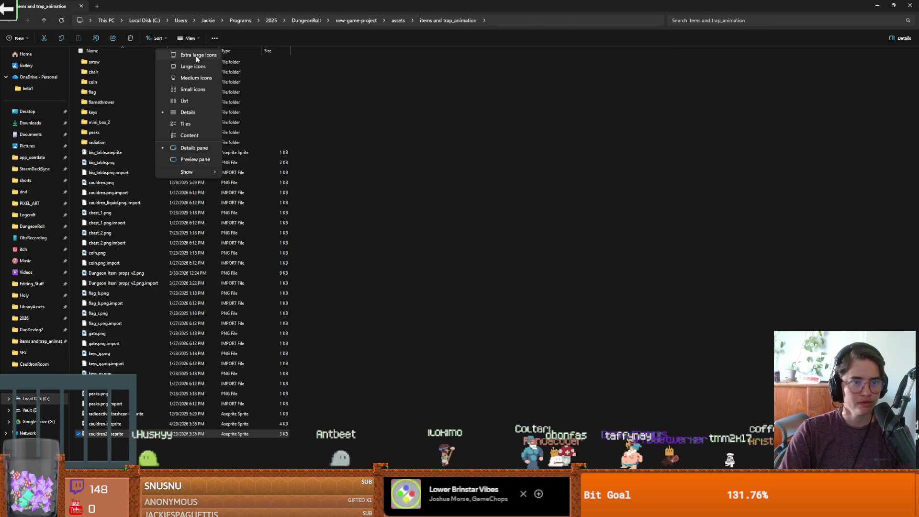
{"action": "left_click", "coordinate": [197, 55]}
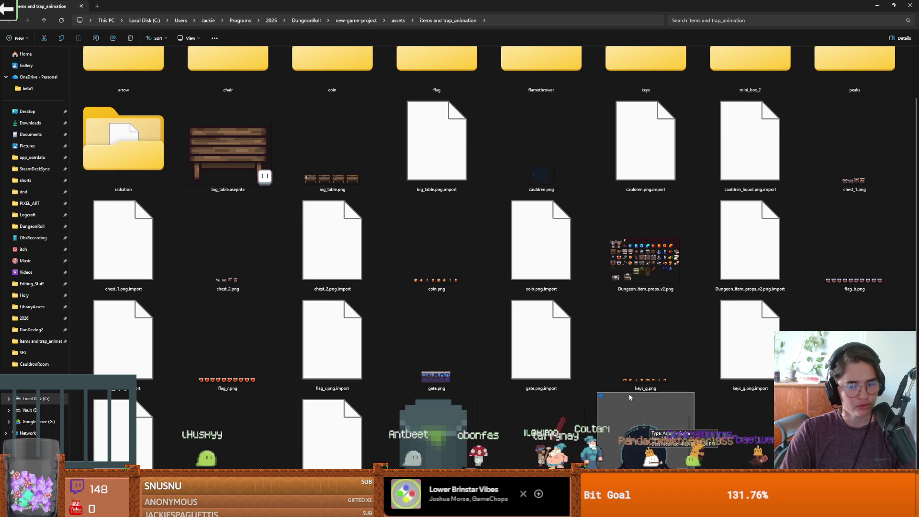
{"action": "key", "text": "alt+Tab"}
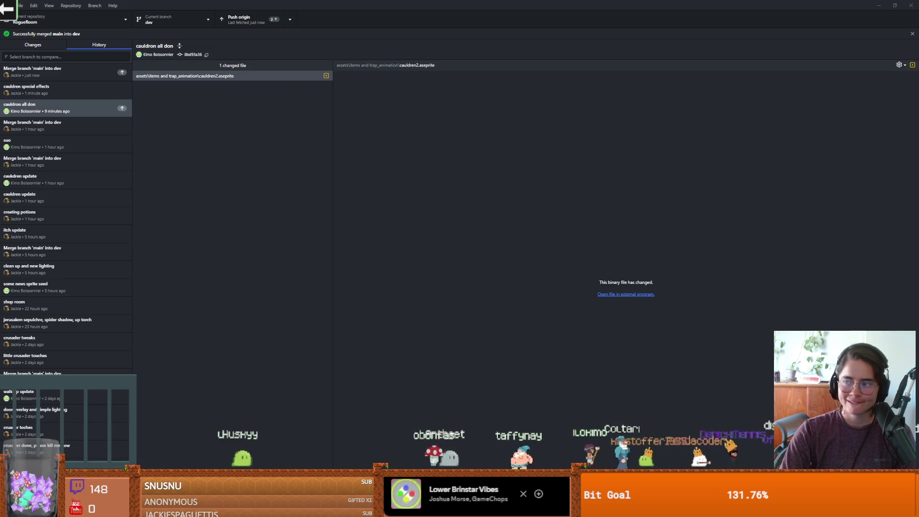
Reselect the cauldron all don commit's cauldren2.aseprite change and shrink the Godot window
{"action": "left_click", "coordinate": [253, 84]}
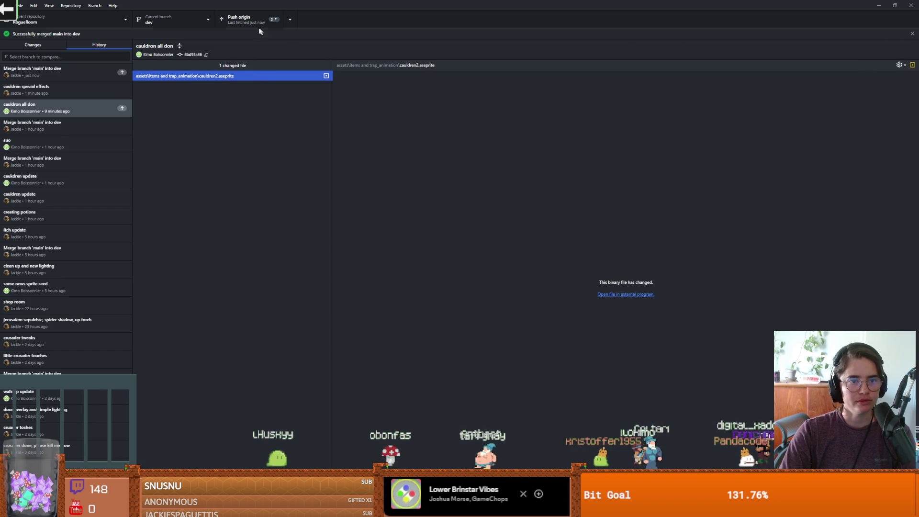
{"action": "left_click", "coordinate": [183, 20]}
{"action": "left_click", "coordinate": [102, 104]}
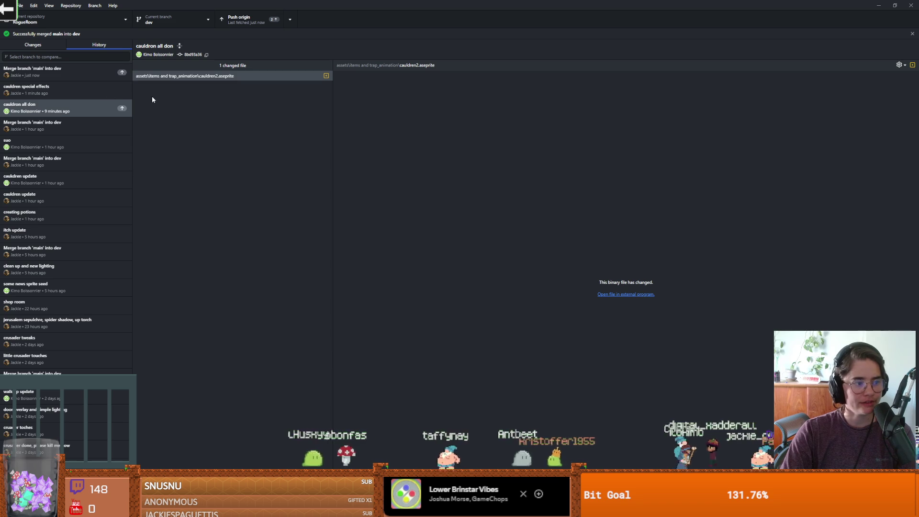
{"action": "left_click", "coordinate": [96, 103]}
{"action": "left_click", "coordinate": [238, 77]}
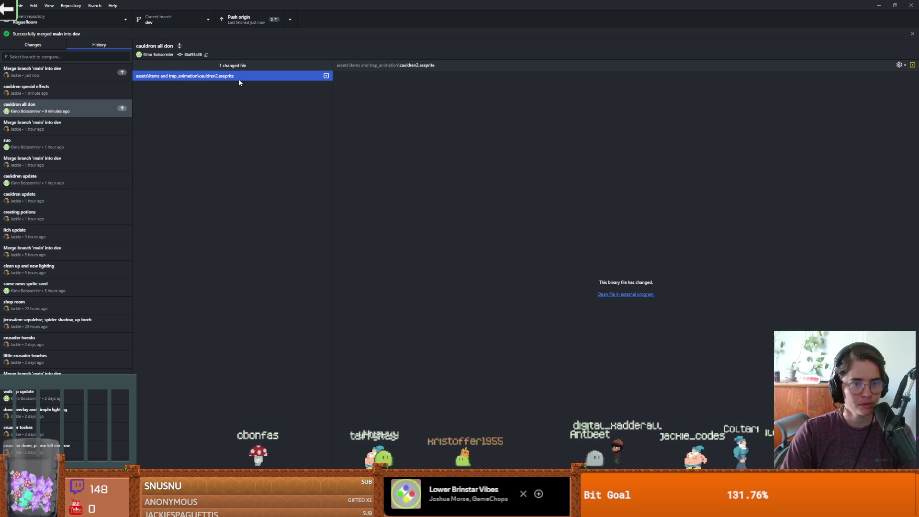
{"action": "left_click", "coordinate": [234, 89]}
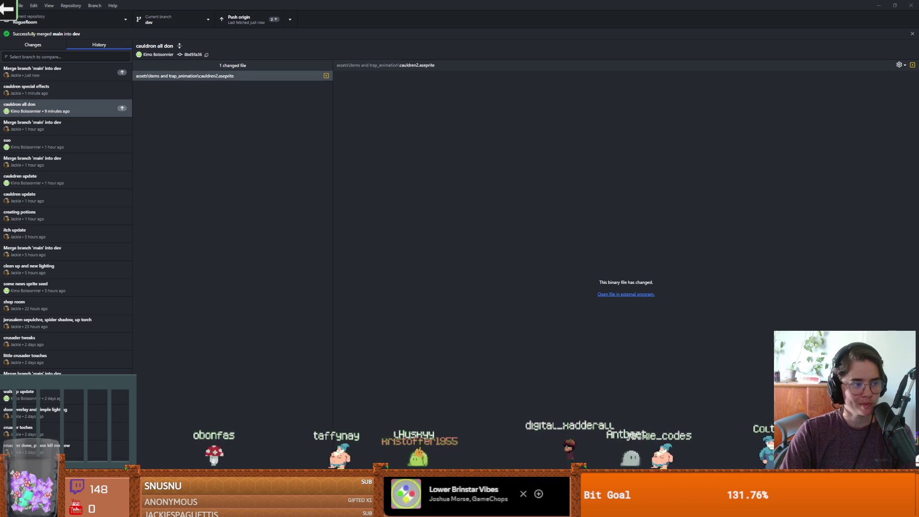
{"action": "left_click", "coordinate": [303, 196]}
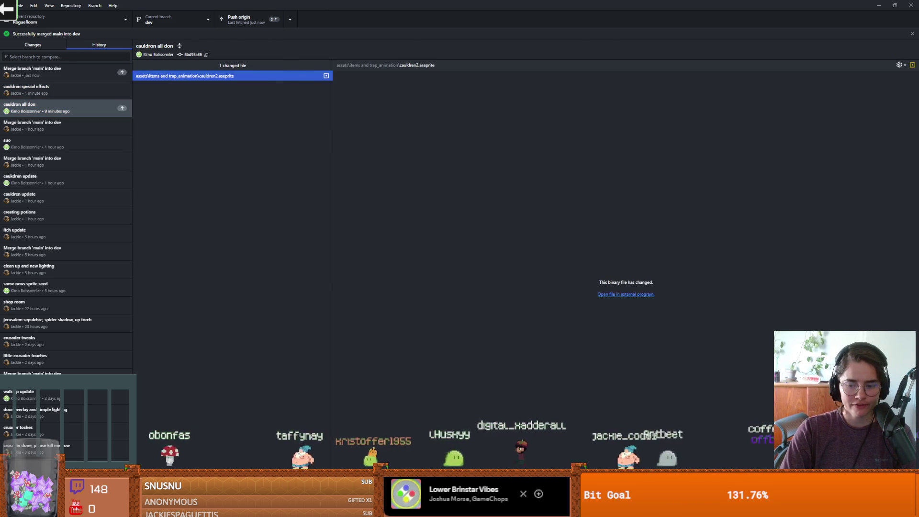
{"action": "key", "text": "alt+Tab"}
{"action": "key", "text": "super+Down"}
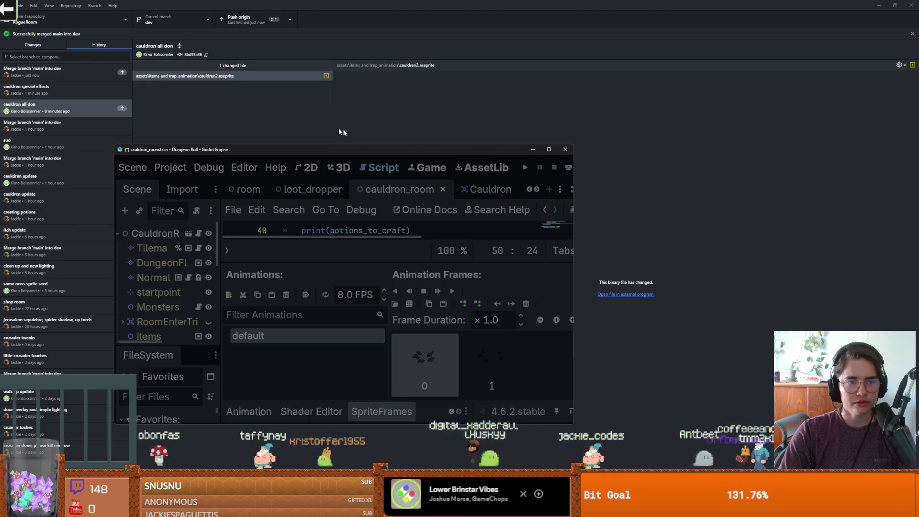
{"action": "left_click", "coordinate": [322, 123]}
Push dev to origin, switch to main, and inspect its cauldron all don commit
{"action": "left_click", "coordinate": [246, 17]}
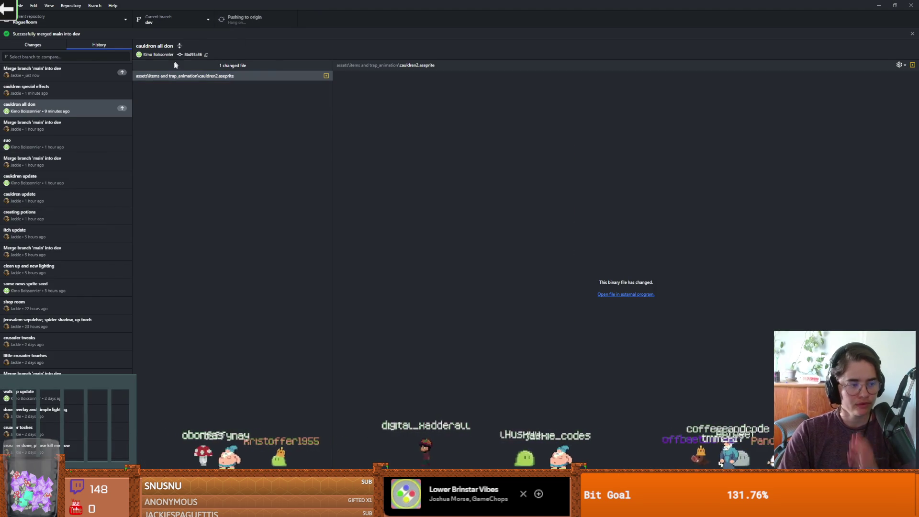
{"action": "left_click", "coordinate": [167, 22]}
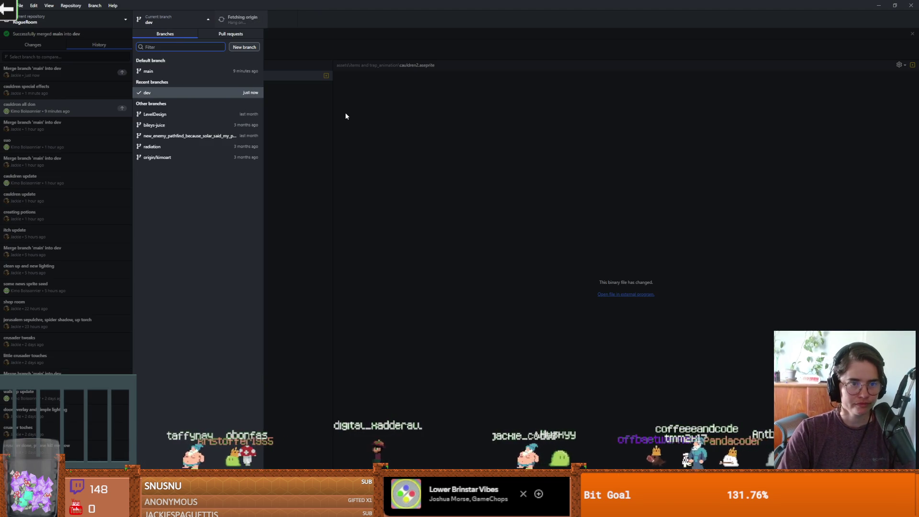
{"action": "left_click", "coordinate": [214, 72]}
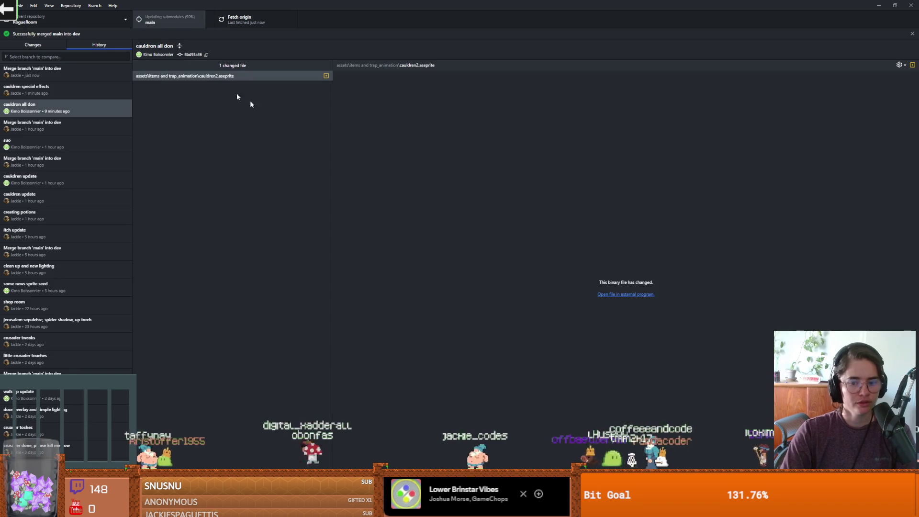
{"action": "left_click", "coordinate": [99, 44]}
{"action": "left_click", "coordinate": [30, 71]}
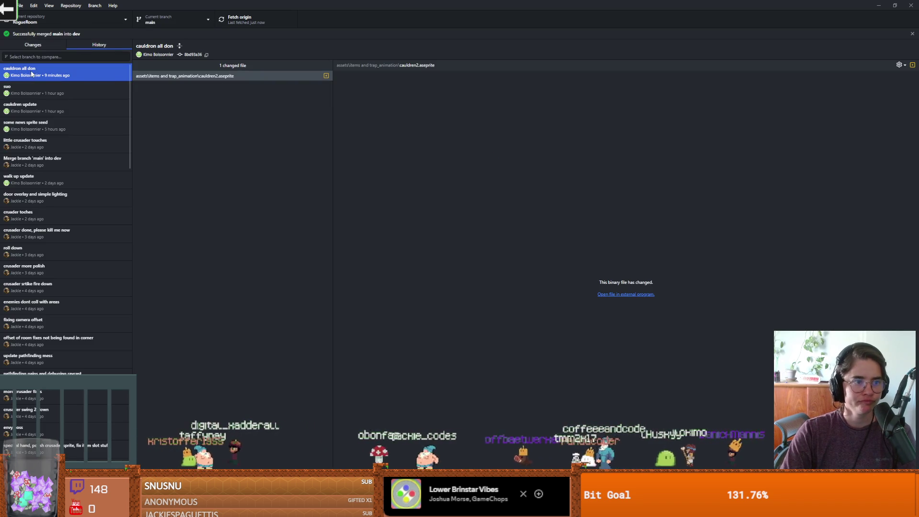
{"action": "right_click", "coordinate": [225, 76]}
{"action": "left_click", "coordinate": [506, 148]}
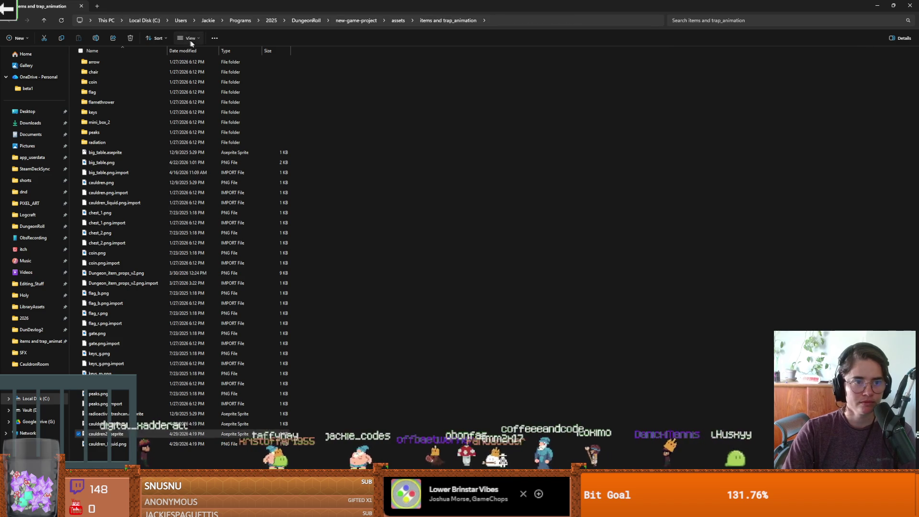
Select the cauldren2 sprite file in Explorer, then switch back to the repository history
{"action": "left_click", "coordinate": [191, 38]}
{"action": "left_click", "coordinate": [204, 56]}
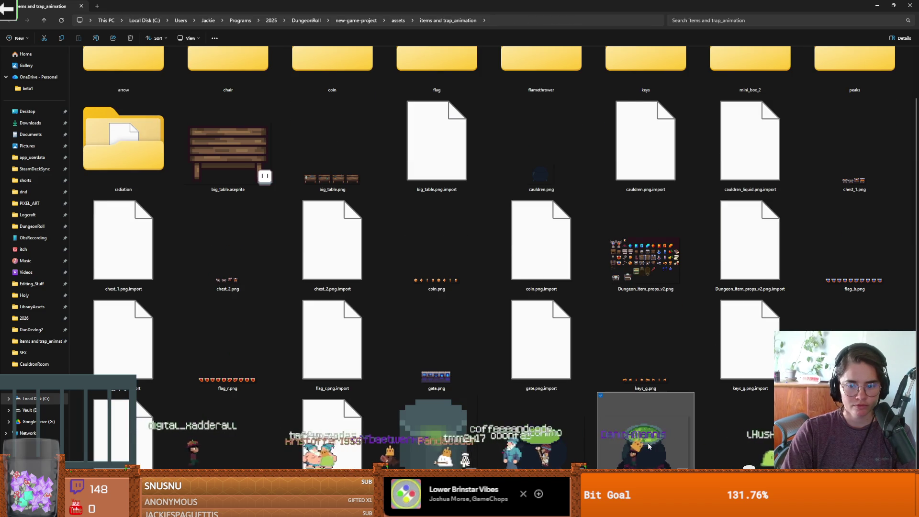
{"action": "right_click", "coordinate": [649, 421]}
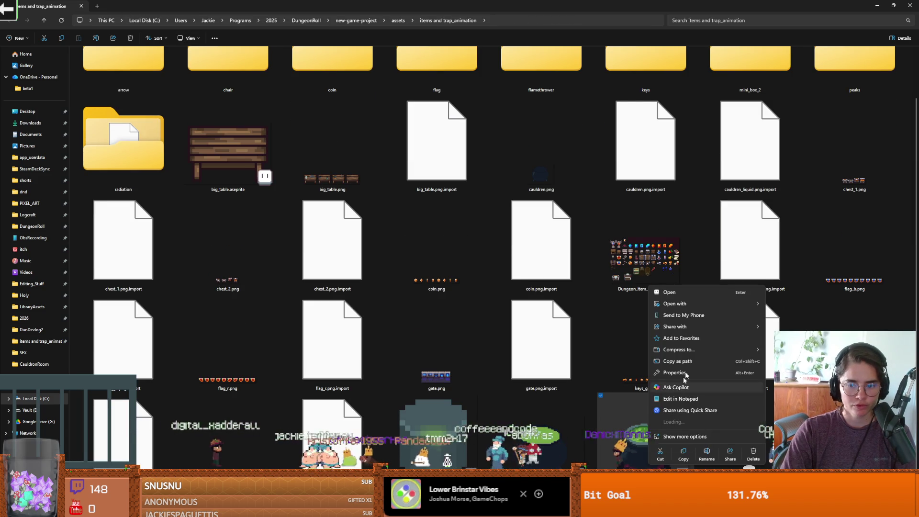
{"action": "left_click", "coordinate": [635, 459]}
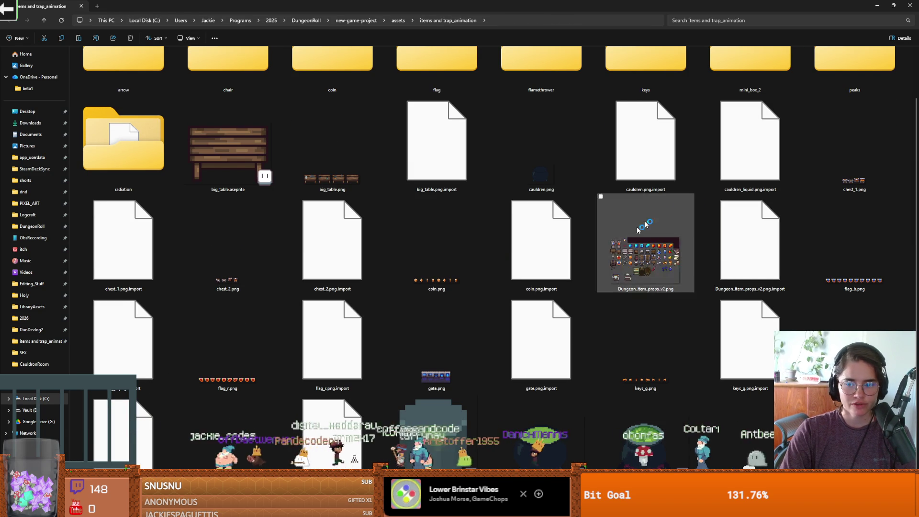
{"action": "key", "text": "alt+Tab"}
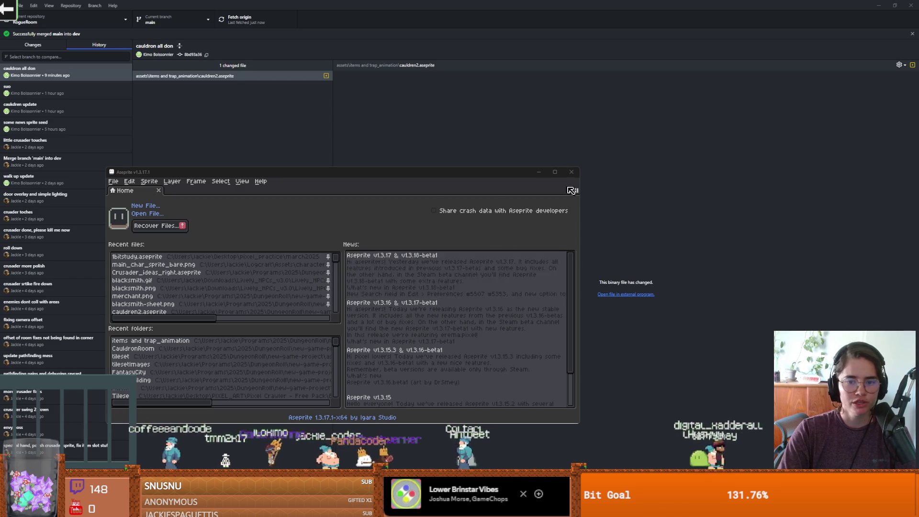
Play and then stop the cauldron brew animation in Aseprite
{"action": "left_click", "coordinate": [655, 158]}
{"action": "key", "text": "alt+Tab"}
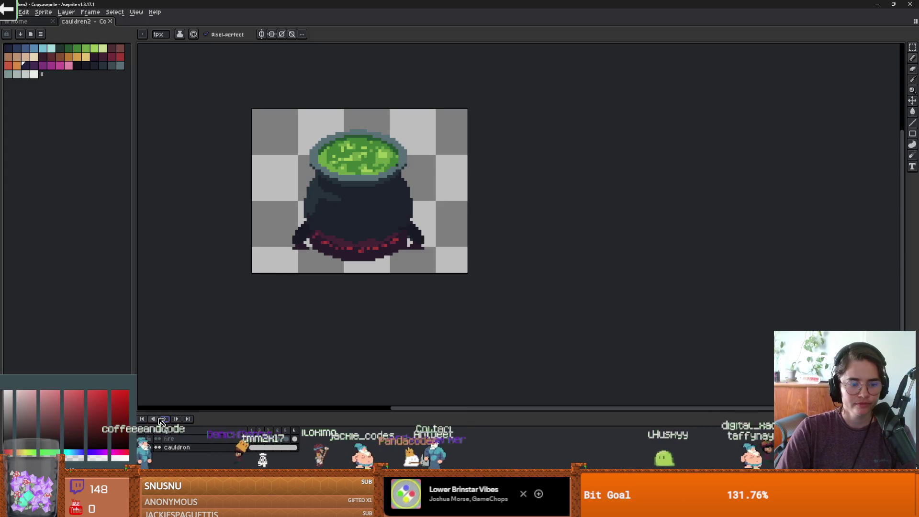
{"action": "left_click", "coordinate": [168, 420]}
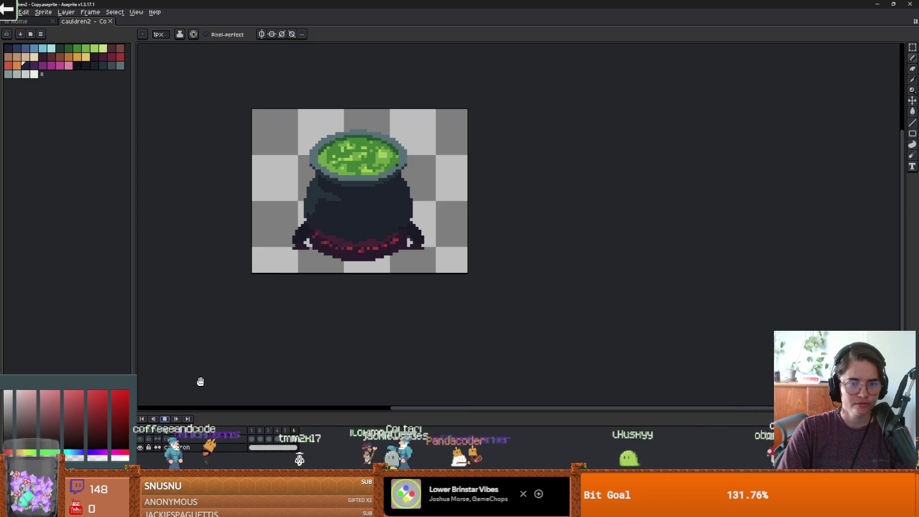
{"action": "key", "text": "Return"}
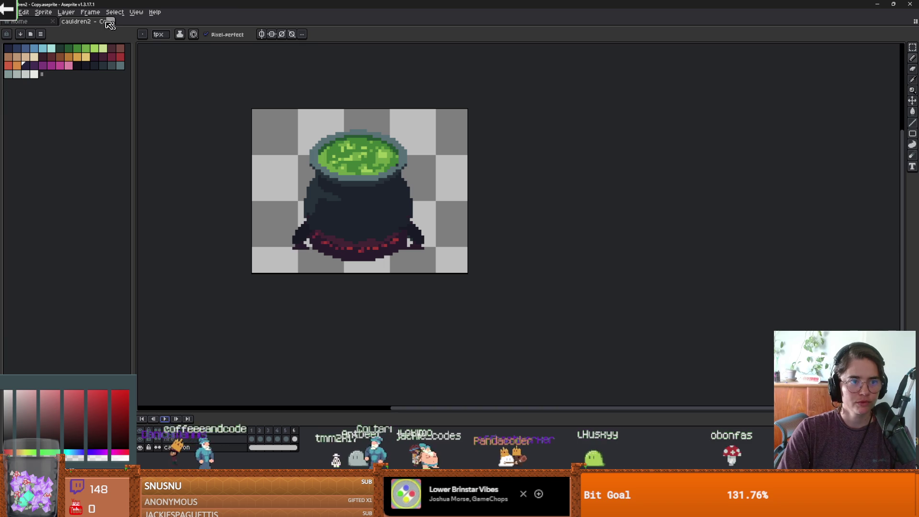
Open cauldren_liquid.png from Aseprite's Open Recent list
{"action": "left_click", "coordinate": [9, 12]}
{"action": "mouse_move", "coordinate": [40, 39]}
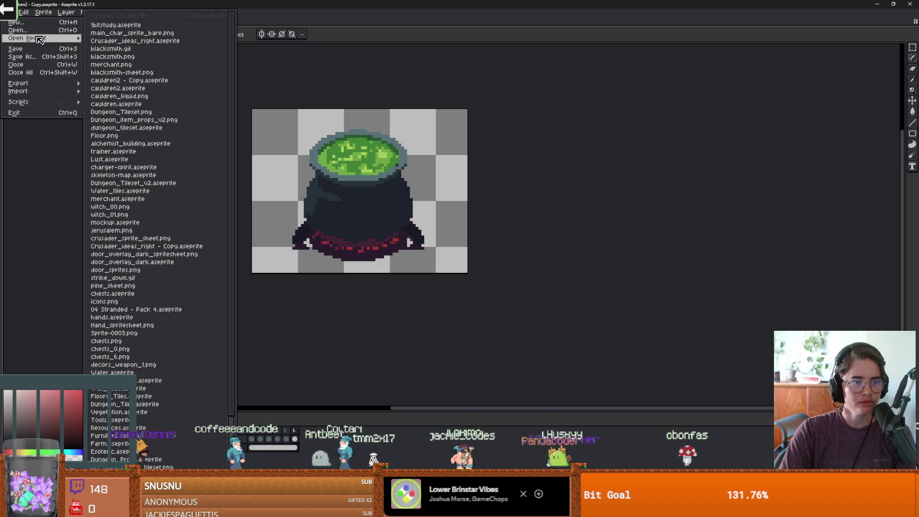
{"action": "left_click", "coordinate": [153, 96]}
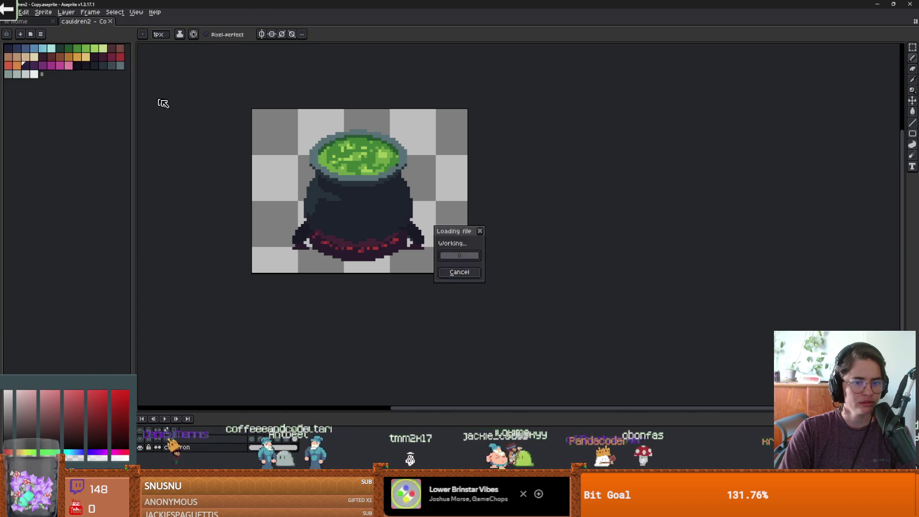
{"action": "scroll", "coordinate": [548, 227], "scroll_direction": "up", "scroll_amount": 3}
{"action": "left_click", "coordinate": [9, 12]}
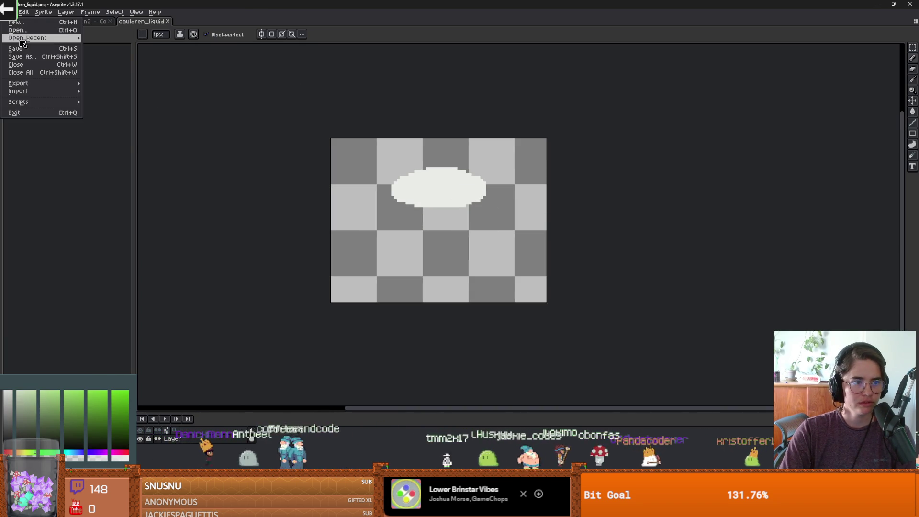
{"action": "mouse_move", "coordinate": [39, 38]}
{"action": "left_click", "coordinate": [141, 80]}
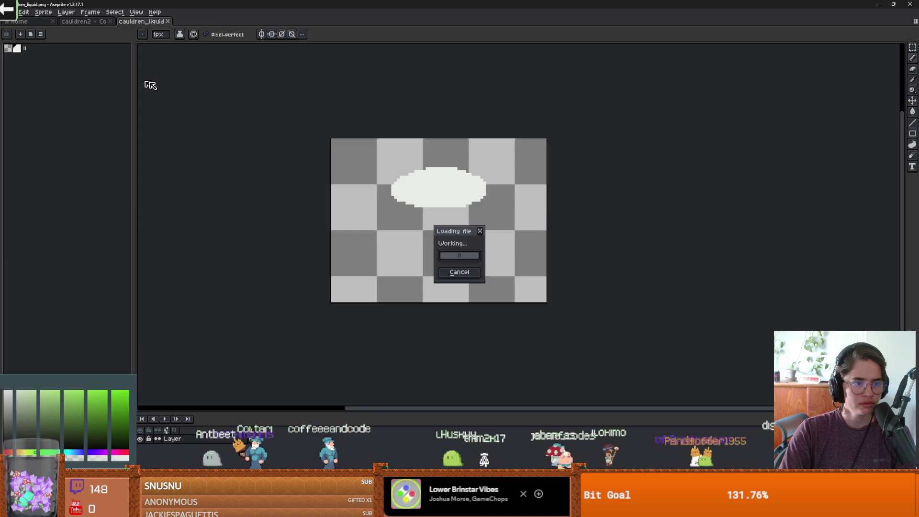
Close the recent files menu, restore the Aseprite window, and return to GitHub Desktop's branches
{"action": "left_click", "coordinate": [46, 16]}
{"action": "mouse_move", "coordinate": [9, 12]}
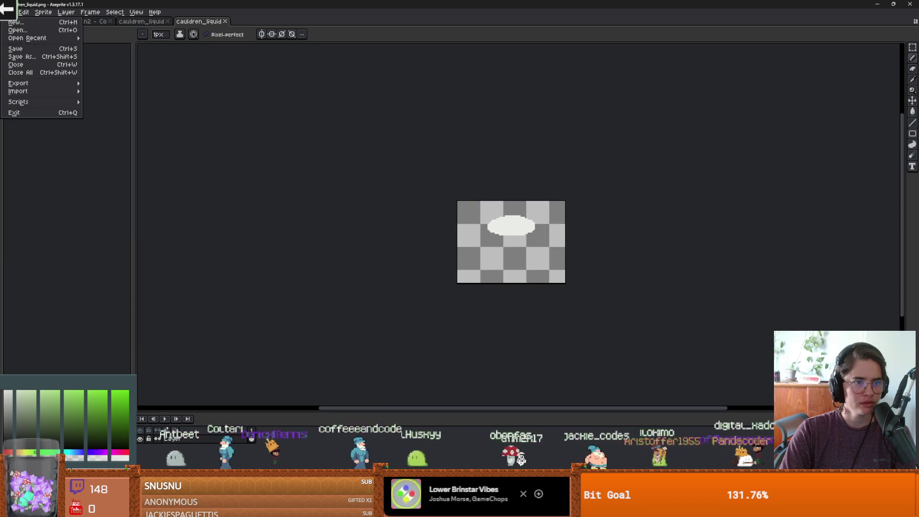
{"action": "mouse_move", "coordinate": [29, 40]}
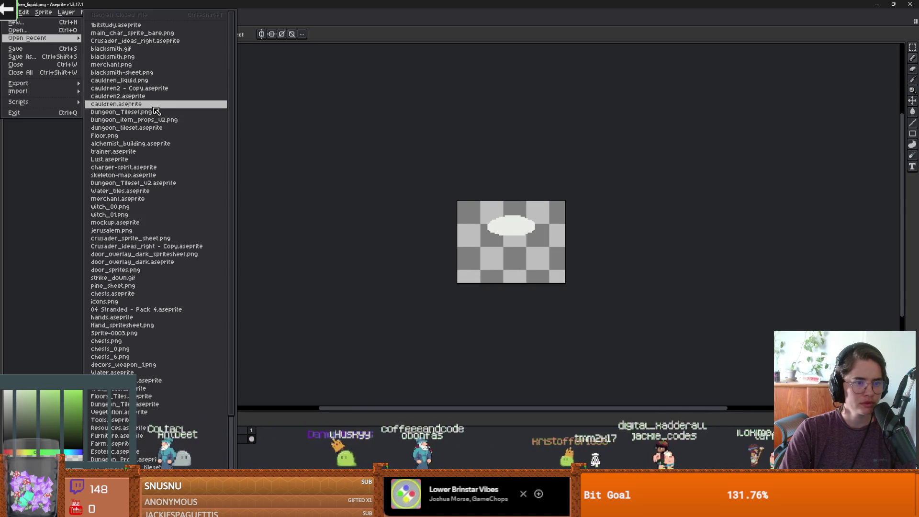
{"action": "left_click", "coordinate": [374, 173]}
{"action": "double_click", "coordinate": [493, 4]}
{"action": "left_click", "coordinate": [177, 20]}
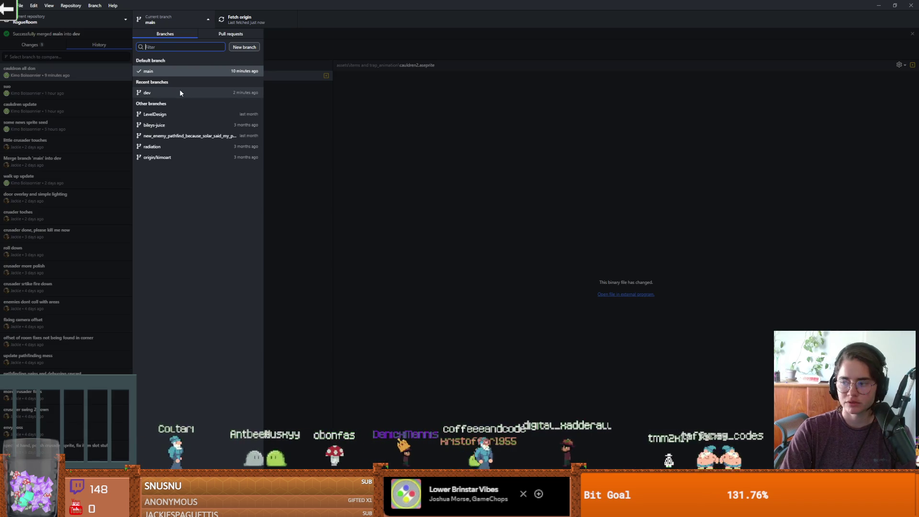
Switch to dev, bringing the cauldren2 - Copy.aseprite change along, and view Changes
{"action": "left_click", "coordinate": [180, 93]}
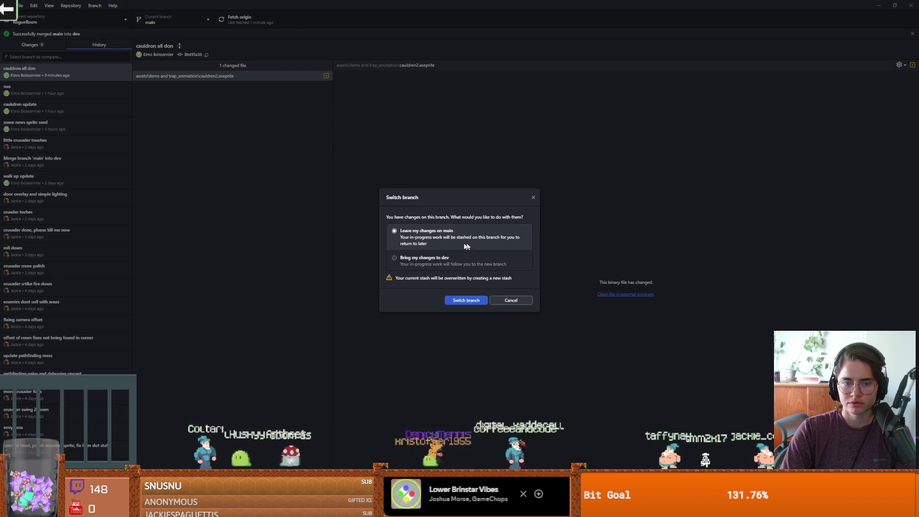
{"action": "left_click", "coordinate": [470, 261]}
{"action": "left_click", "coordinate": [470, 297]}
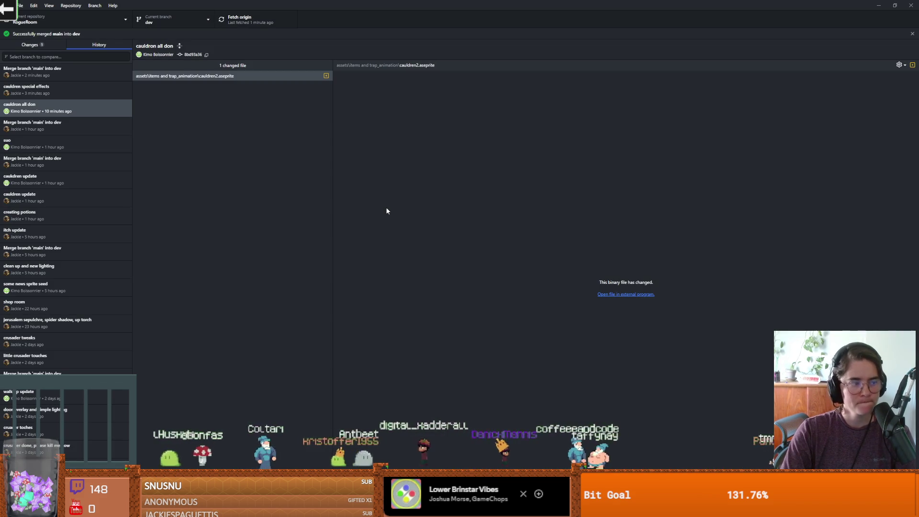
{"action": "left_click", "coordinate": [42, 44]}
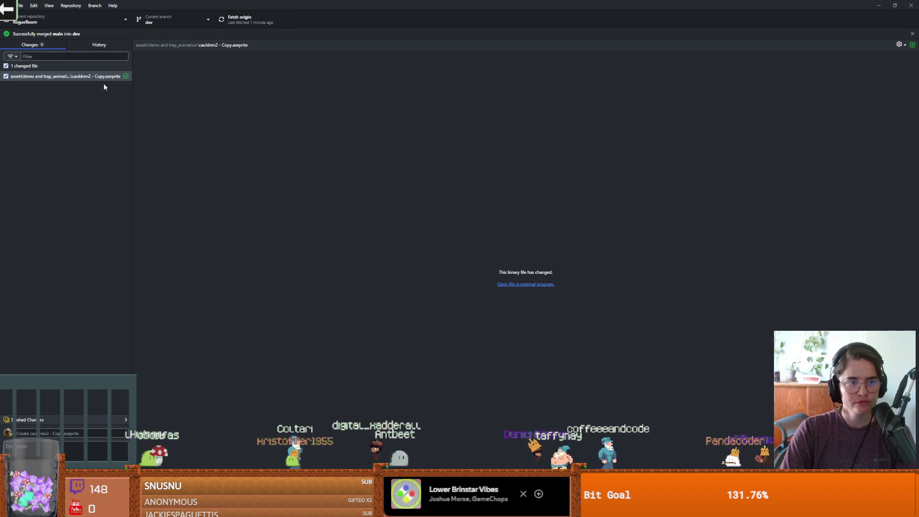
Check the changed file's options in GitHub Desktop's History view
{"action": "left_click", "coordinate": [95, 45]}
{"action": "left_click", "coordinate": [145, 75]}
{"action": "right_click", "coordinate": [146, 76]}
{"action": "left_click", "coordinate": [849, 240]}
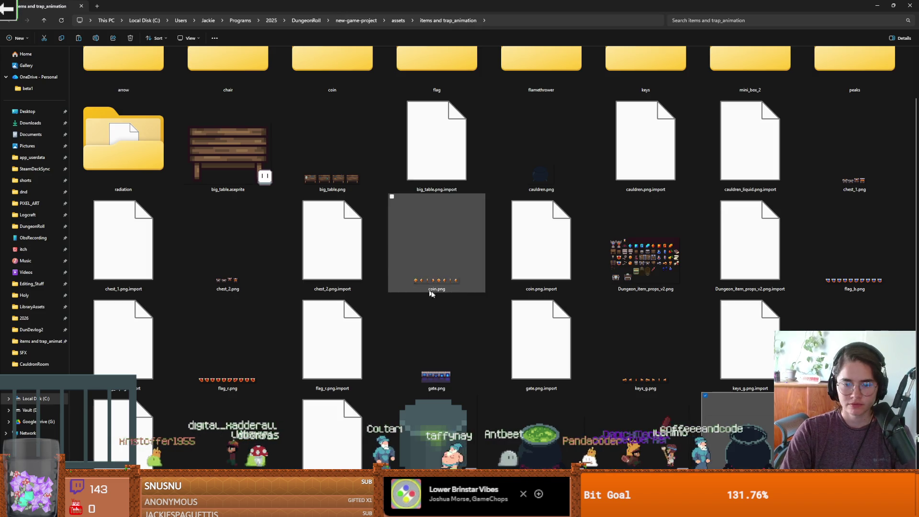
Open cauldren2 - Copy.aseprite in a maximized Aseprite, check recent files, then go to Godot
{"action": "double_click", "coordinate": [544, 445]}
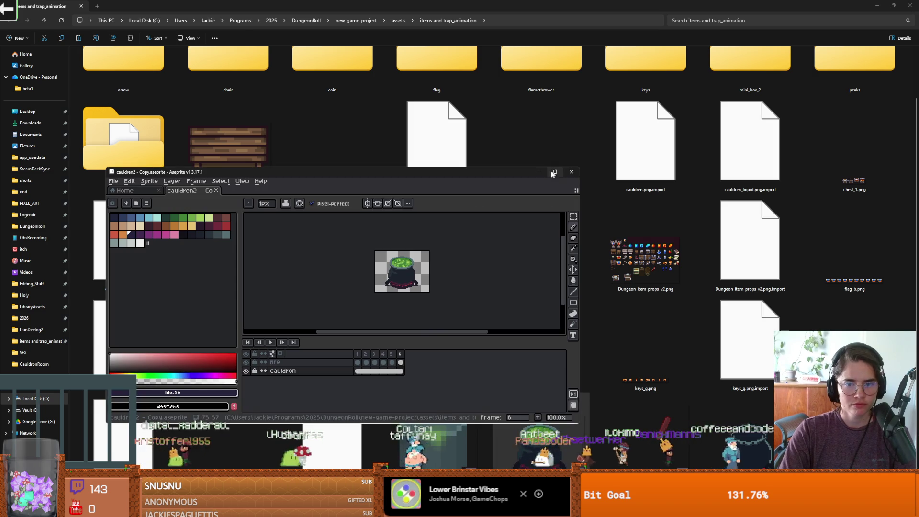
{"action": "left_click", "coordinate": [554, 172]}
{"action": "scroll", "coordinate": [402, 244], "scroll_direction": "up", "scroll_amount": 3}
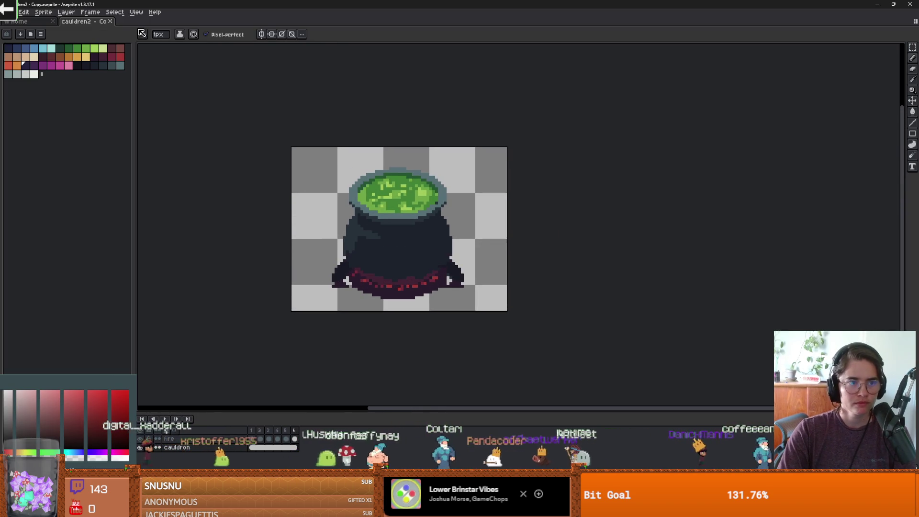
{"action": "left_click", "coordinate": [10, 12]}
{"action": "mouse_move", "coordinate": [29, 38]}
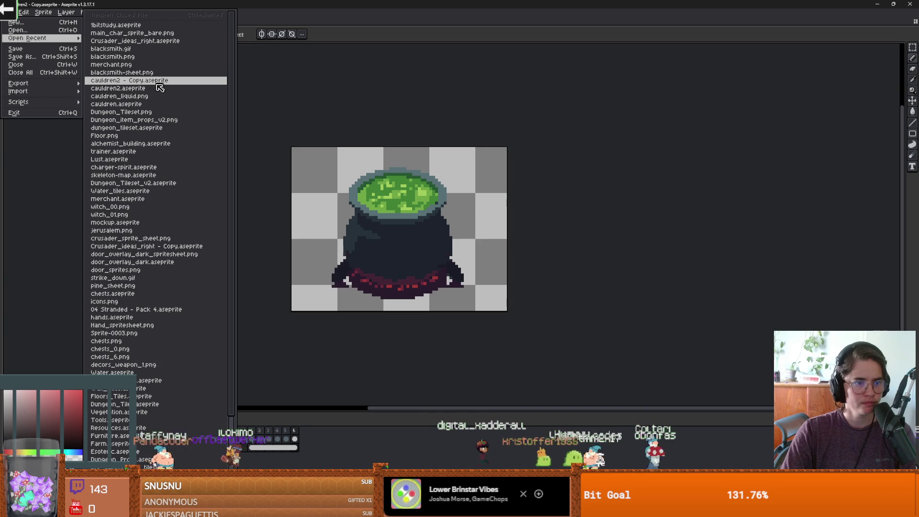
{"action": "key", "text": "Escape"}
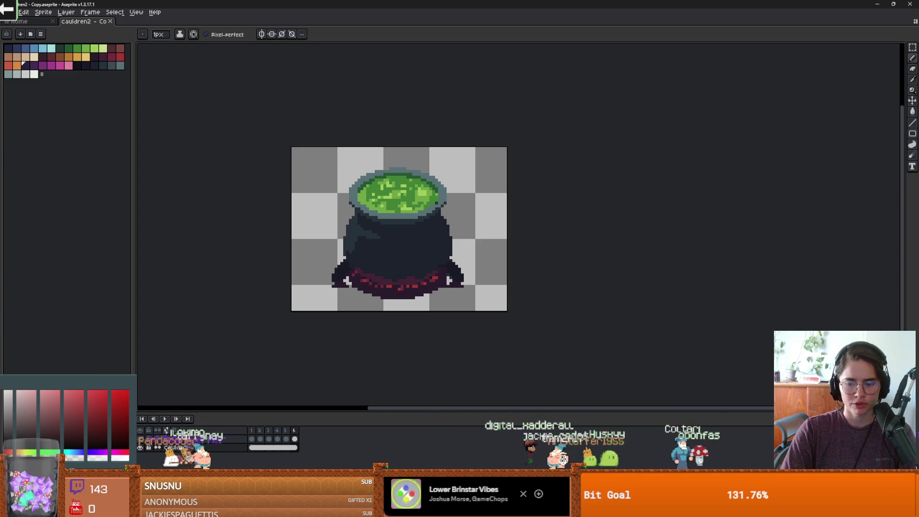
{"action": "key", "text": "alt+Tab"}
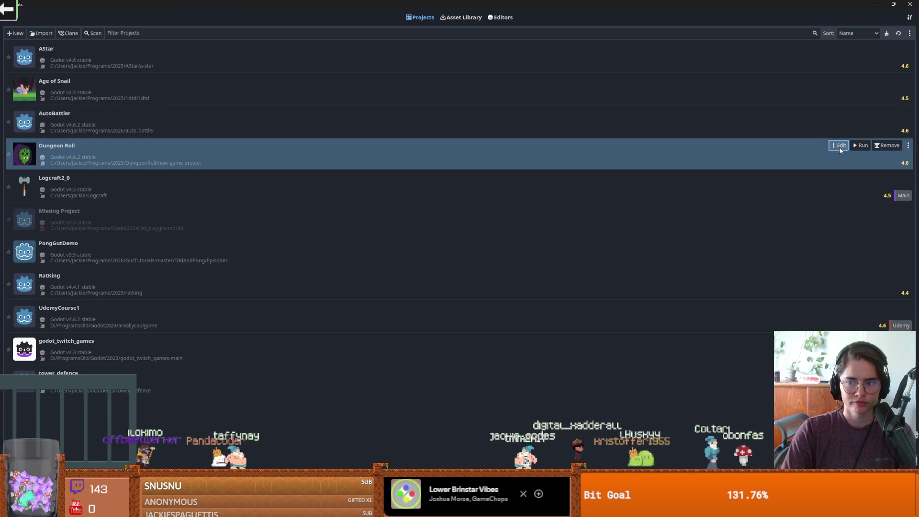
Open the Dungeon Roll project in the Godot editor and browse its FileSystem panel
{"action": "left_click", "coordinate": [840, 145]}
{"action": "left_click", "coordinate": [432, 278]}
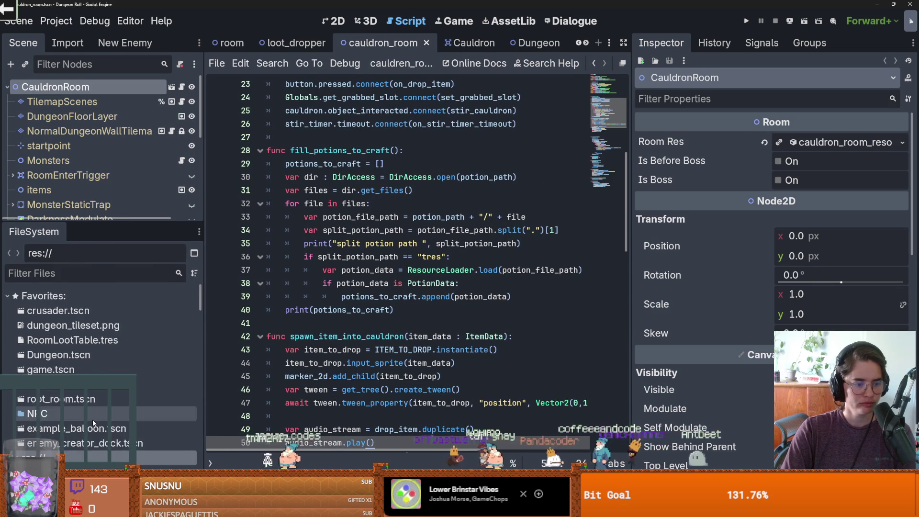
{"action": "scroll", "coordinate": [48, 335], "scroll_direction": "down", "scroll_amount": 5}
{"action": "scroll", "coordinate": [17, 337], "scroll_direction": "up", "scroll_amount": 3}
{"action": "left_click", "coordinate": [17, 338]}
{"action": "scroll", "coordinate": [26, 398], "scroll_direction": "down", "scroll_amount": 2}
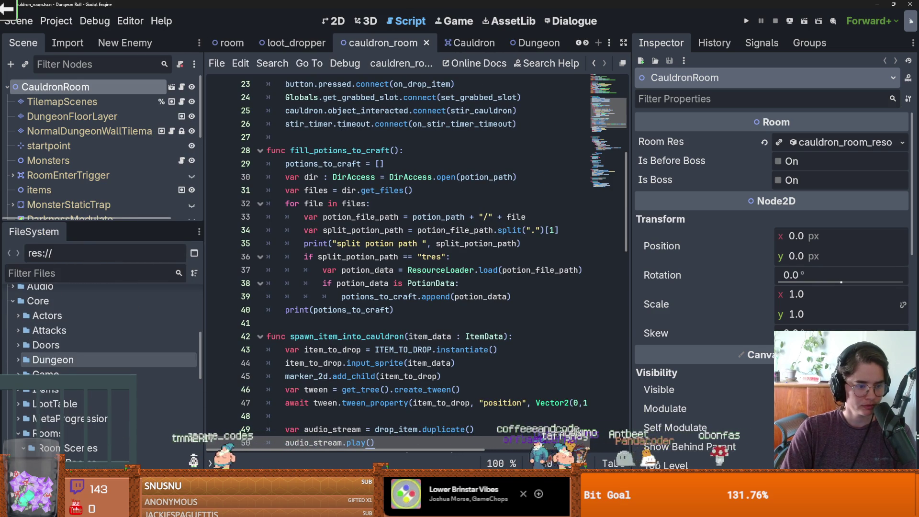
{"action": "scroll", "coordinate": [34, 411], "scroll_direction": "down", "scroll_amount": 3}
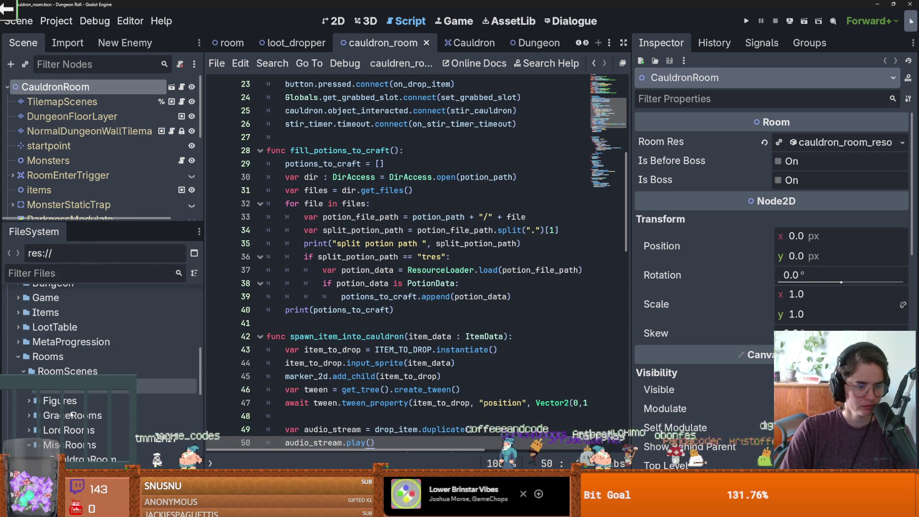
{"action": "scroll", "coordinate": [72, 421], "scroll_direction": "down", "scroll_amount": 3}
Preview the cauldron spritesheet and cauldron_splash.png textures in the CauldronRoom folder
{"action": "left_click", "coordinate": [98, 416]}
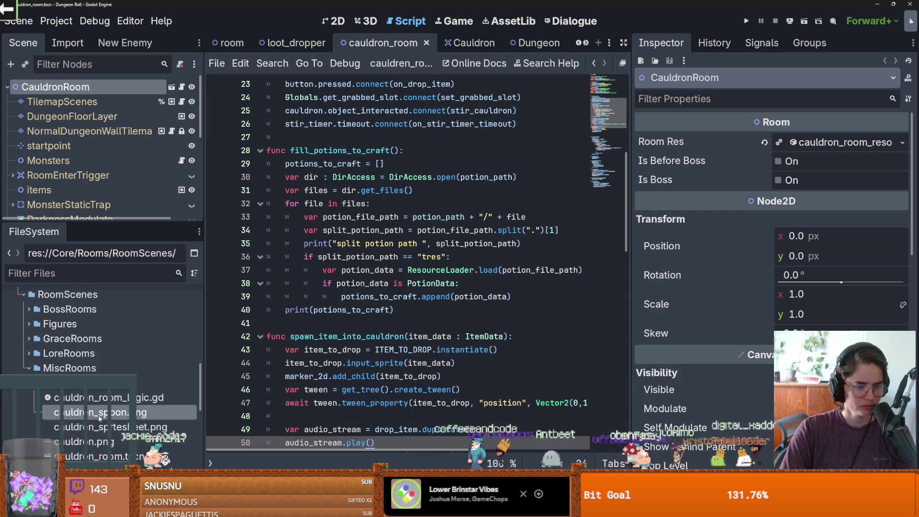
{"action": "left_click", "coordinate": [101, 421]}
{"action": "scroll", "coordinate": [101, 422], "scroll_direction": "down", "scroll_amount": 1}
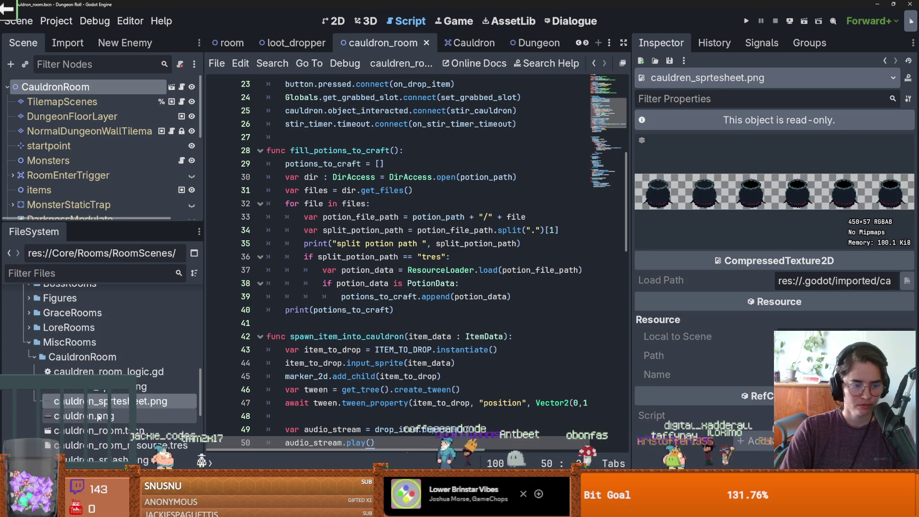
{"action": "left_click", "coordinate": [101, 421]}
{"action": "scroll", "coordinate": [101, 422], "scroll_direction": "down", "scroll_amount": 1}
{"action": "left_click", "coordinate": [104, 435]}
{"action": "right_click", "coordinate": [105, 435]}
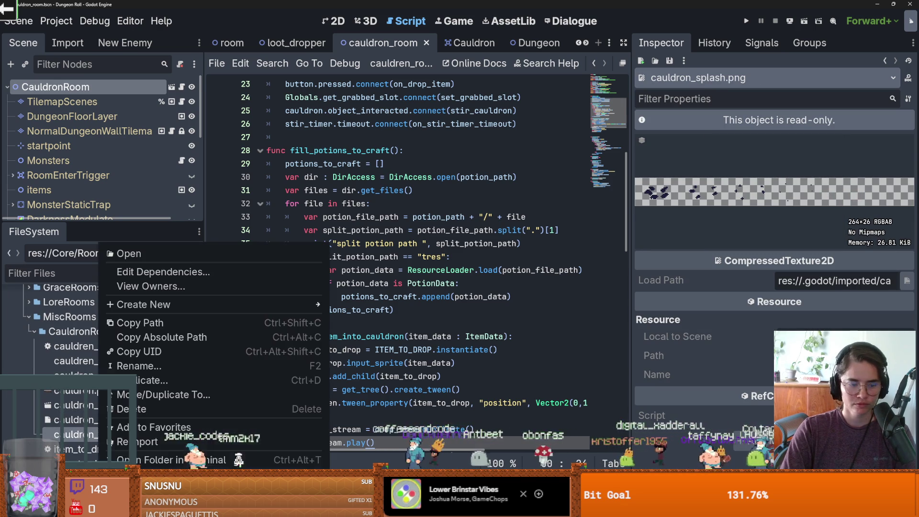
{"action": "key", "text": "Escape"}
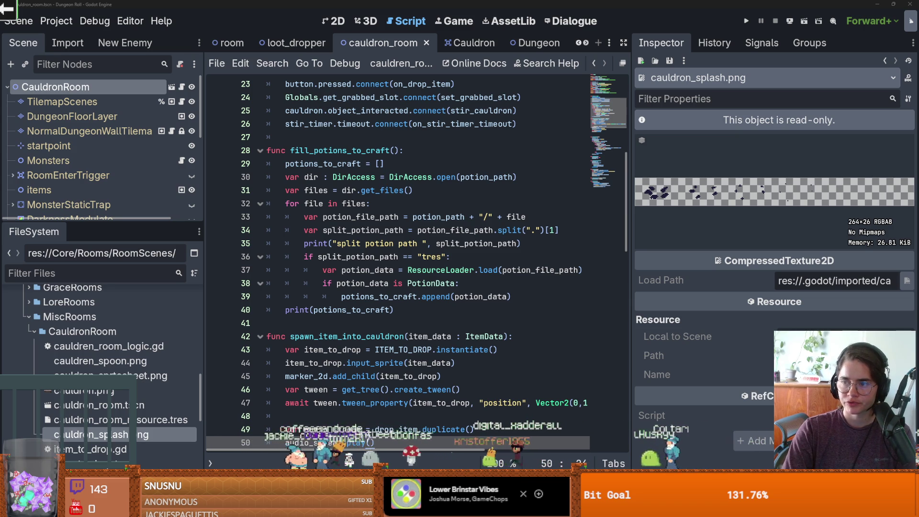
{"action": "scroll", "coordinate": [479, 236], "scroll_direction": "up", "scroll_amount": 2}
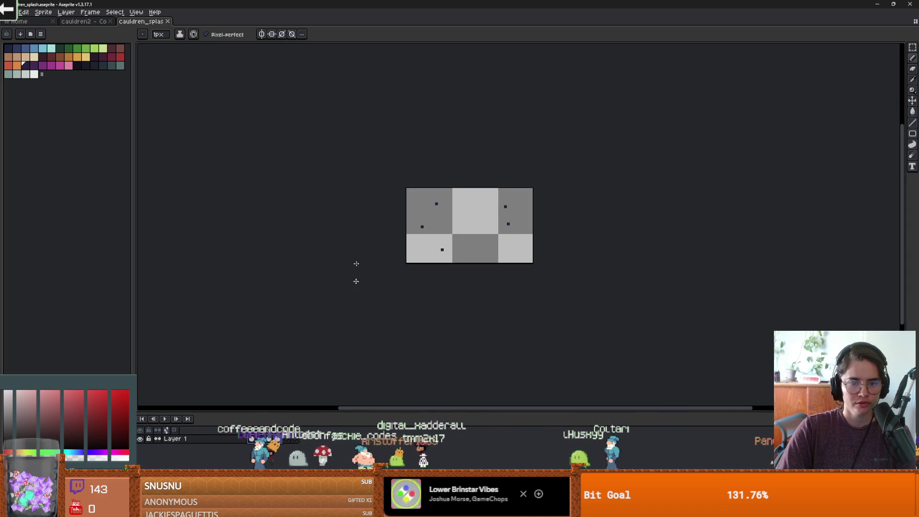
Sample the cauldron soup's green and replace the splash sprite's dark dots with it
{"action": "left_click", "coordinate": [93, 22]}
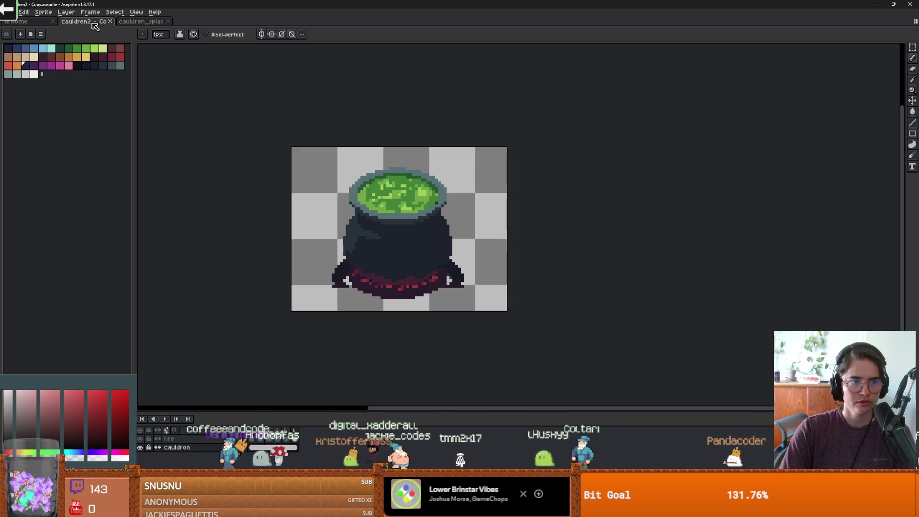
{"action": "left_click", "coordinate": [394, 193]}
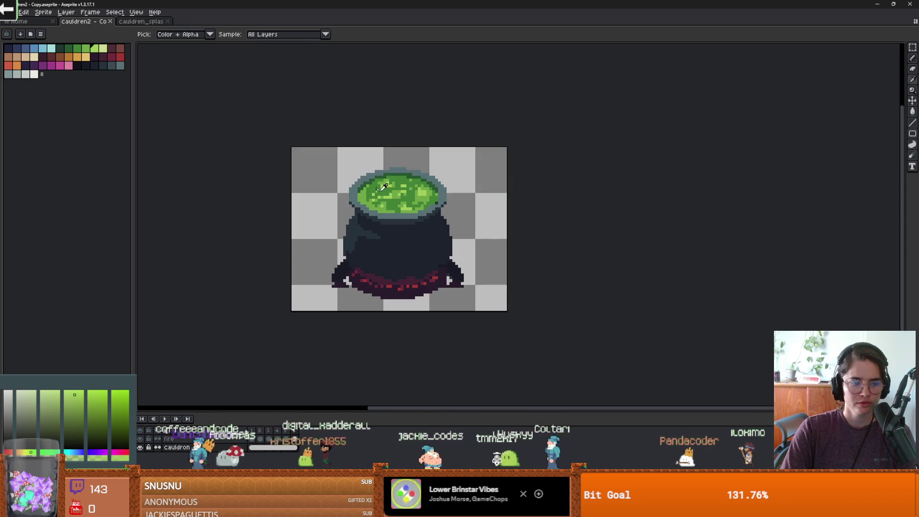
{"action": "left_click_drag", "start_coordinate": [136, 70], "coordinate": [108, 92]}
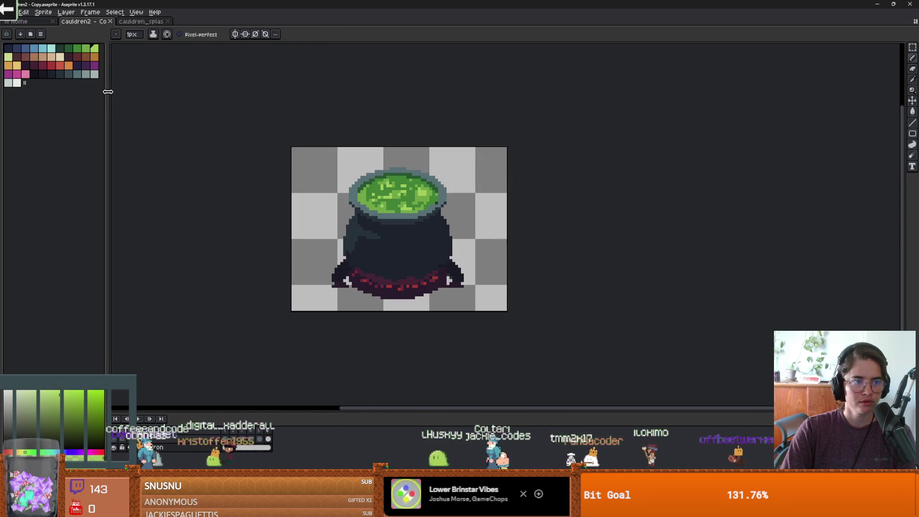
{"action": "left_click", "coordinate": [143, 22]}
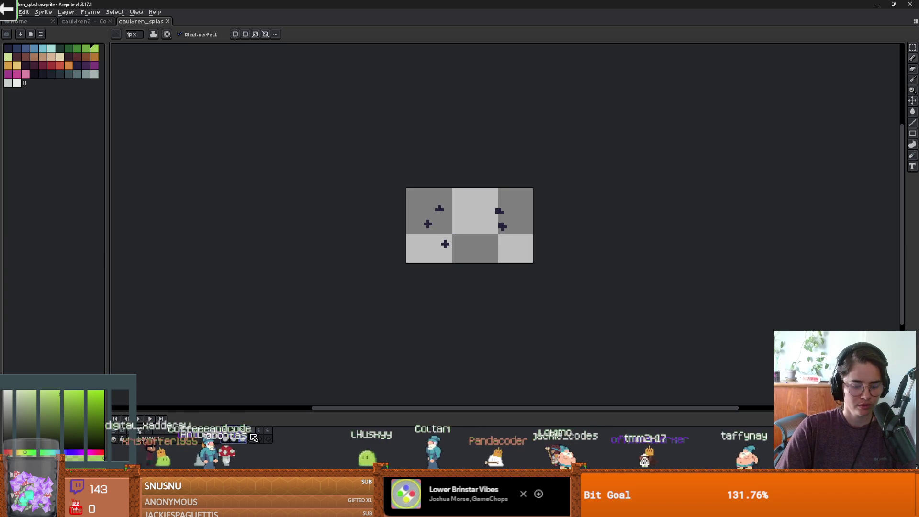
{"action": "key", "text": "shift+r"}
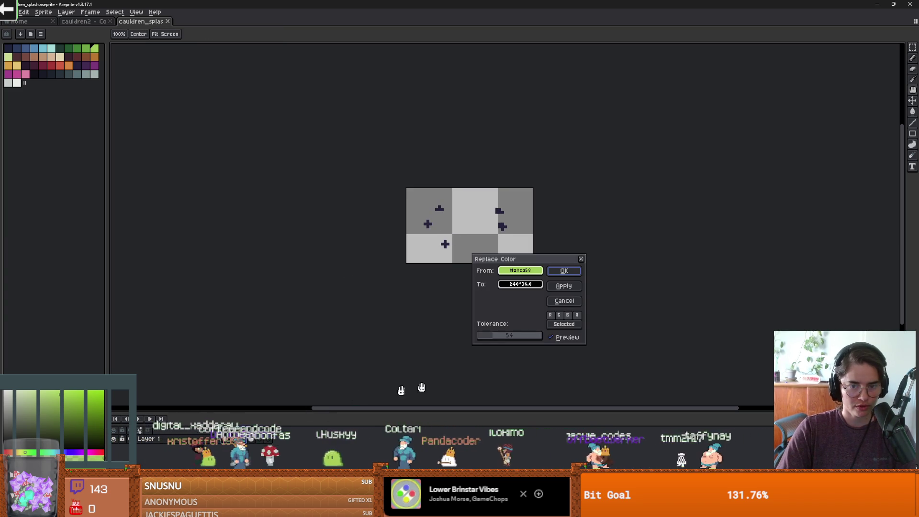
{"action": "left_click", "coordinate": [499, 209]}
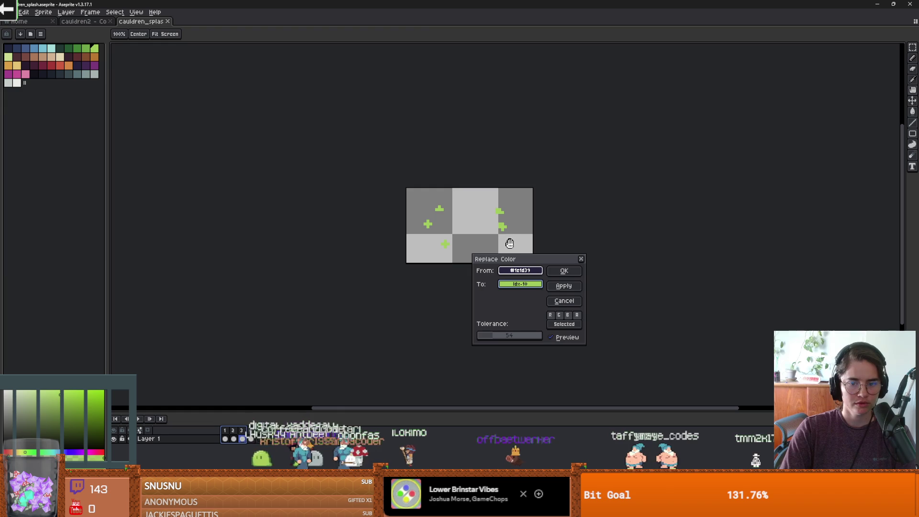
{"action": "left_click", "coordinate": [566, 272]}
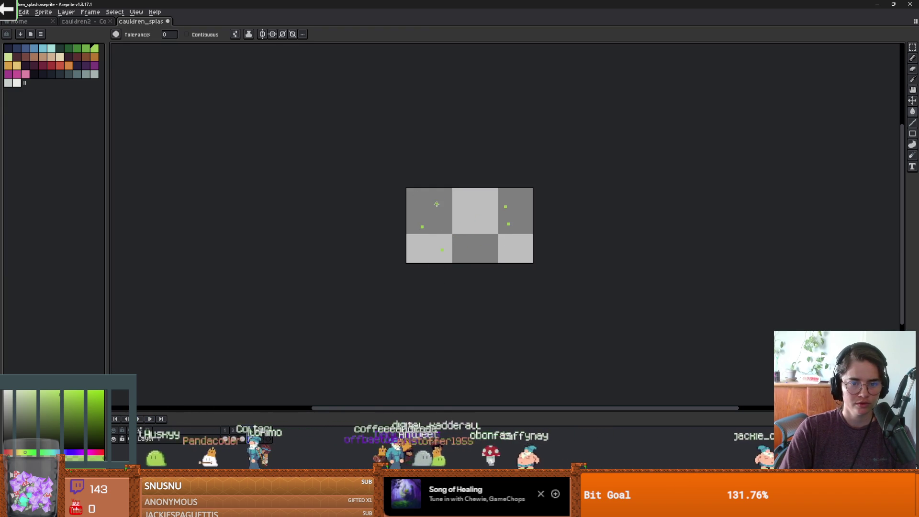
Save the splash sprite, export it as a sprite sheet over cauldron_splash.png, and save the Godot scene
{"action": "key", "text": "ctrl+s"}
{"action": "left_click", "coordinate": [10, 12]}
{"action": "mouse_move", "coordinate": [41, 84]}
{"action": "left_click", "coordinate": [125, 95]}
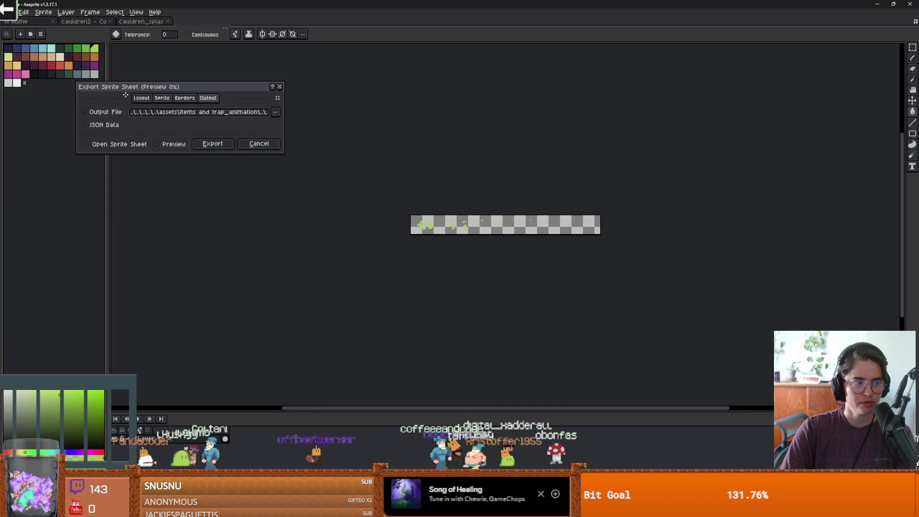
{"action": "left_click", "coordinate": [216, 149]}
{"action": "left_click", "coordinate": [435, 261]}
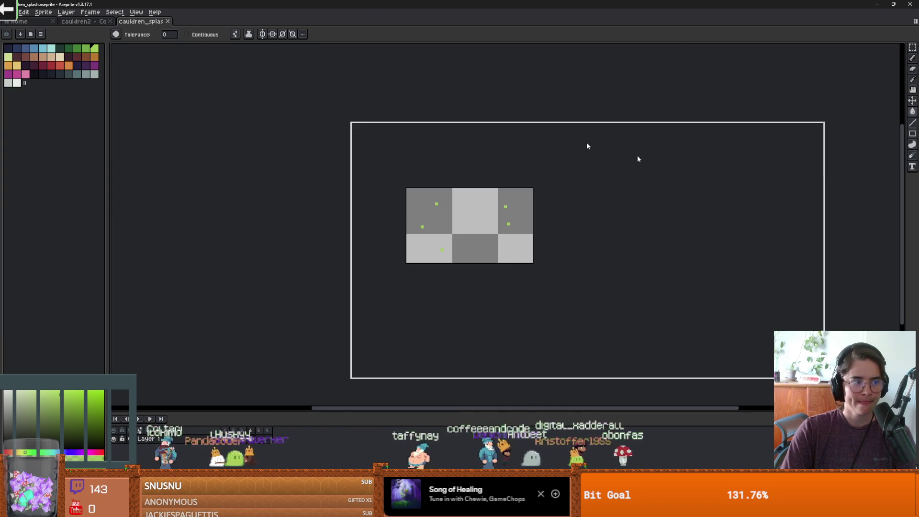
{"action": "key", "text": "alt+Tab"}
{"action": "key", "text": "ctrl+s"}
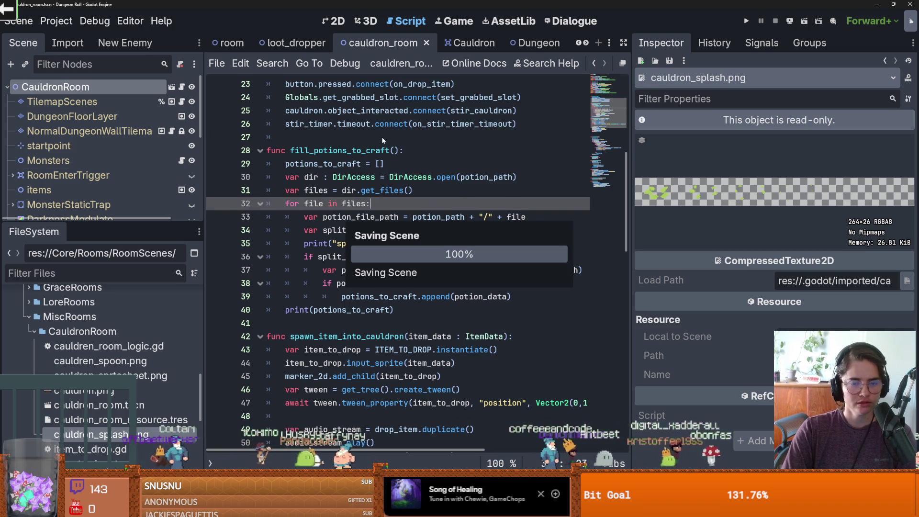
In Aseprite, start a sprite sheet export of the cauldren2 cauldron animation
{"action": "left_click", "coordinate": [380, 98]}
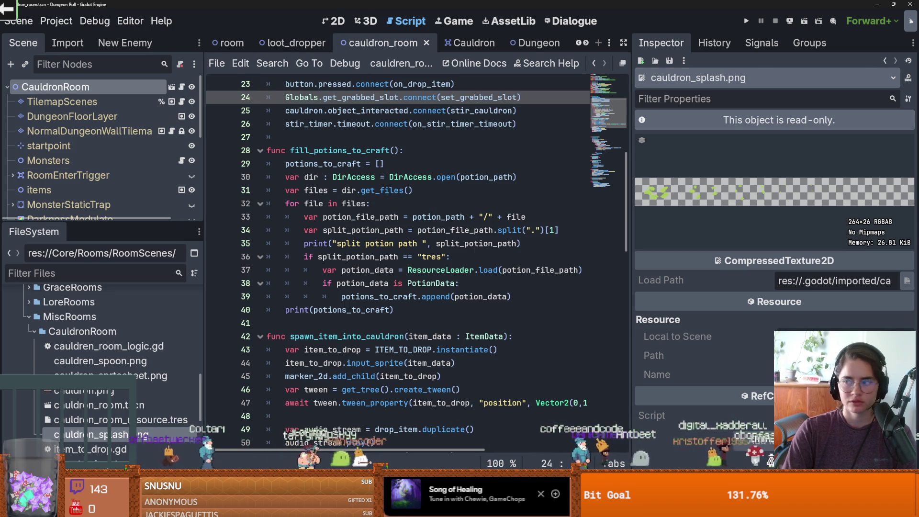
{"action": "key", "text": "alt+Tab"}
{"action": "left_click", "coordinate": [77, 21]}
{"action": "left_click", "coordinate": [10, 12]}
{"action": "mouse_move", "coordinate": [28, 85]}
{"action": "left_click", "coordinate": [119, 85]}
Set the output location to new-game-project/Core/Rooms/RoomScenes/MiscRooms/CauldronRoom
{"action": "left_click", "coordinate": [274, 108]}
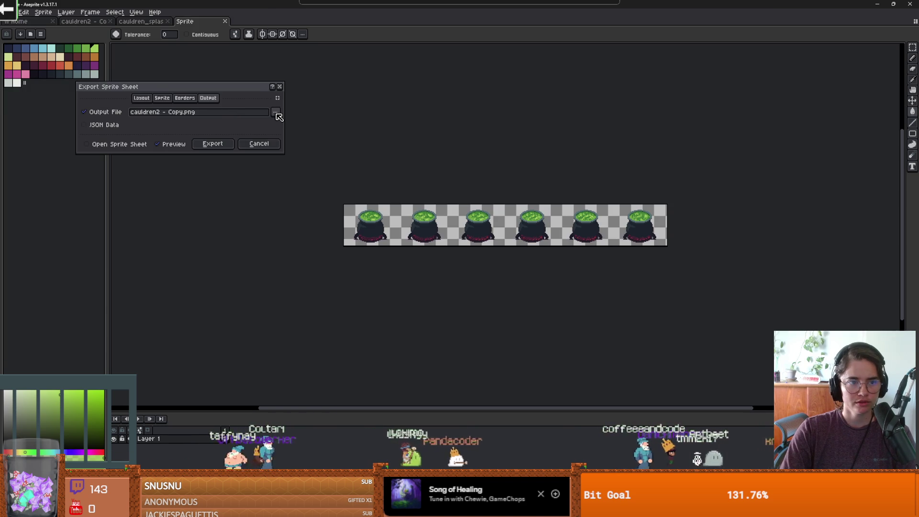
{"action": "left_click", "coordinate": [431, 57]}
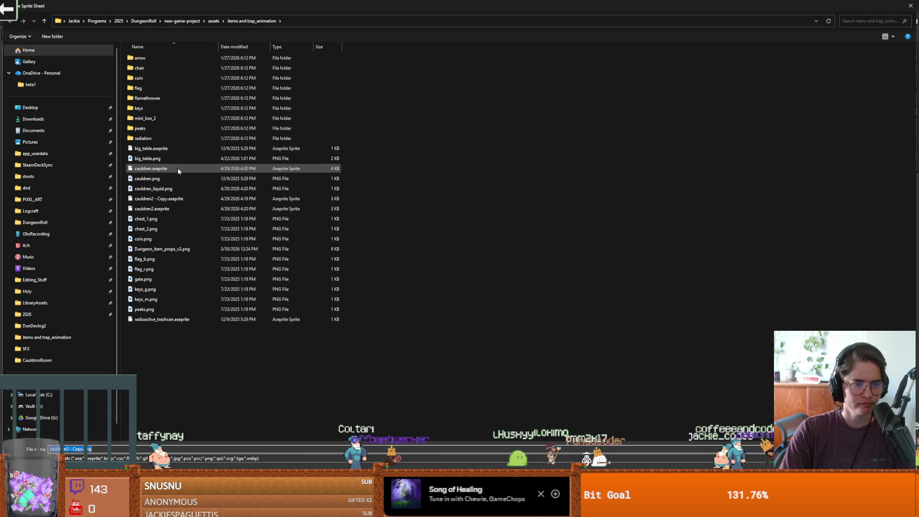
{"action": "left_click", "coordinate": [147, 21]}
{"action": "double_click", "coordinate": [140, 68]}
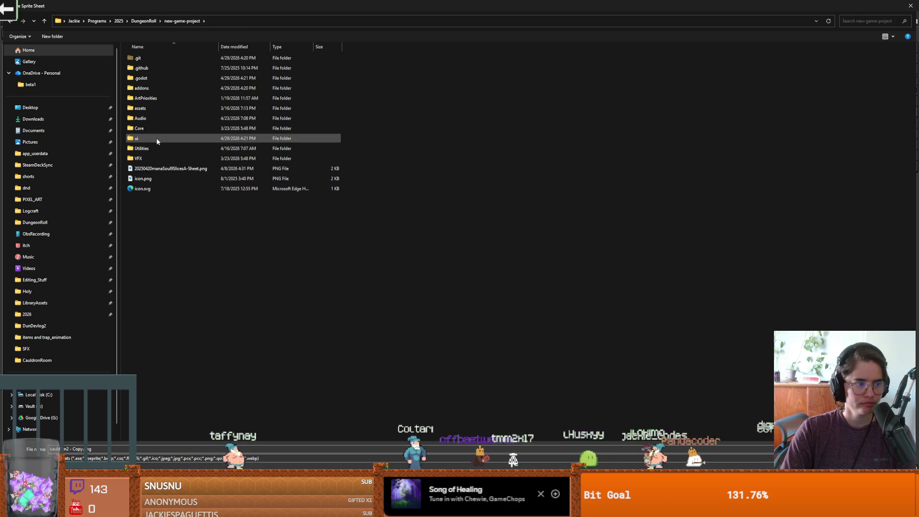
{"action": "double_click", "coordinate": [146, 127]}
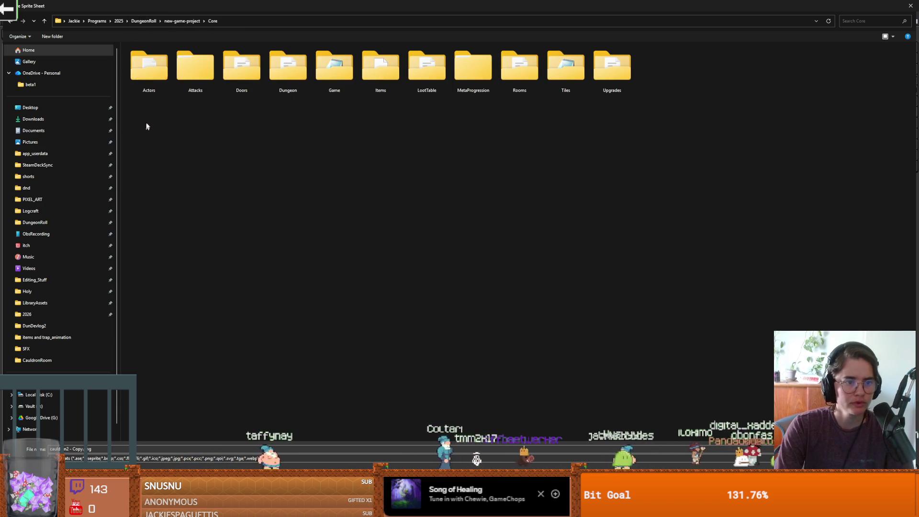
{"action": "double_click", "coordinate": [526, 81]}
{"action": "double_click", "coordinate": [154, 68]}
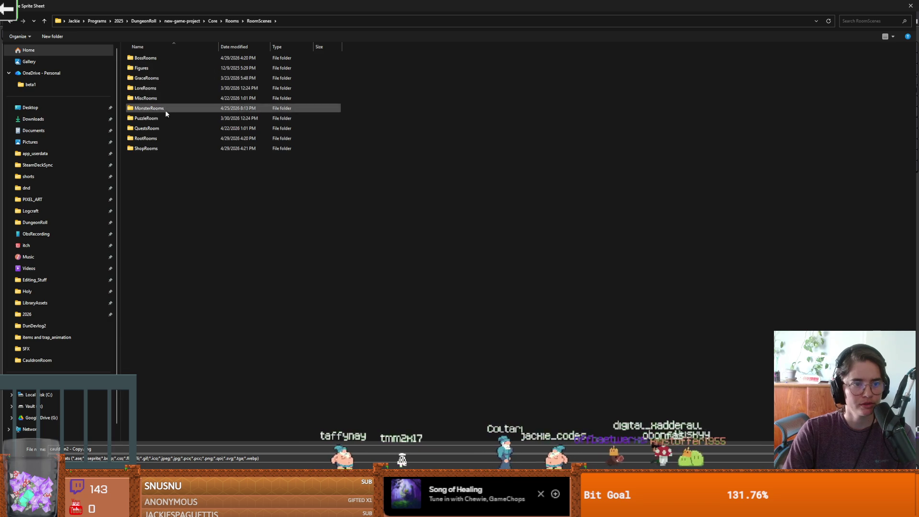
{"action": "left_click", "coordinate": [156, 98]}
{"action": "double_click", "coordinate": [156, 98]}
{"action": "double_click", "coordinate": [144, 69]}
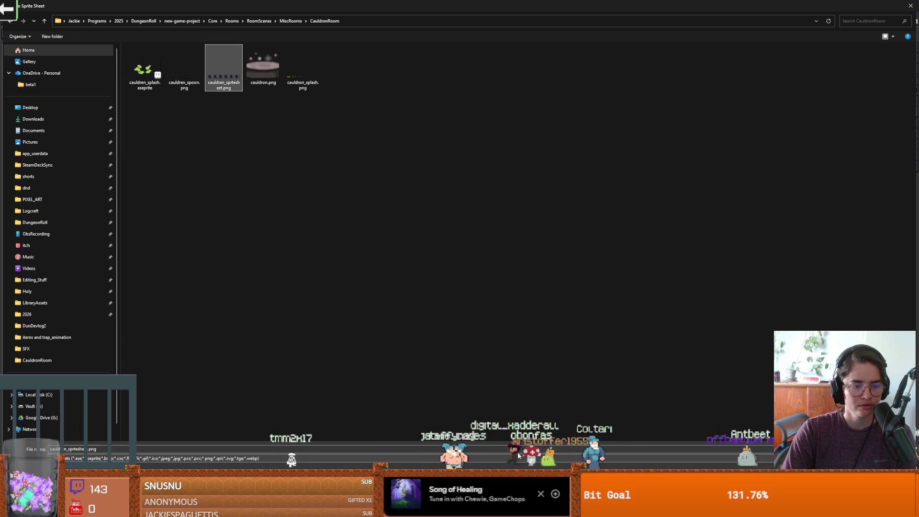
Overwrite cauldren_sprtesheet.png with the exported cauldron sprite sheet
{"action": "key", "text": "Return"}
{"action": "left_click", "coordinate": [481, 257]}
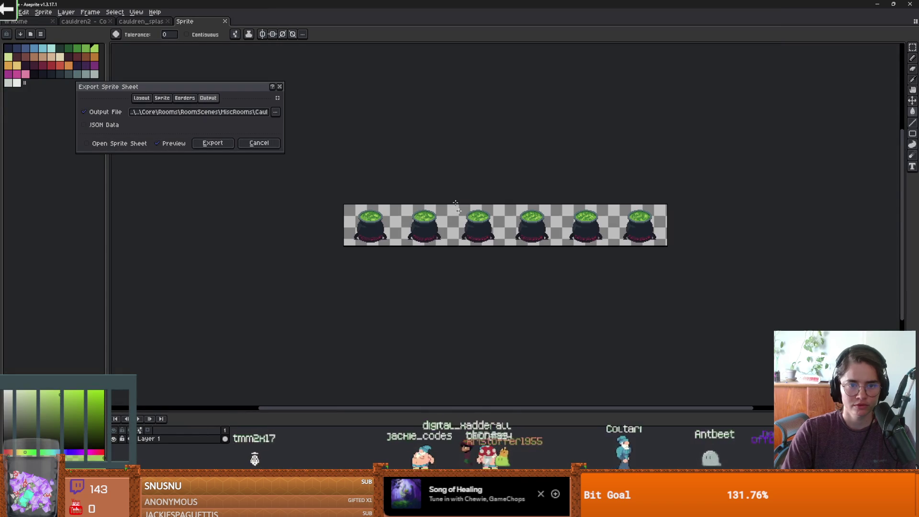
{"action": "left_click", "coordinate": [230, 146]}
{"action": "key", "text": "alt+Tab"}
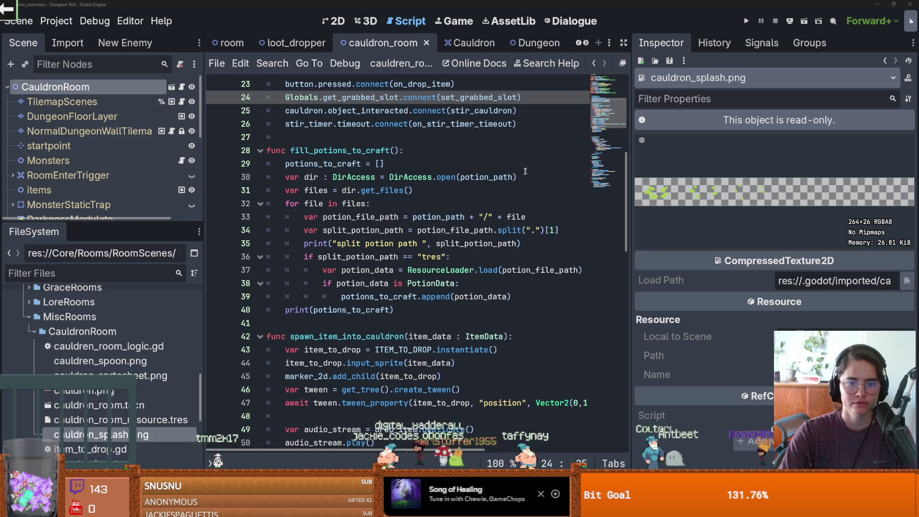
Open the Cauldron scene in Godot's 2D view with the scene tree enlarged
{"action": "left_click", "coordinate": [337, 21]}
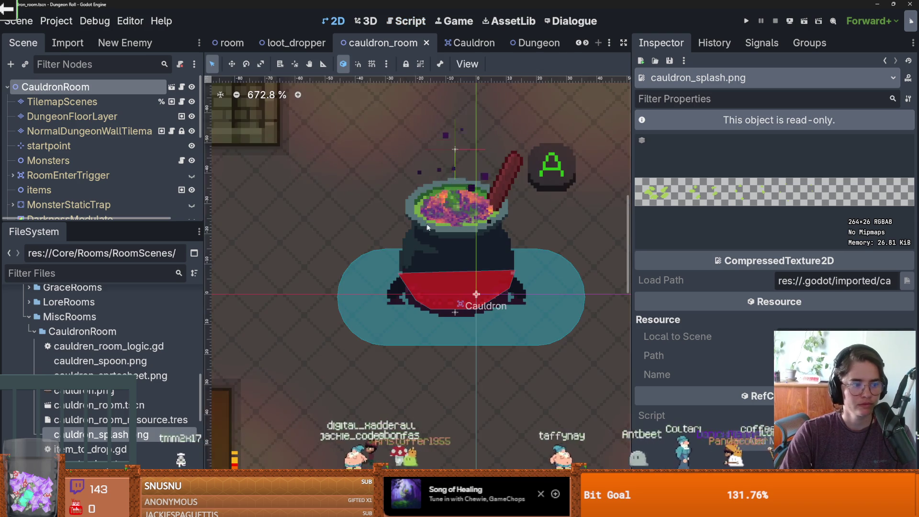
{"action": "scroll", "coordinate": [492, 240], "scroll_direction": "down", "scroll_amount": 1}
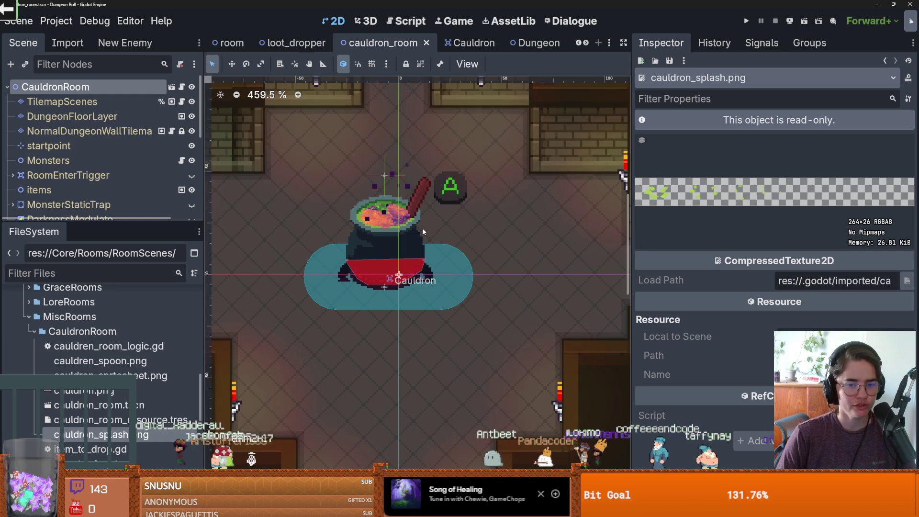
{"action": "scroll", "coordinate": [420, 216], "scroll_direction": "up", "scroll_amount": 3}
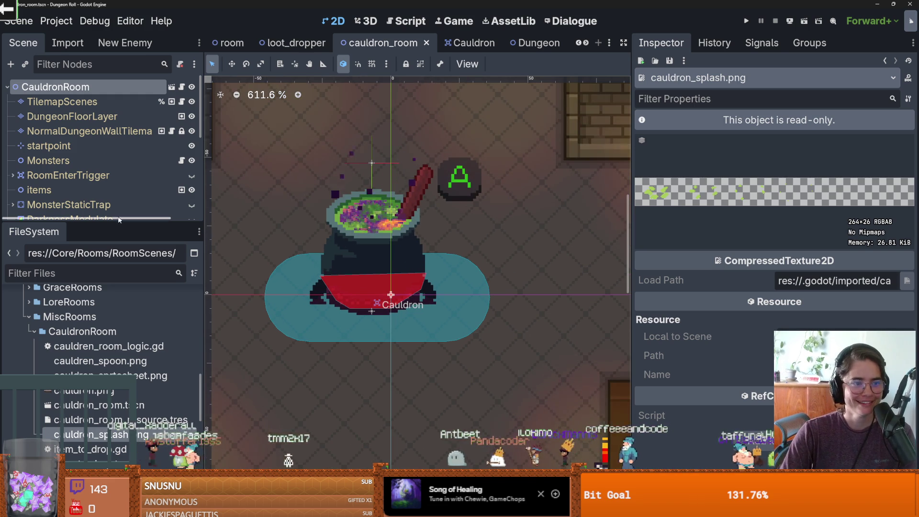
{"action": "left_click_drag", "start_coordinate": [116, 223], "coordinate": [117, 411]}
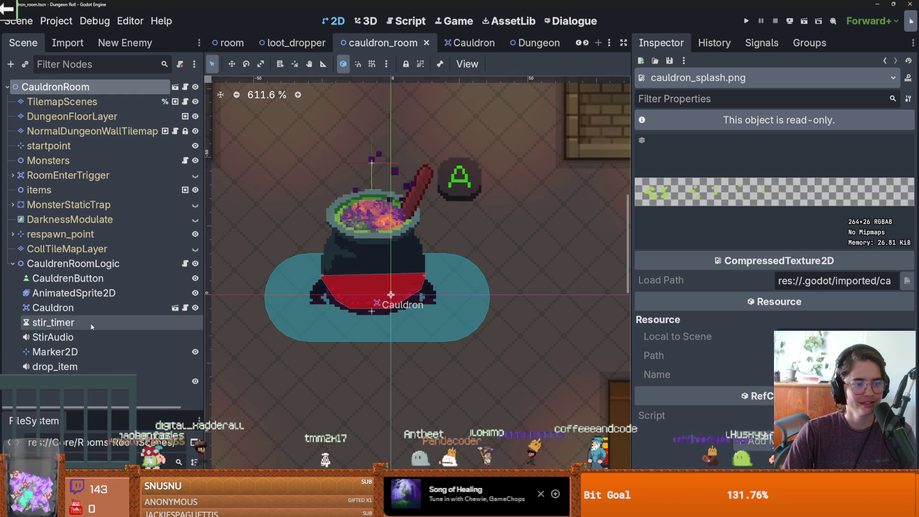
{"action": "left_click", "coordinate": [176, 307]}
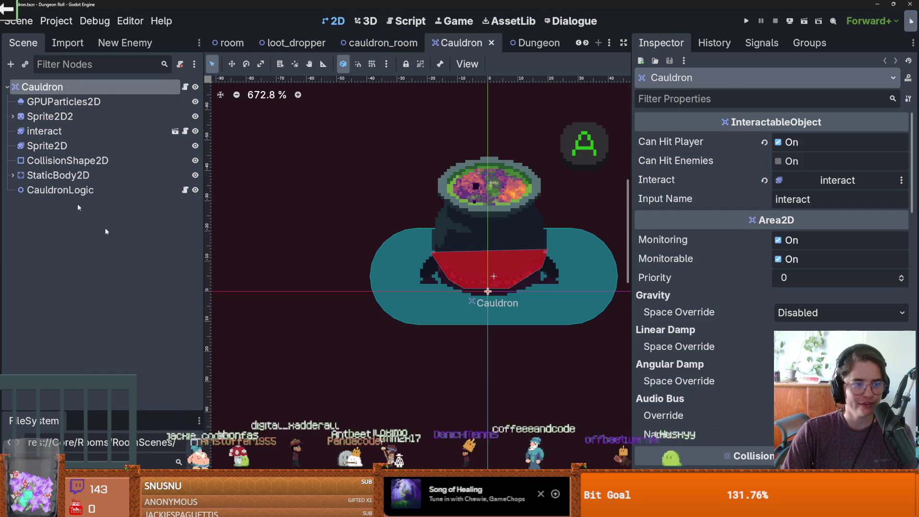
Hide the purple soup Sprite2D2, save, and raise CollisionPolygon2D 4 px to (0, −4)
{"action": "left_click", "coordinate": [195, 116]}
{"action": "key", "text": "ctrl+s"}
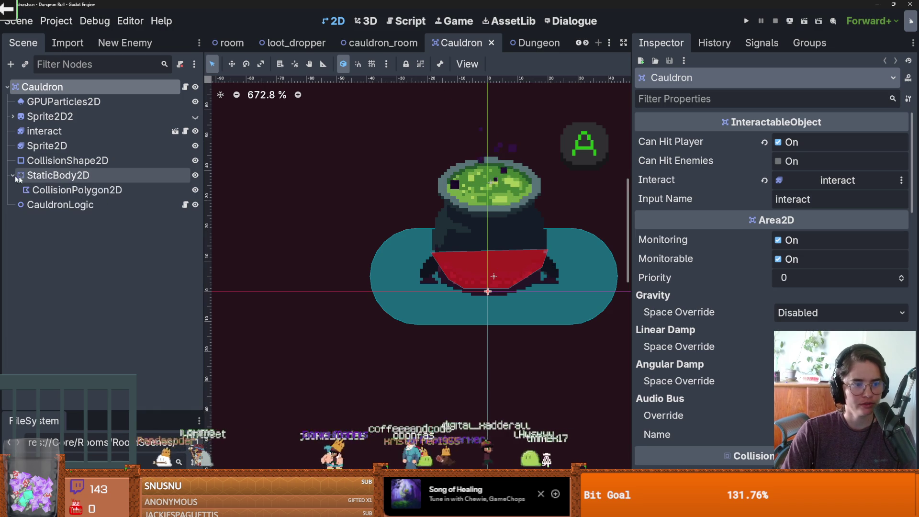
{"action": "left_click", "coordinate": [482, 249]}
{"action": "mouse_move", "coordinate": [506, 253]}
{"action": "left_mouse_down"}
{"action": "mouse_move", "coordinate": [505, 239]}
{"action": "mouse_move", "coordinate": [505, 247]}
{"action": "left_mouse_up"}
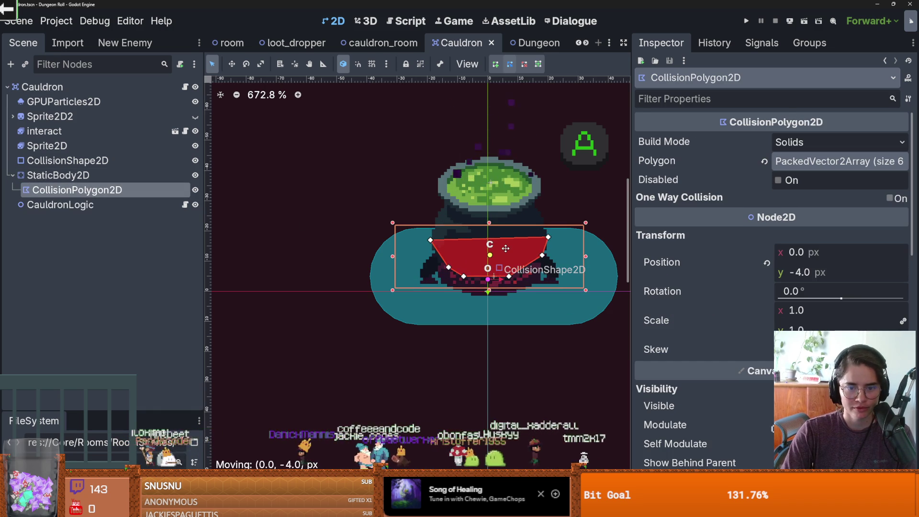